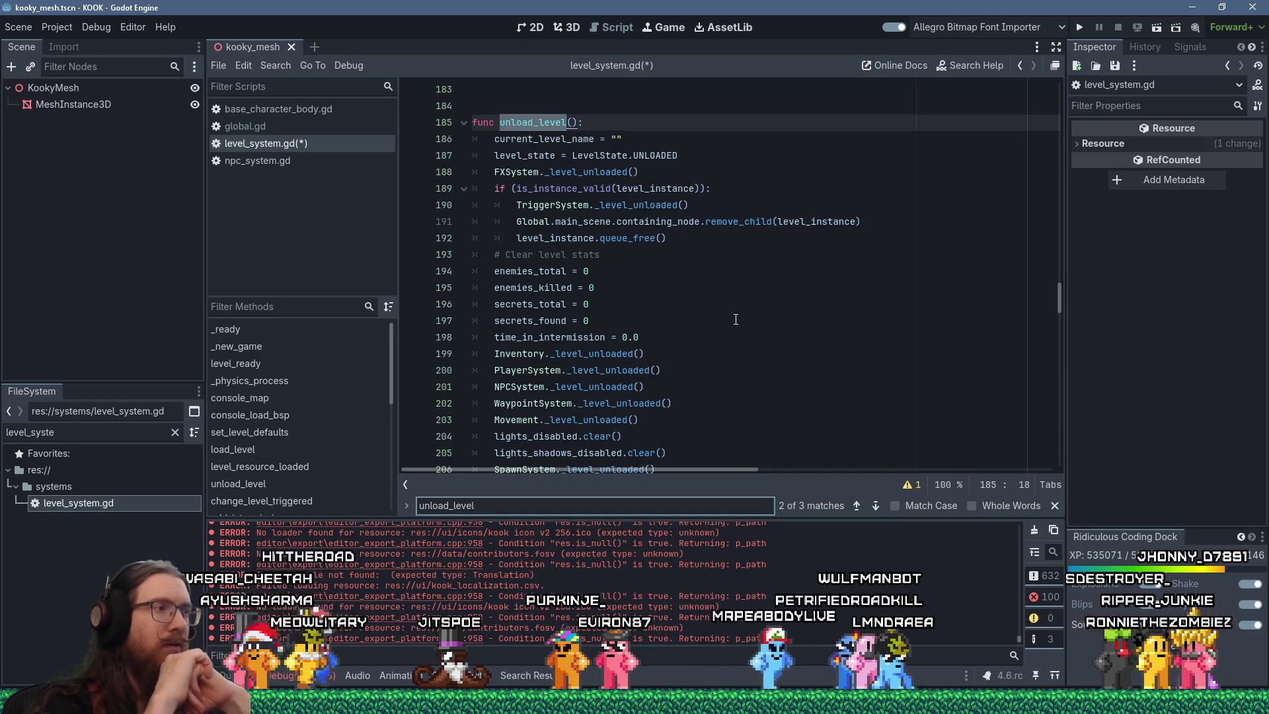
- Read through unload_level in level_system.gd, then run a project-wide Find in Files for unload_level
scroll(736, 320, "down", 4)
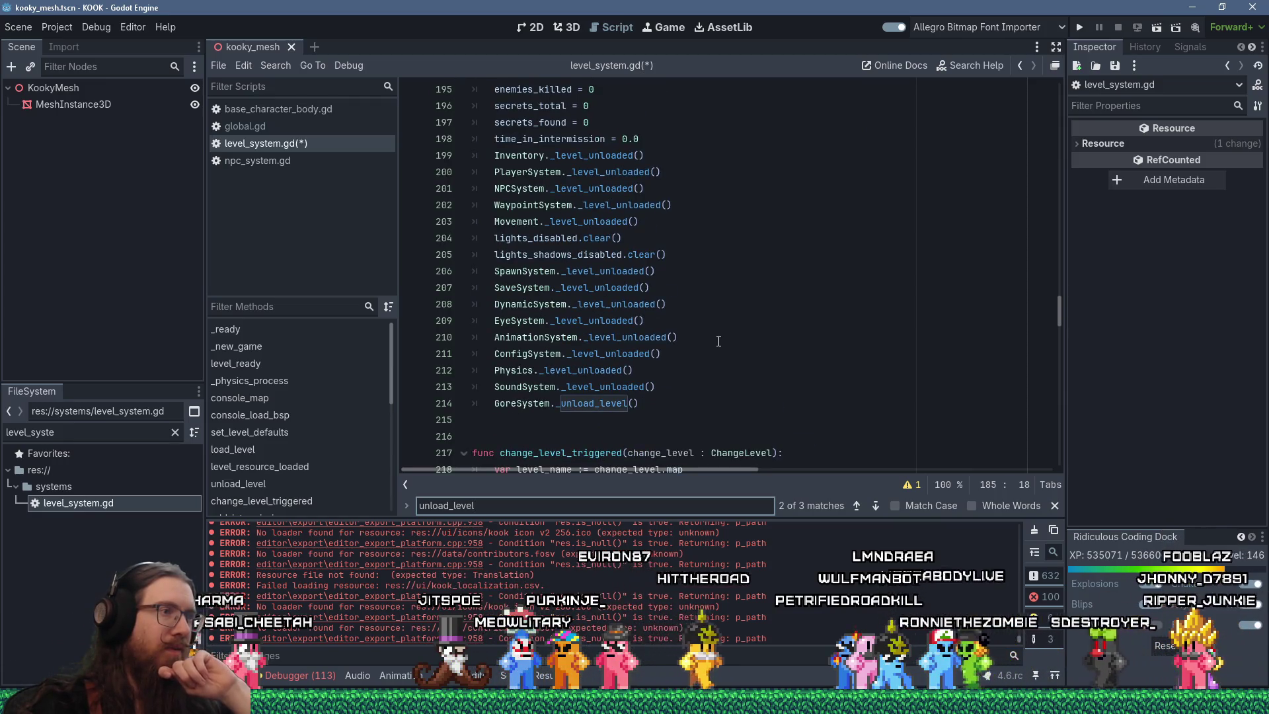
scroll(718, 338, "down", 1)
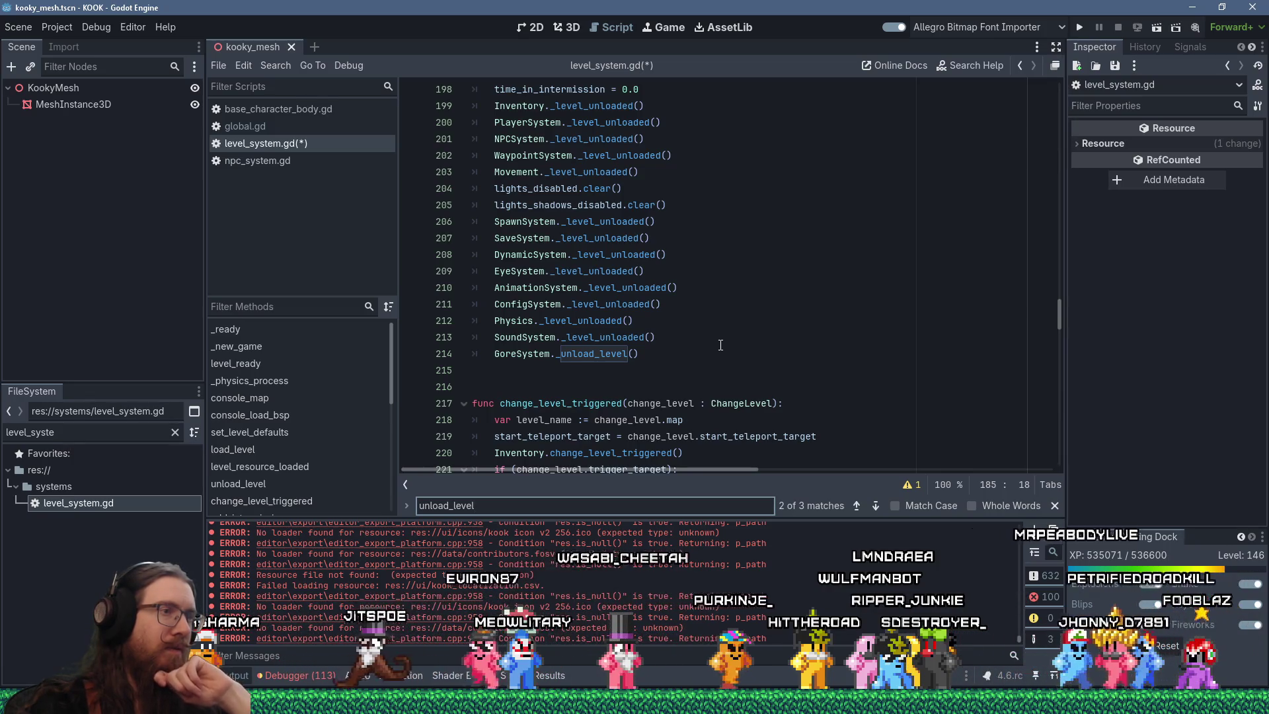
scroll(721, 347, "down", 2)
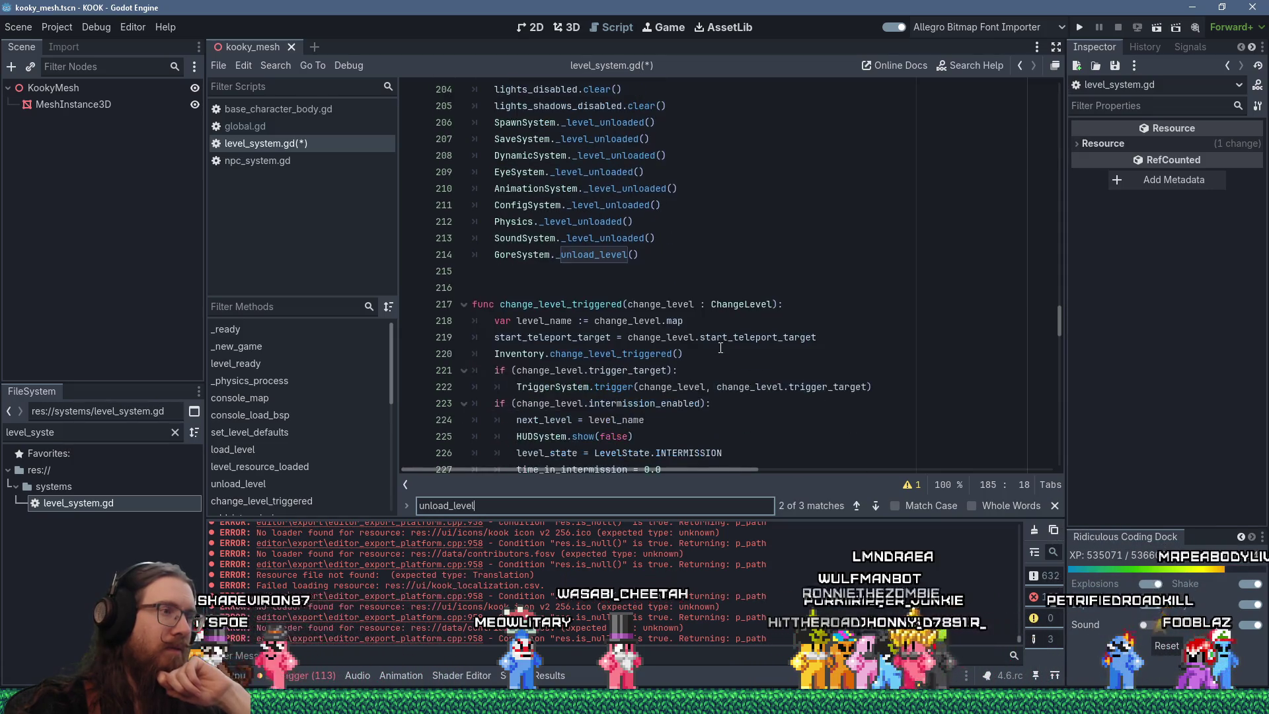
mouse_move(720, 348)
scroll(721, 348, "up", 9)
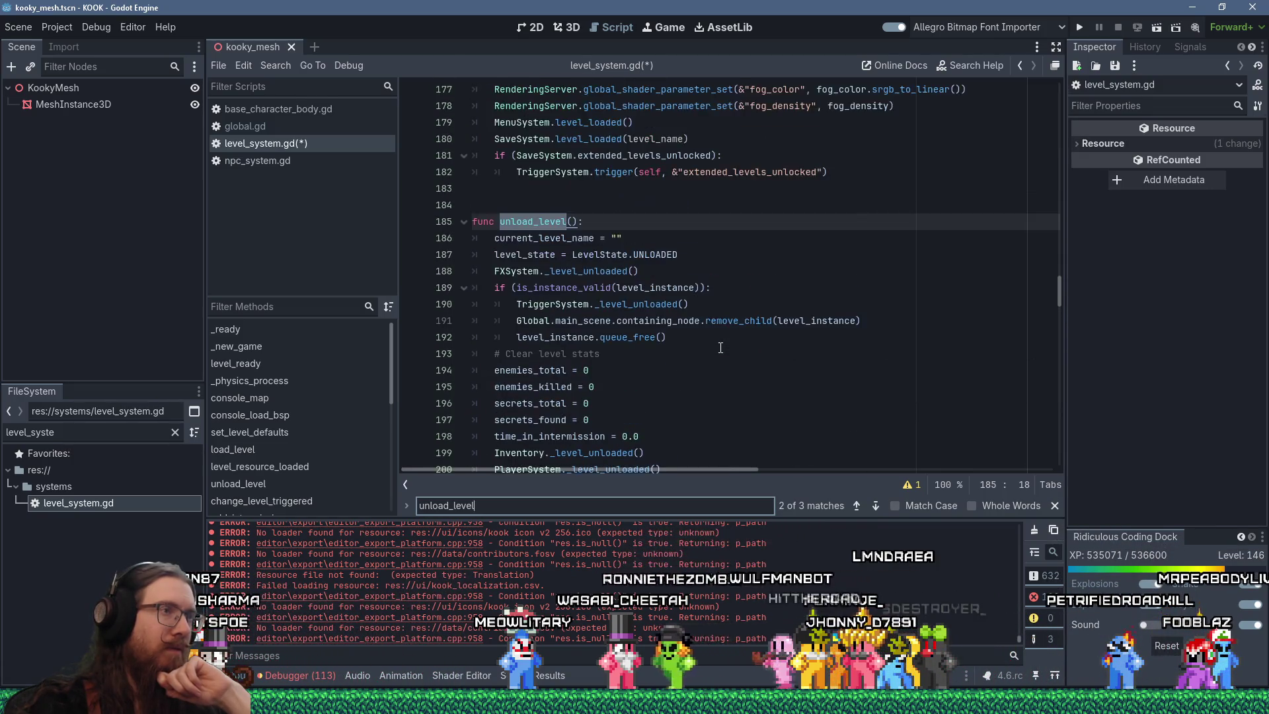
left_click(271, 65)
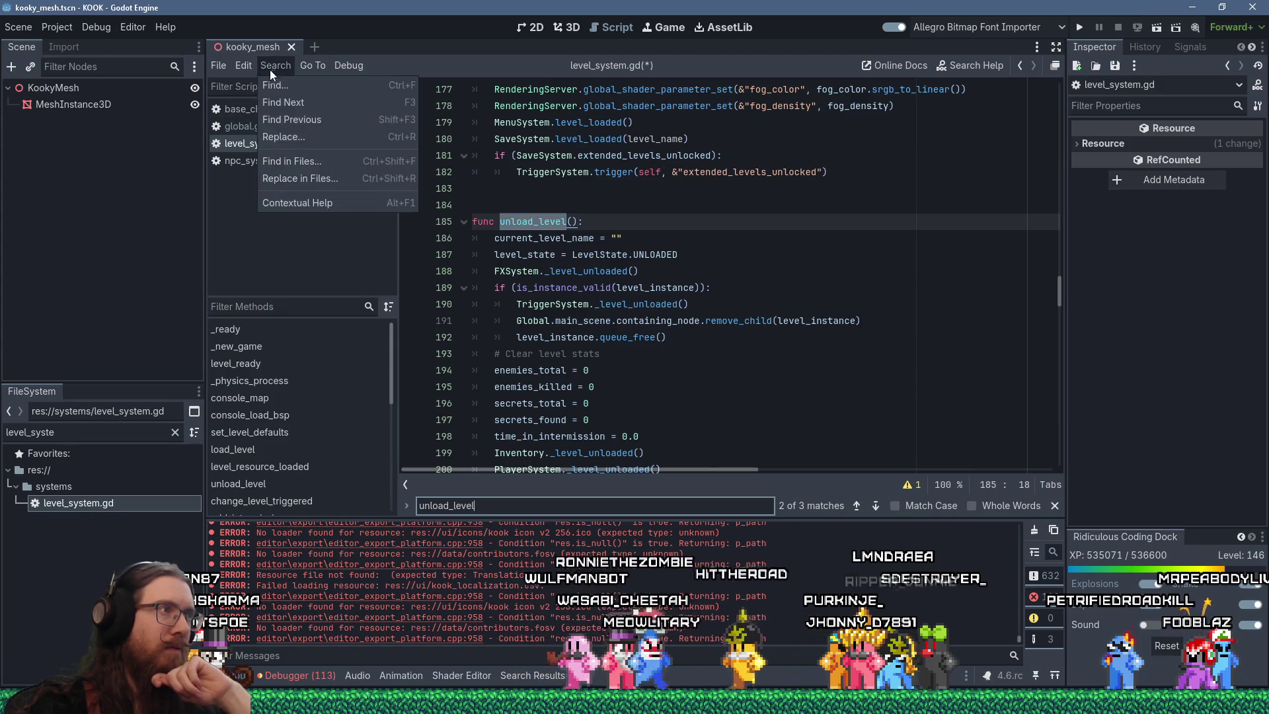
left_click(304, 161)
left_click(657, 424)
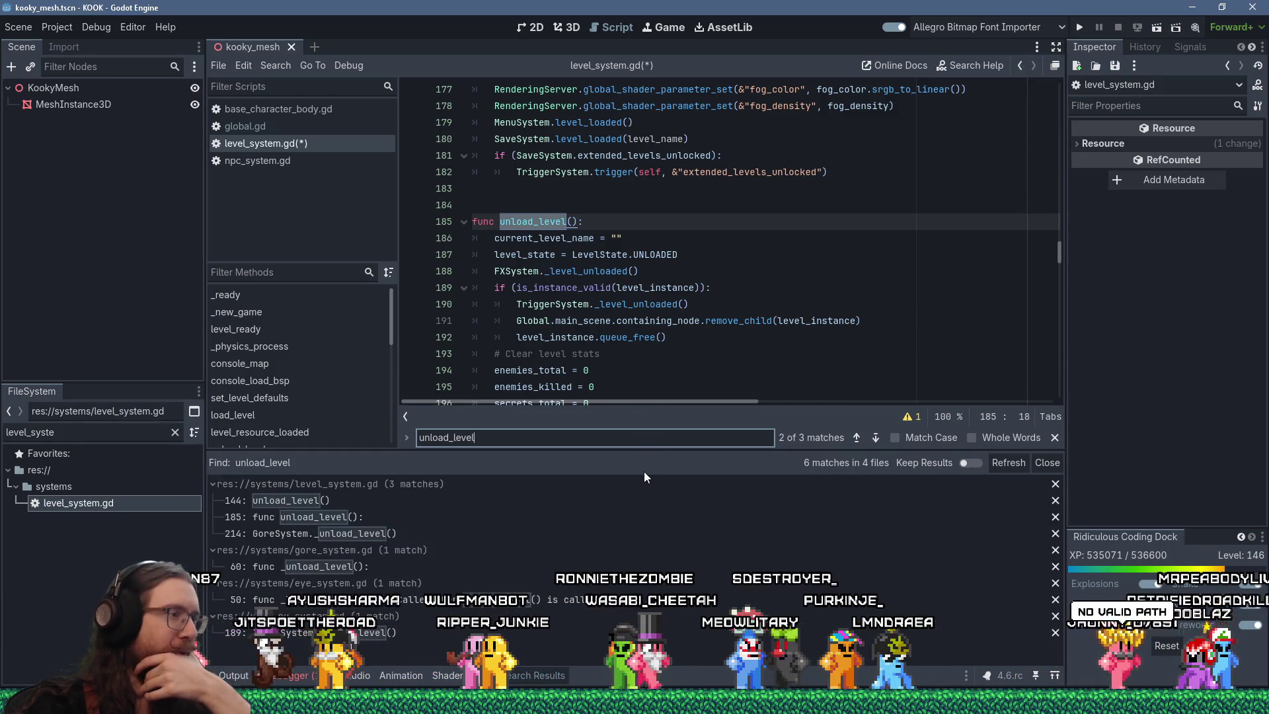
- Review the 6 matches and change line 214's GoreSystem._unload_level() call to _level_unloaded()
scroll(667, 321, "down", 4)
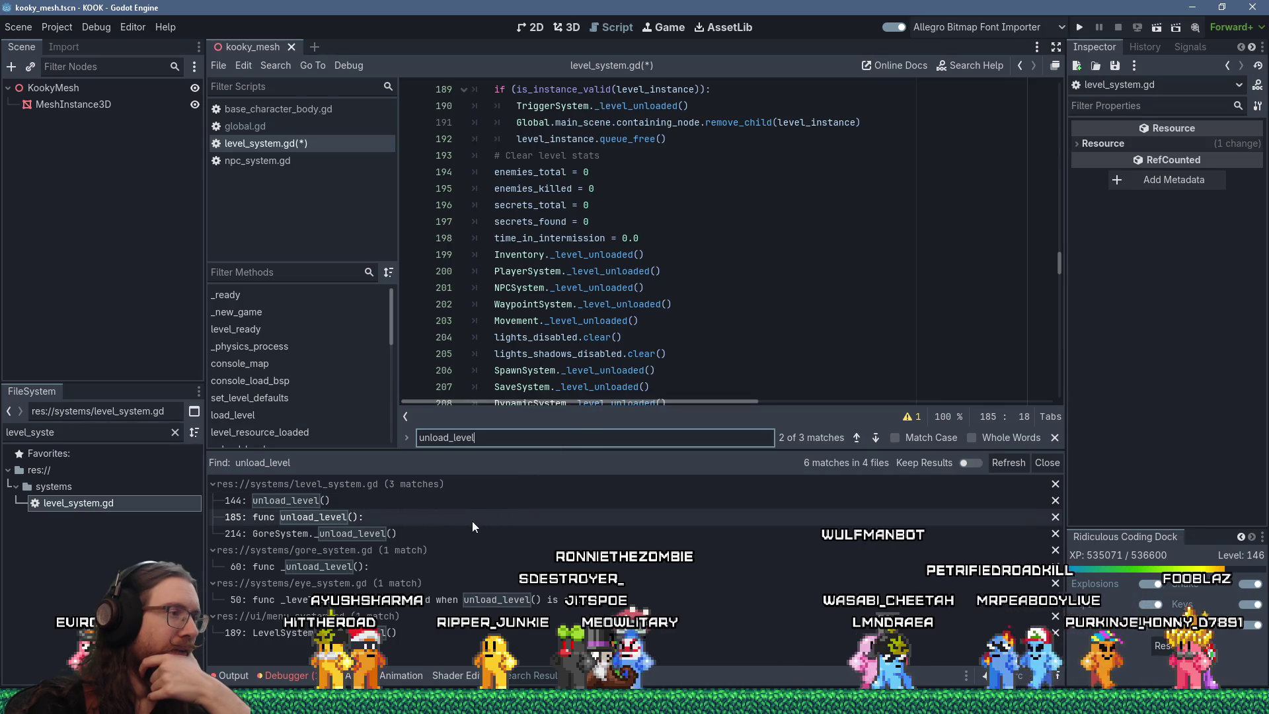
scroll(664, 312, "down", 4)
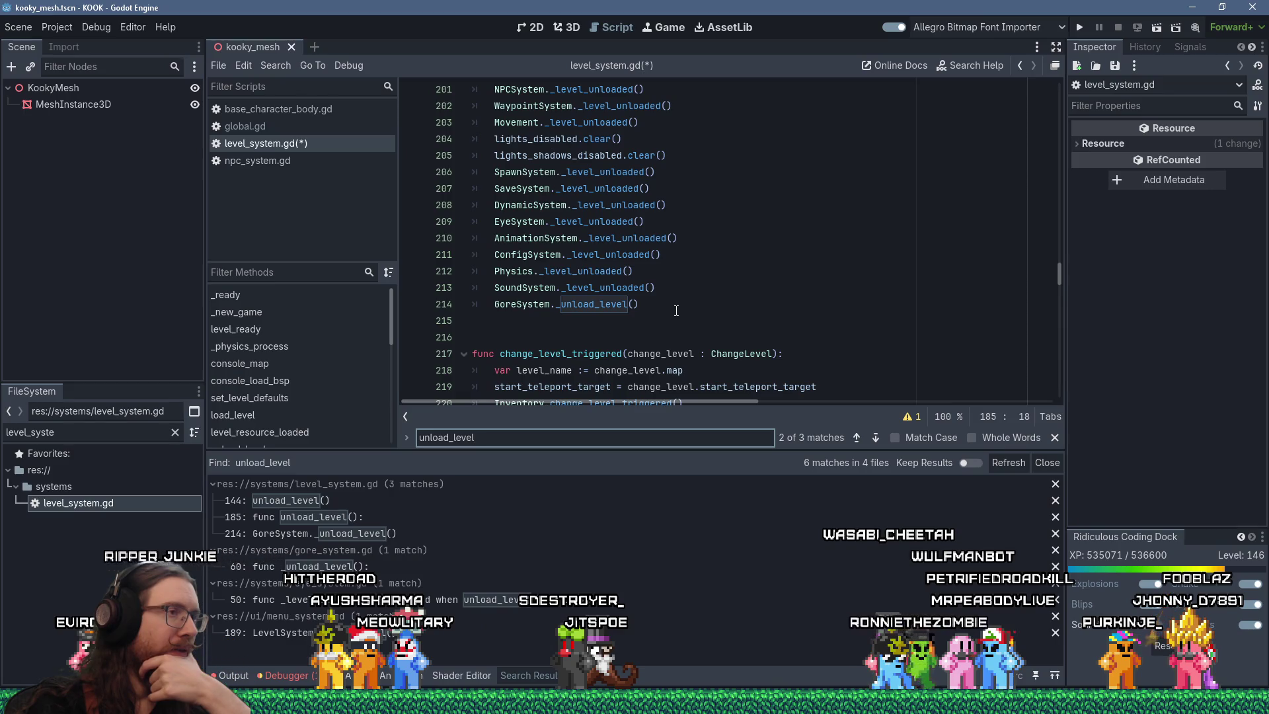
double_click(622, 308)
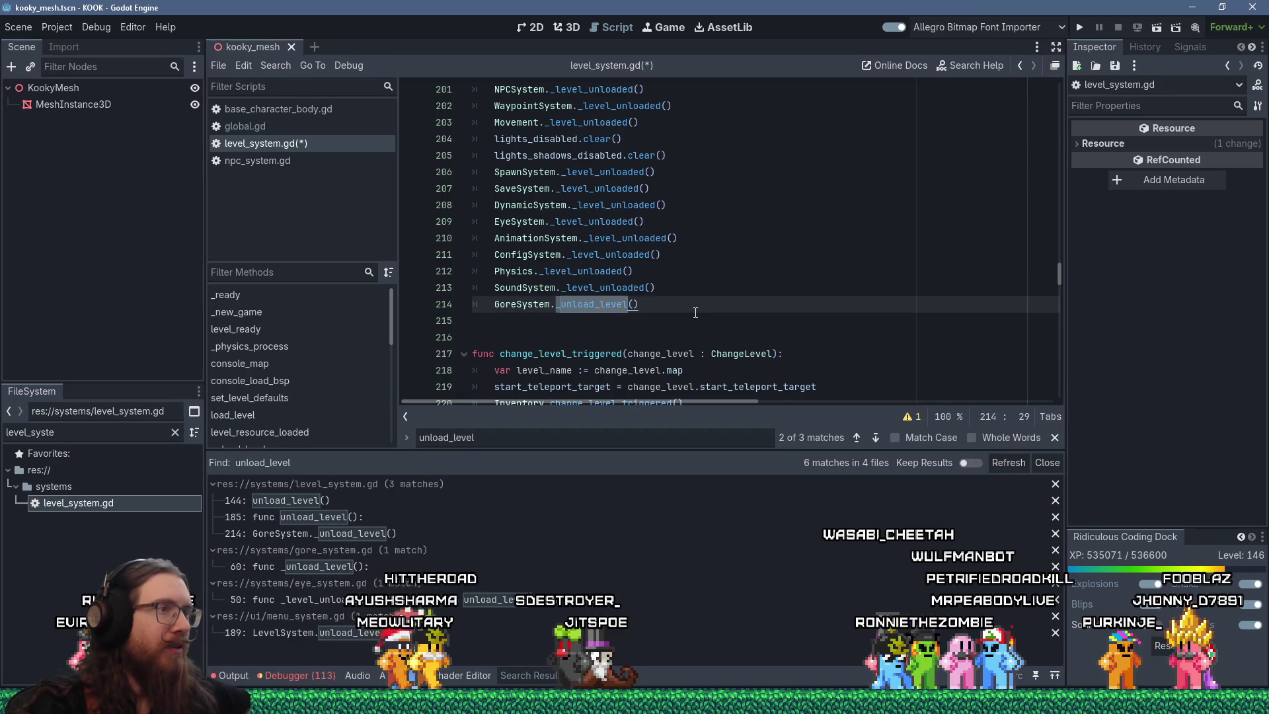
type("_level_unloaded")
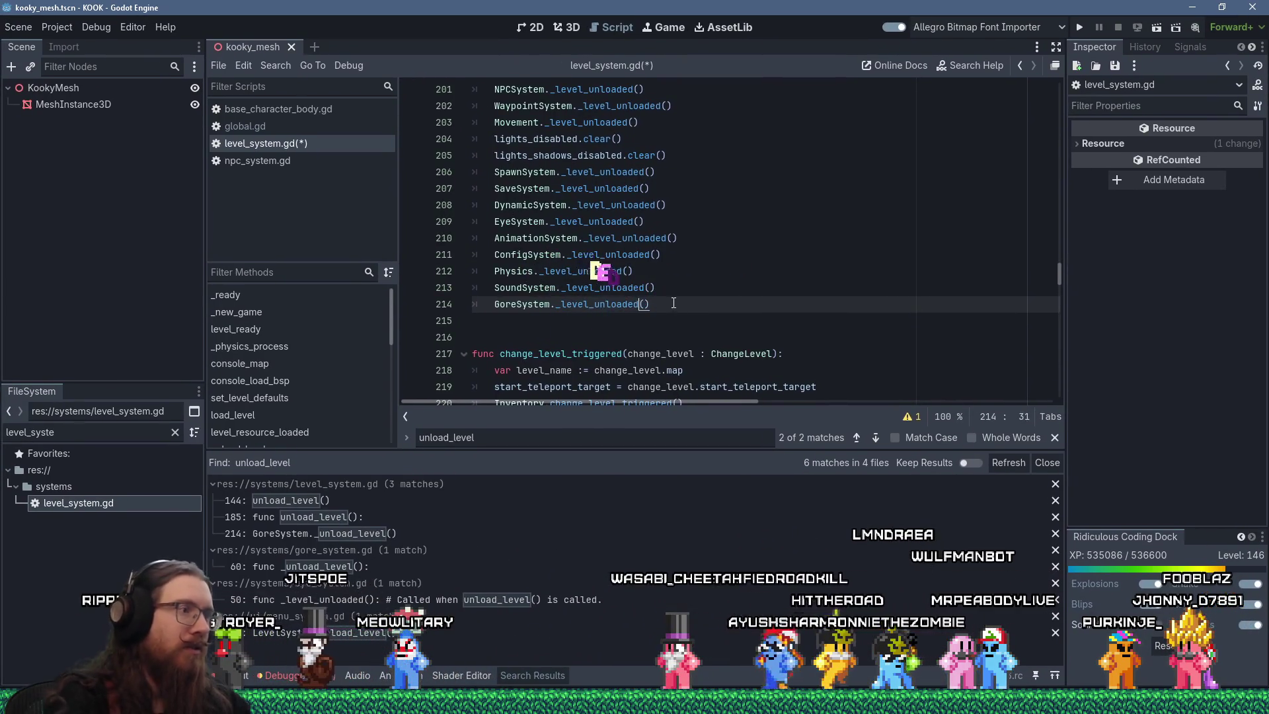
left_click(363, 533)
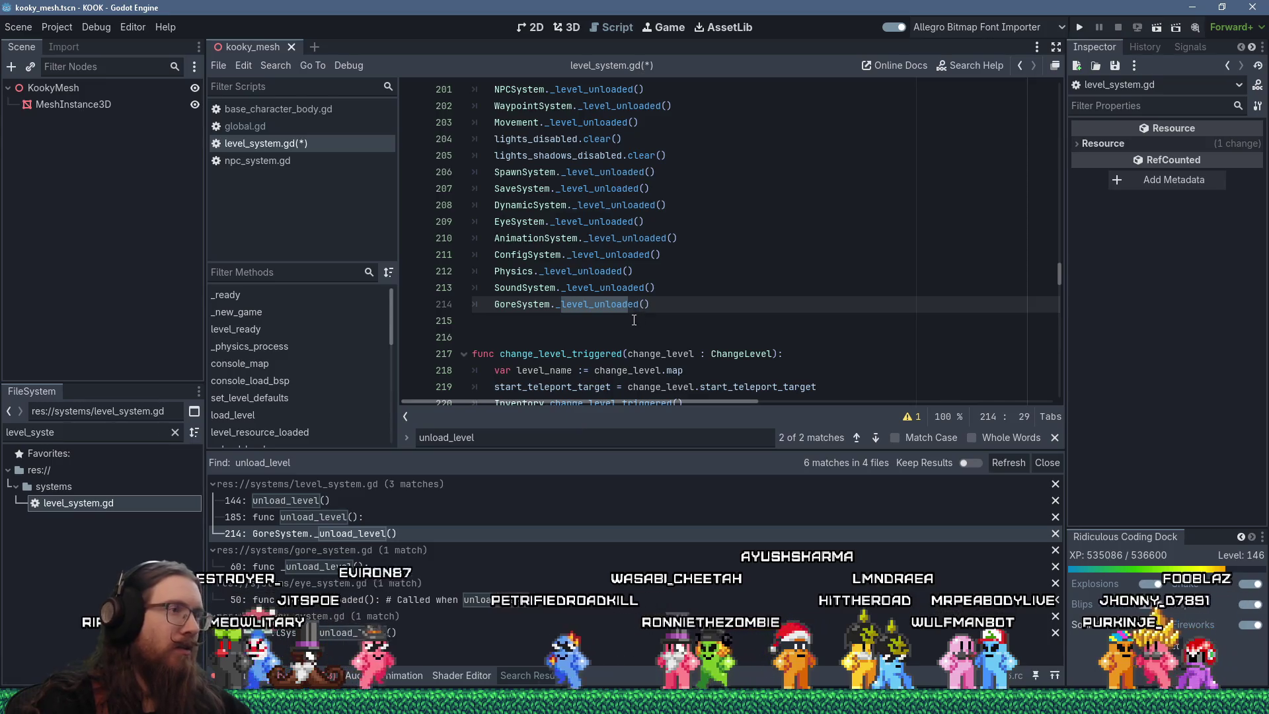
- Rename the _unload_level function on line 60 of gore_system.gd to _level_unloaded
left_click(550, 303, "ctrl")
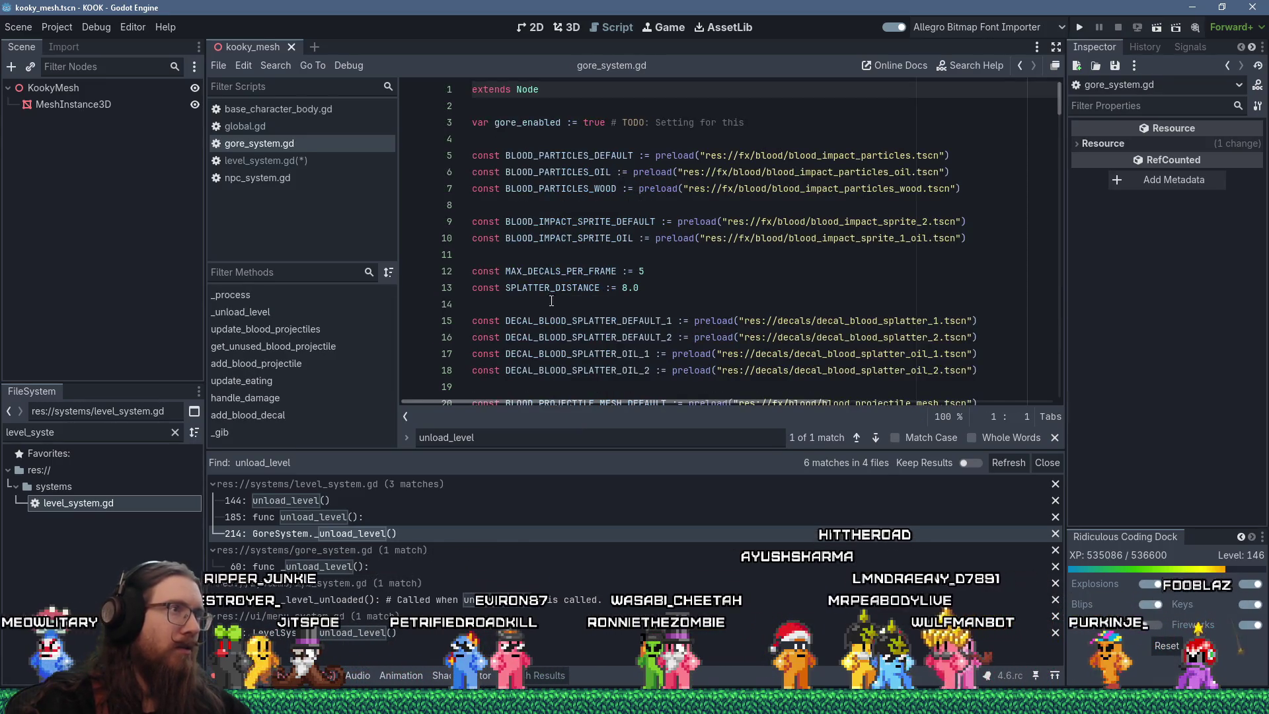
scroll(550, 303, "down", 5)
key("ctrl+f")
type("unlo")
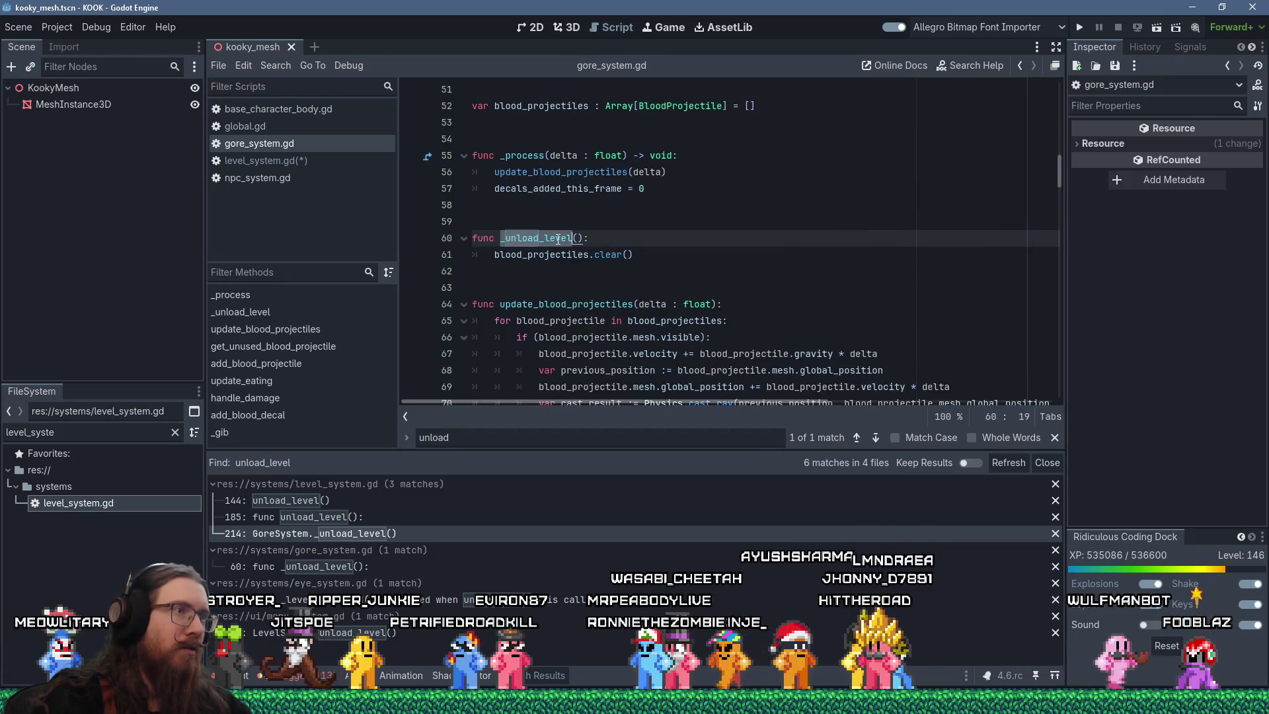
key("Delete")
type("_un")
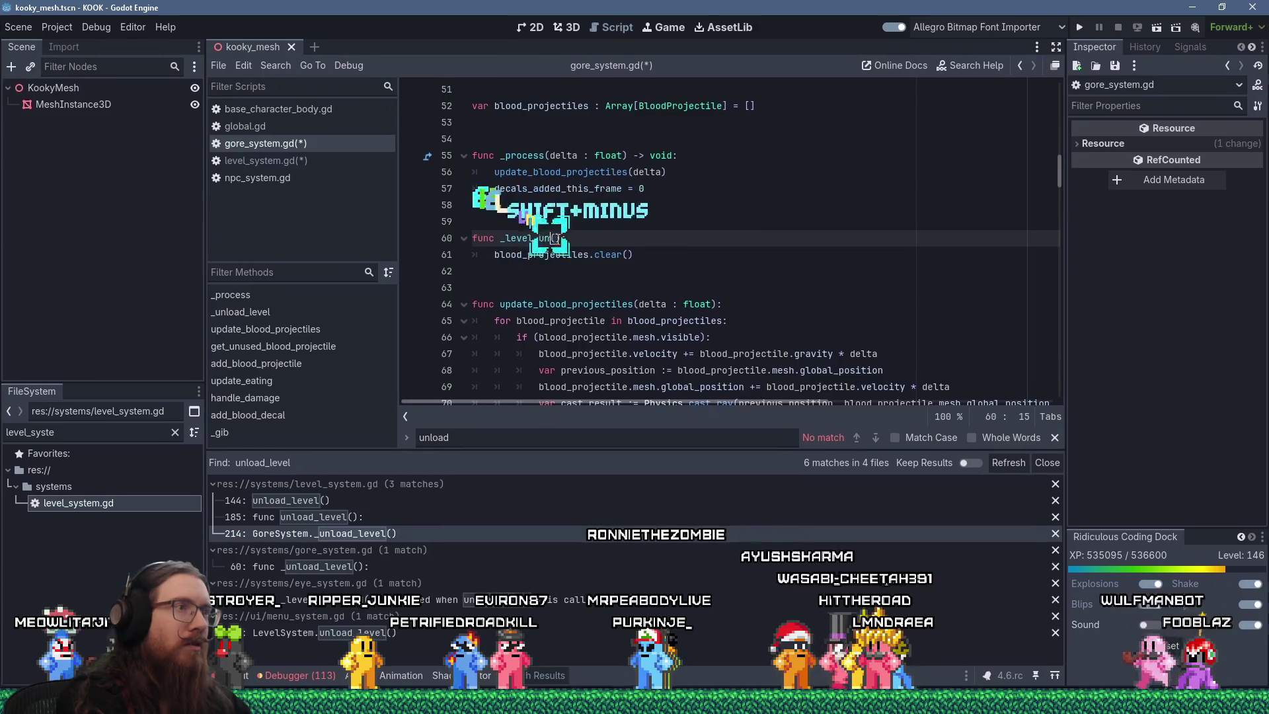
type("loaded")
left_click(628, 206)
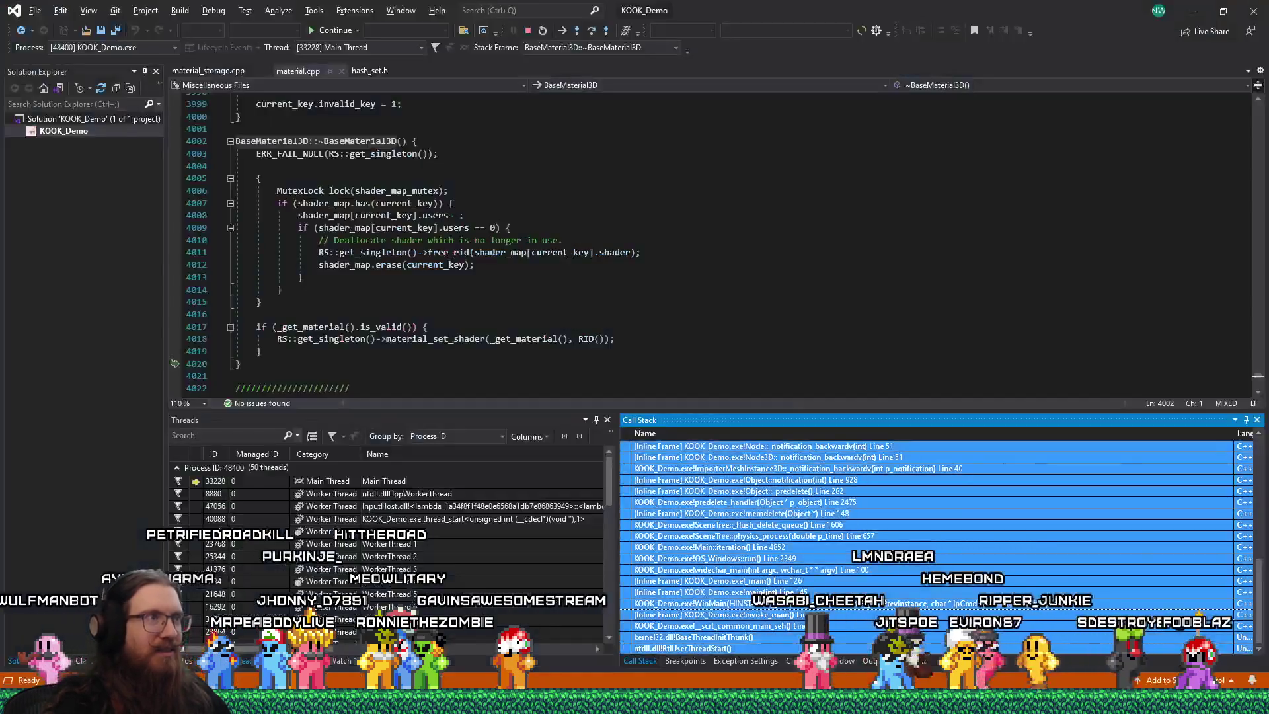
- Open hash_set.h at line 295 from the top HashSet frame of the Call Stack
scroll(775, 502, "up", 10)
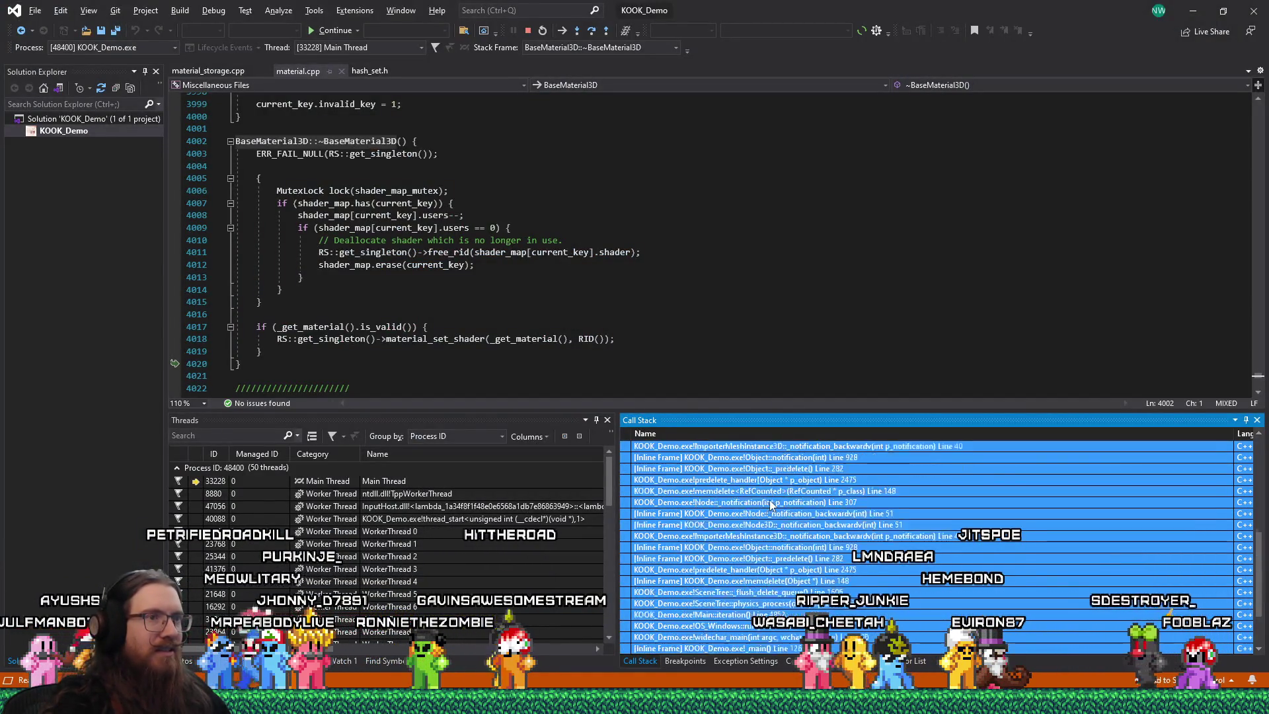
left_click(807, 449)
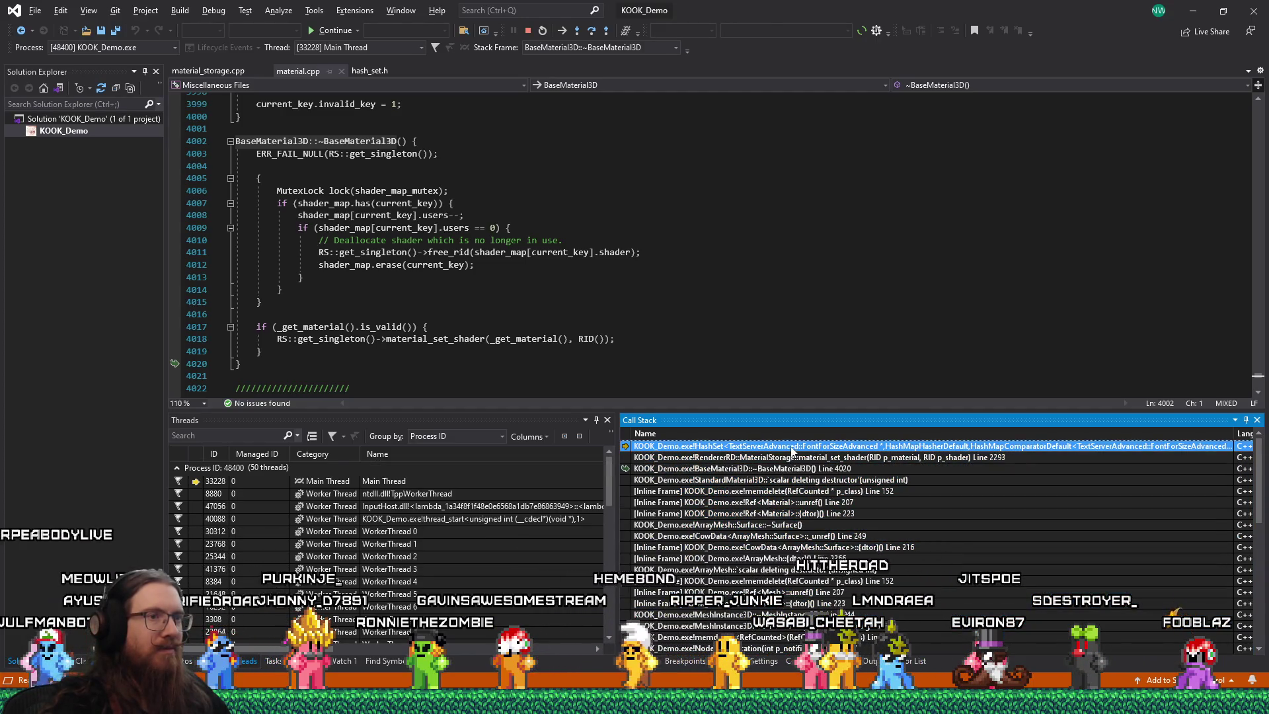
double_click(793, 447)
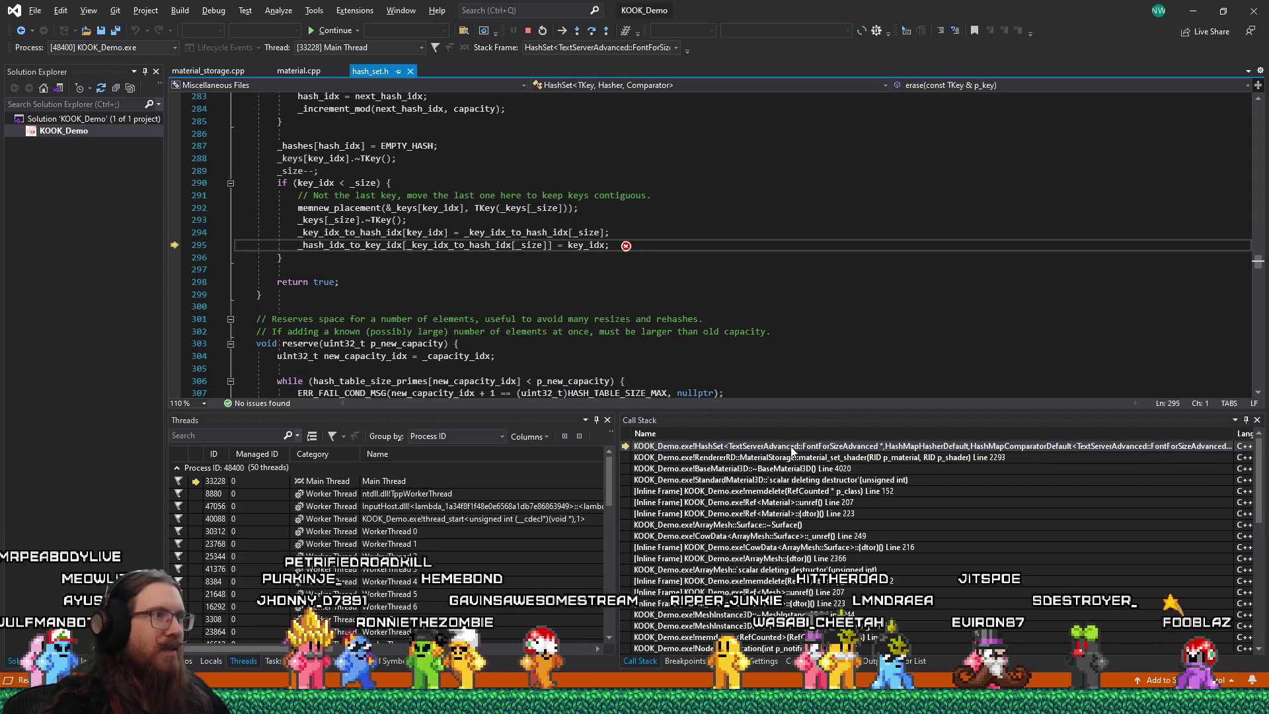
- Read the DataTips for _size (112), key_idx (36) and _key_idx_to_hash_idx (127) around line 295
mouse_move(489, 246)
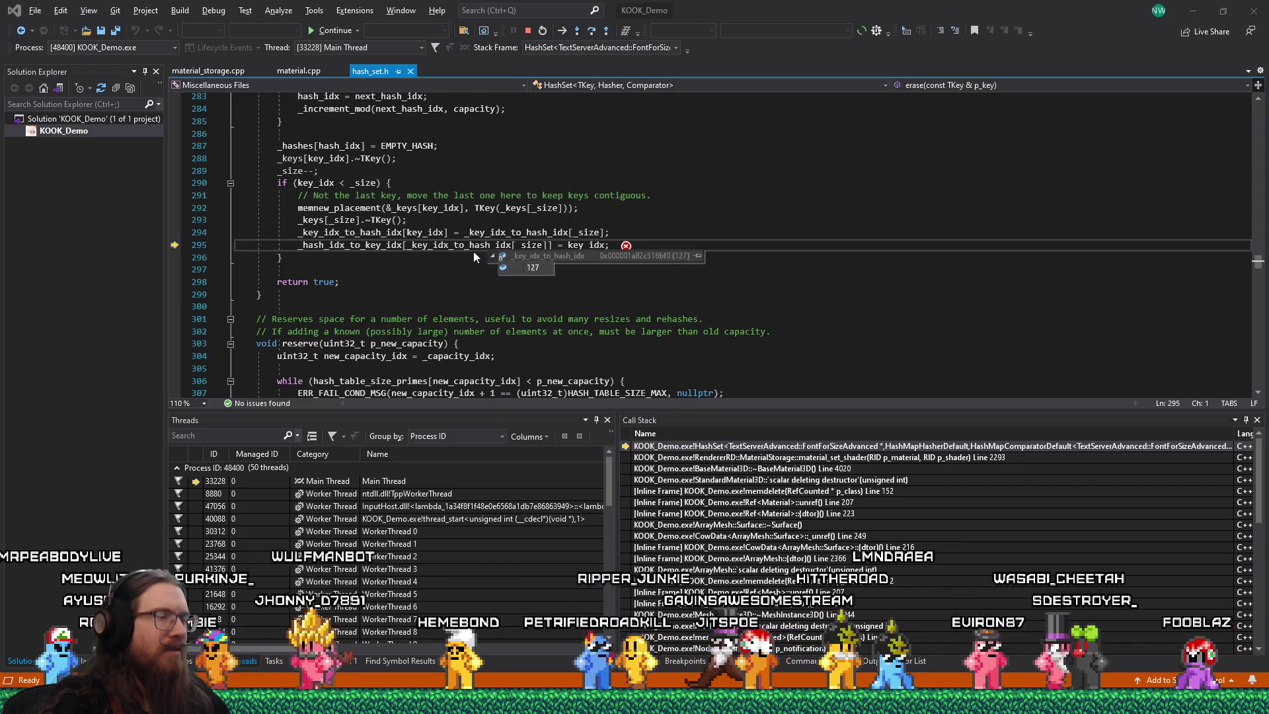
left_click(484, 232)
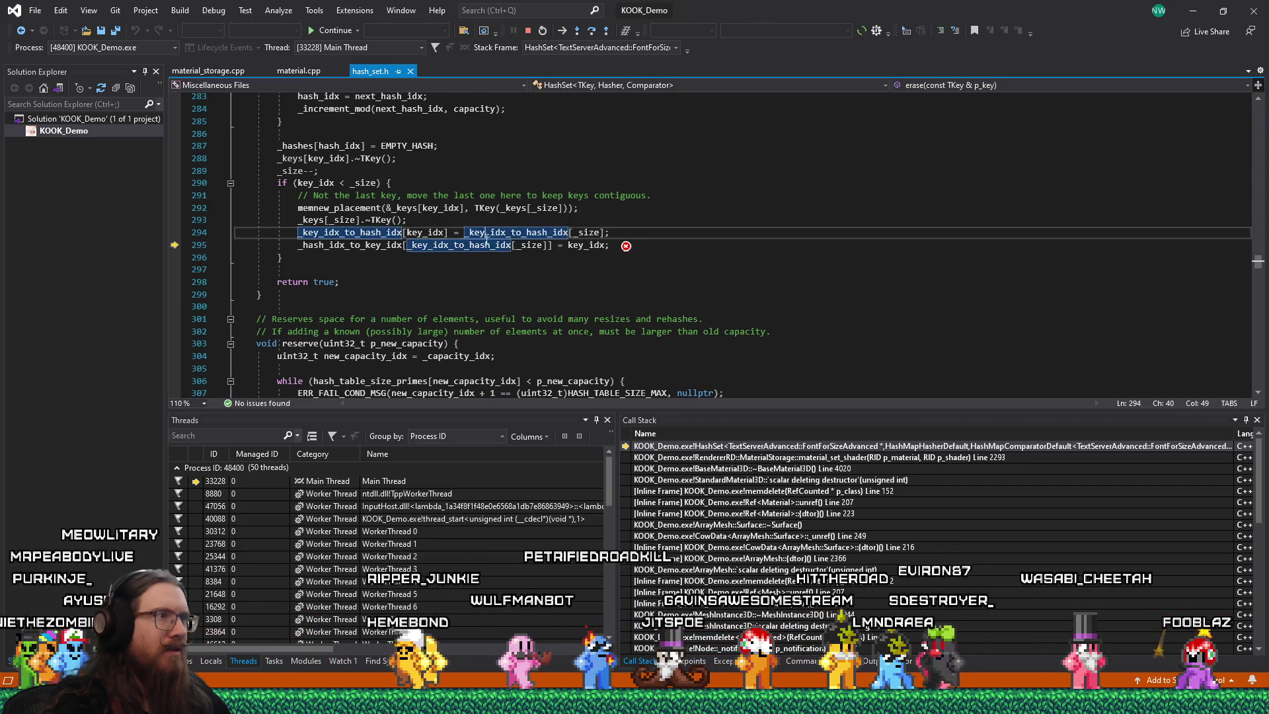
mouse_move(535, 246)
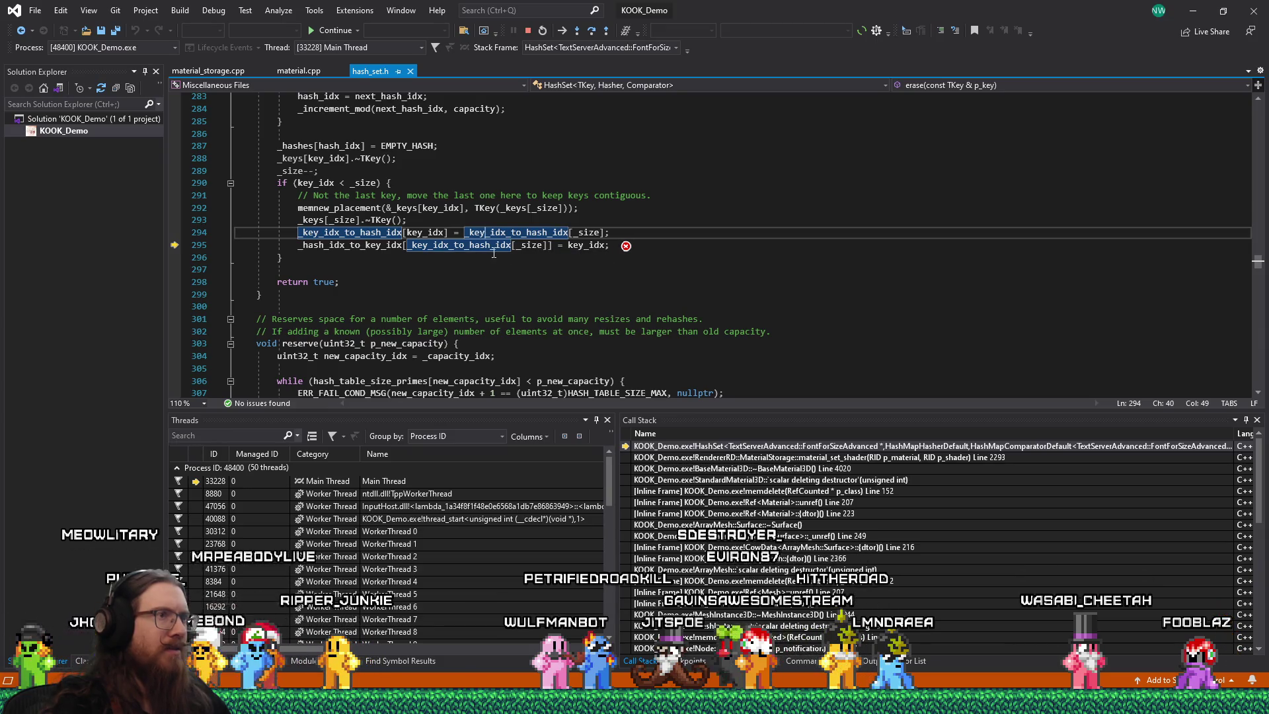
mouse_move(487, 249)
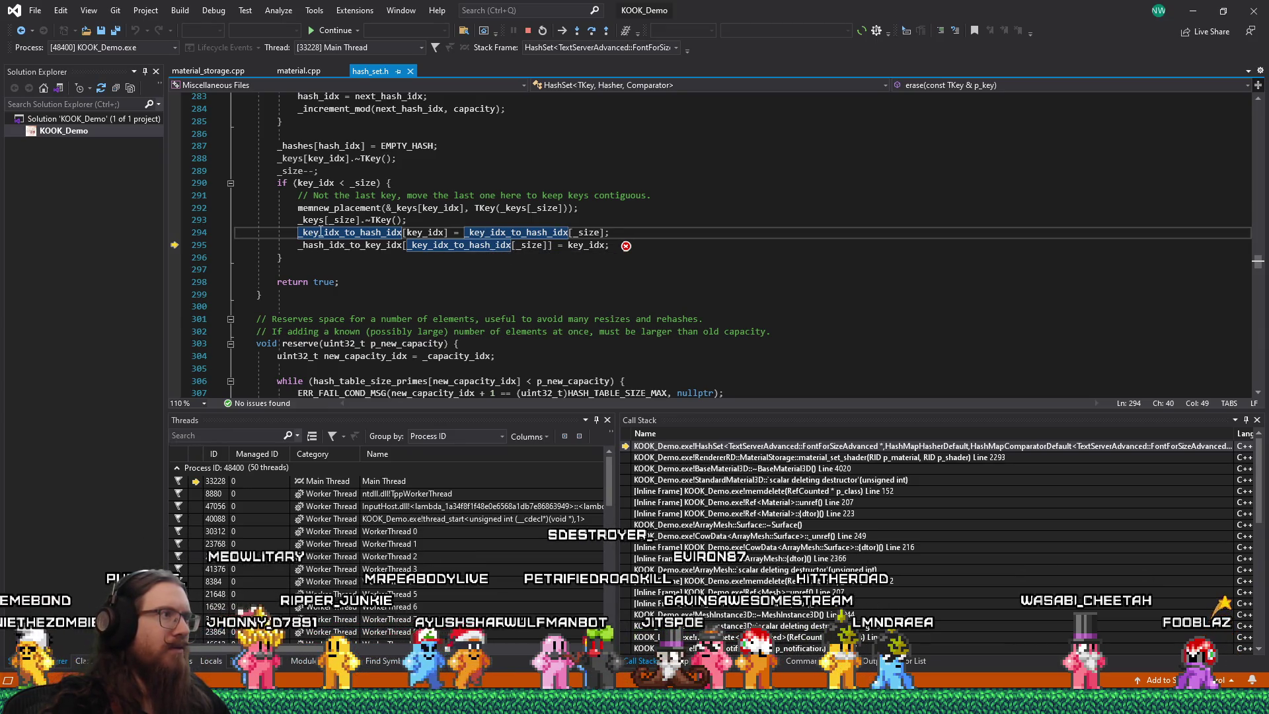
mouse_move(426, 236)
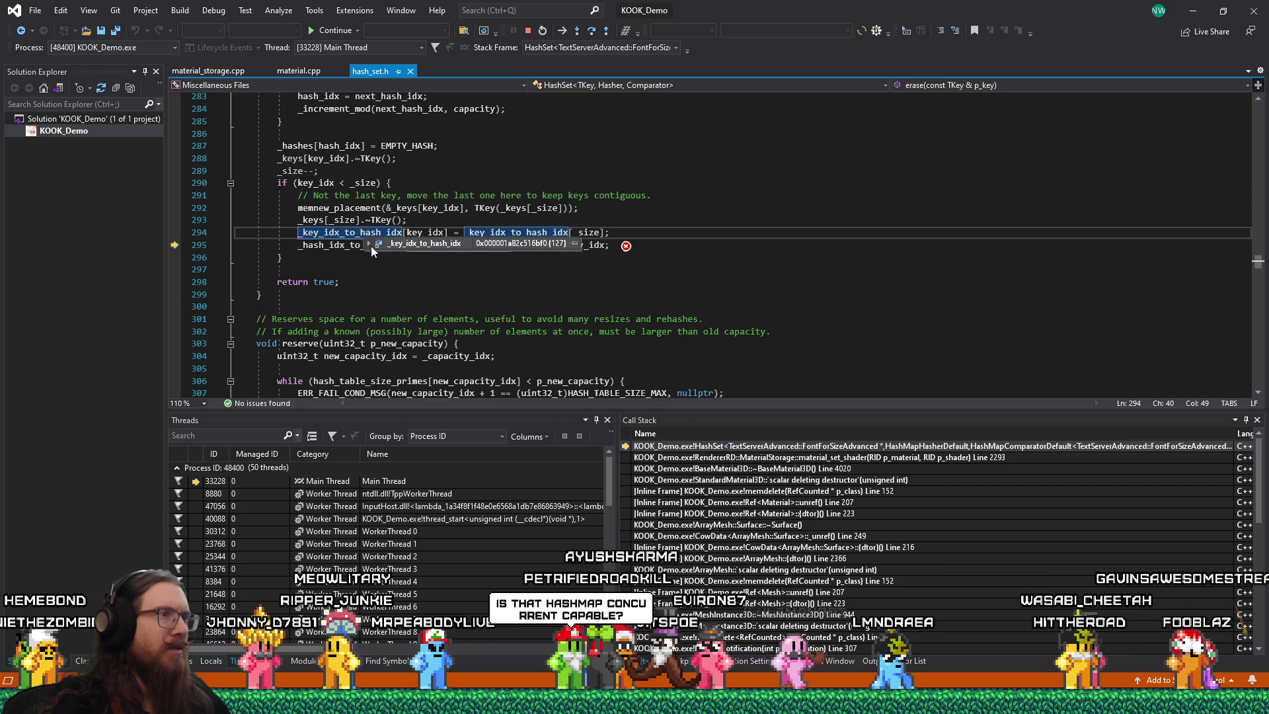
mouse_move(370, 250)
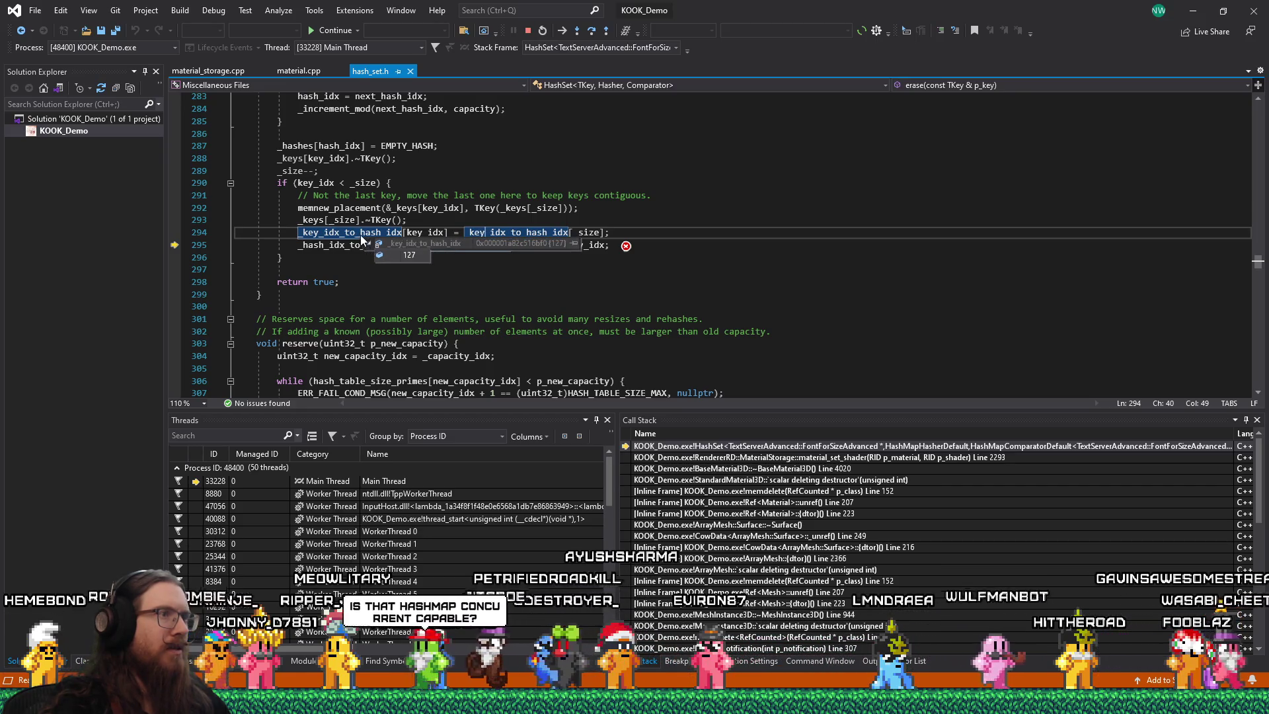
left_click(366, 233)
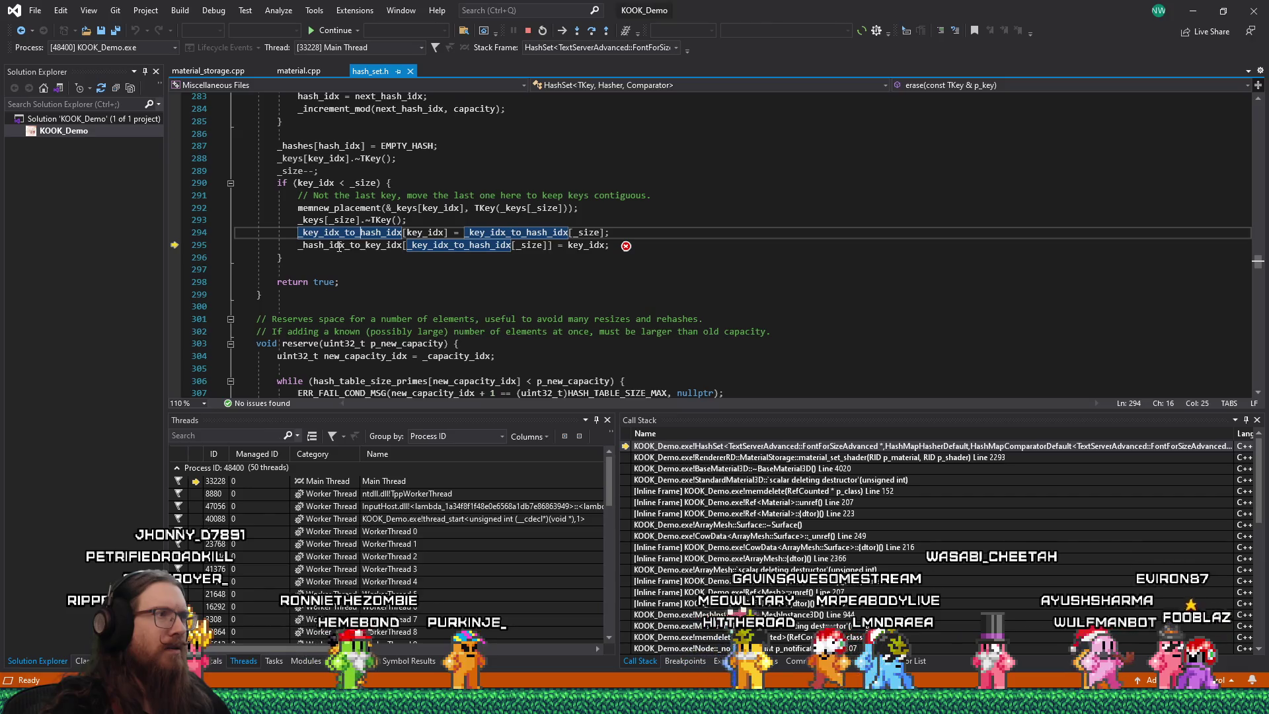
mouse_move(339, 221)
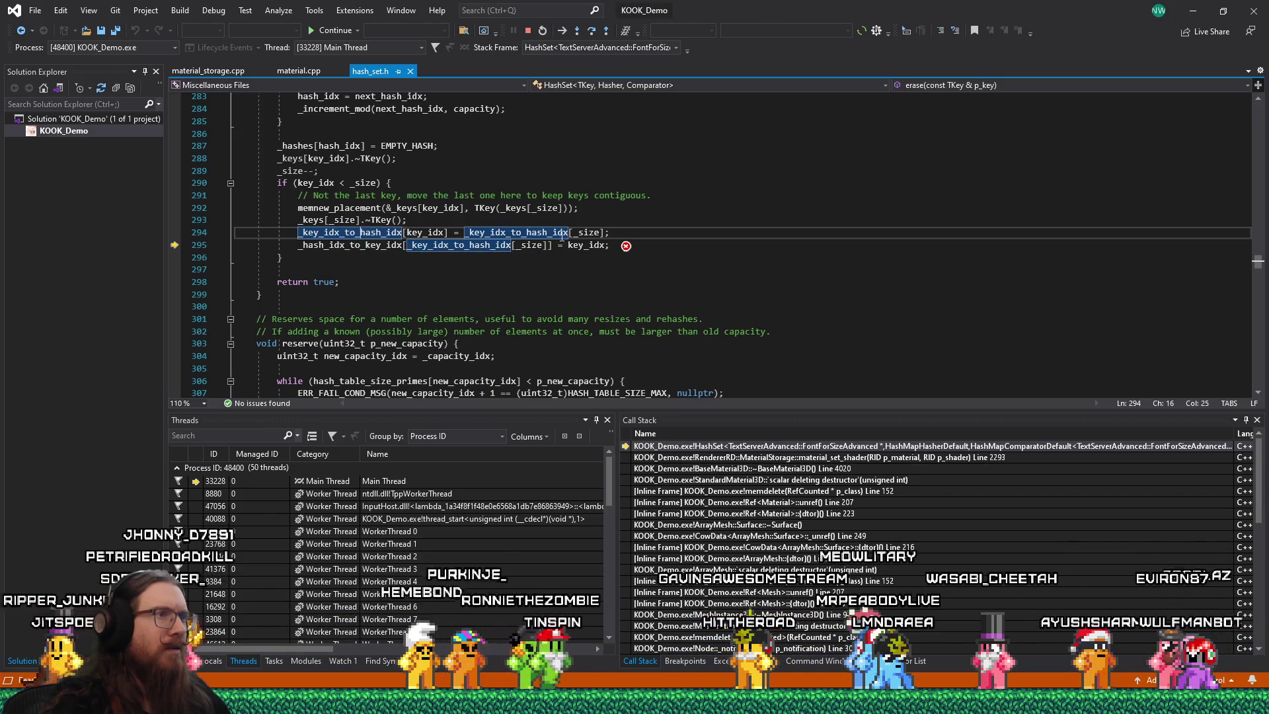
mouse_move(582, 232)
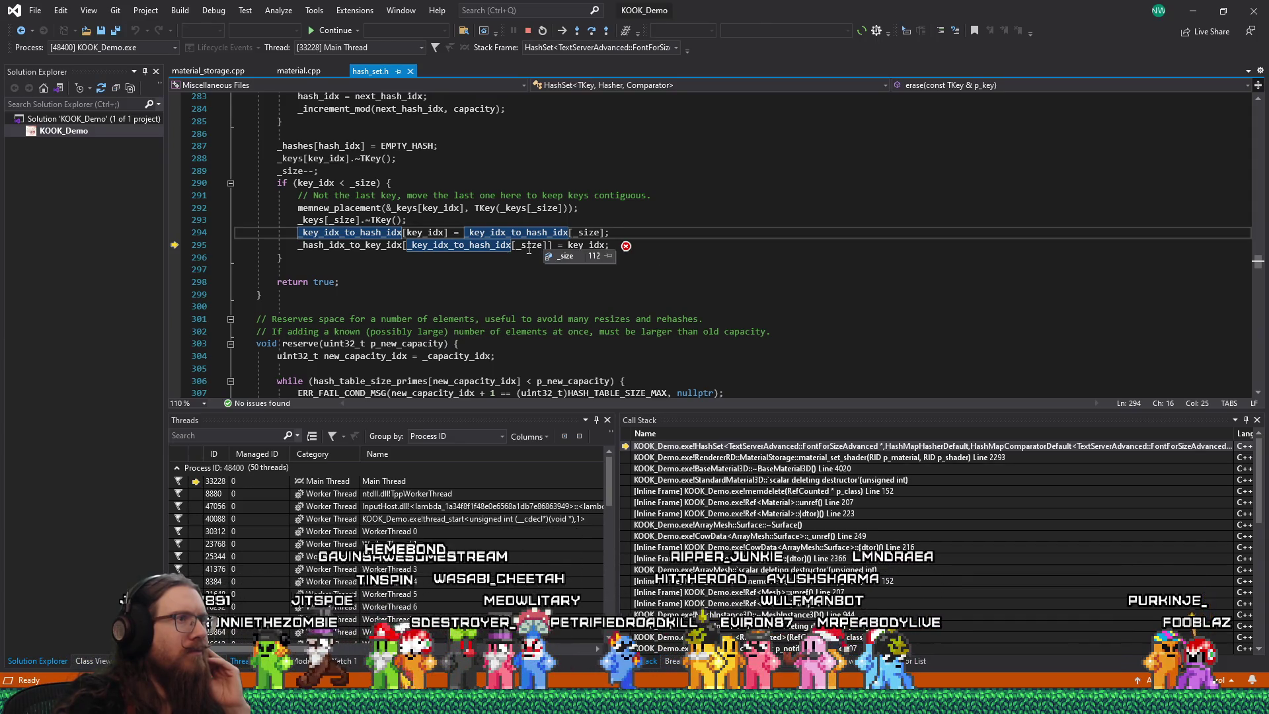
- Copy the _key_idx_to_hash_idx name on line 294 and bring up the Firefox window previews
double_click(369, 233)
right_click(384, 237)
left_click(385, 521)
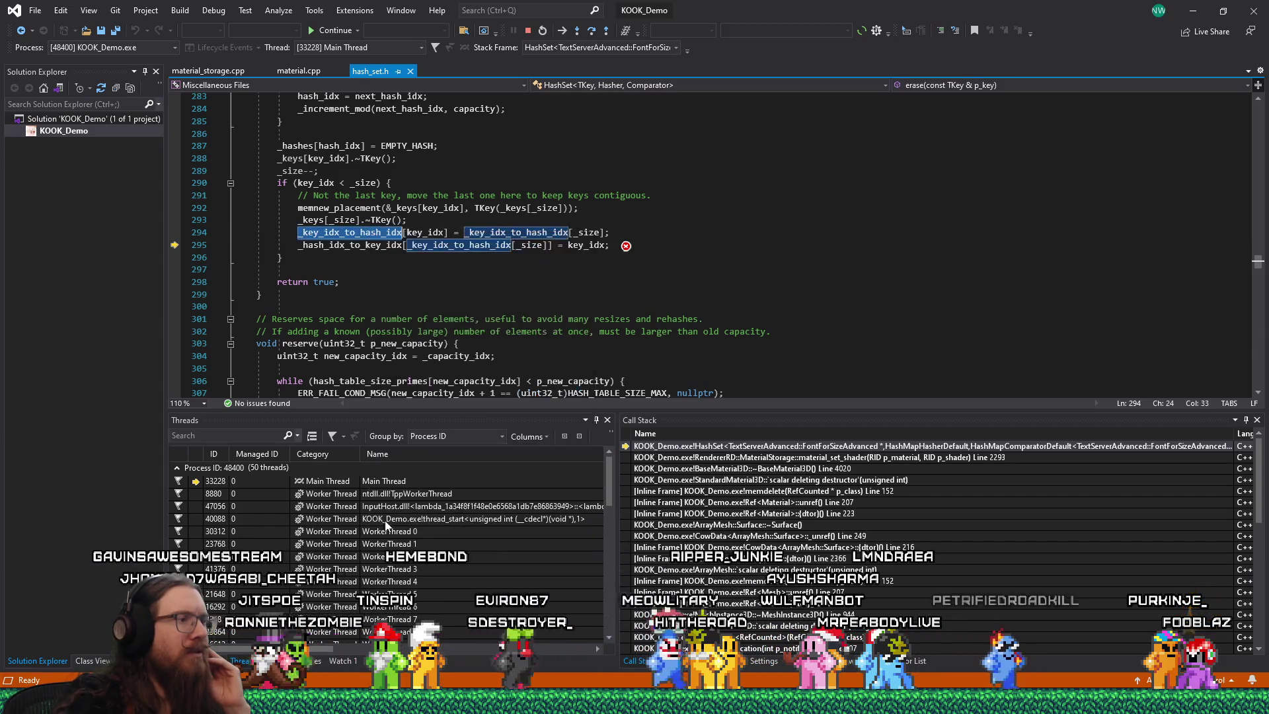
left_click(1058, 702)
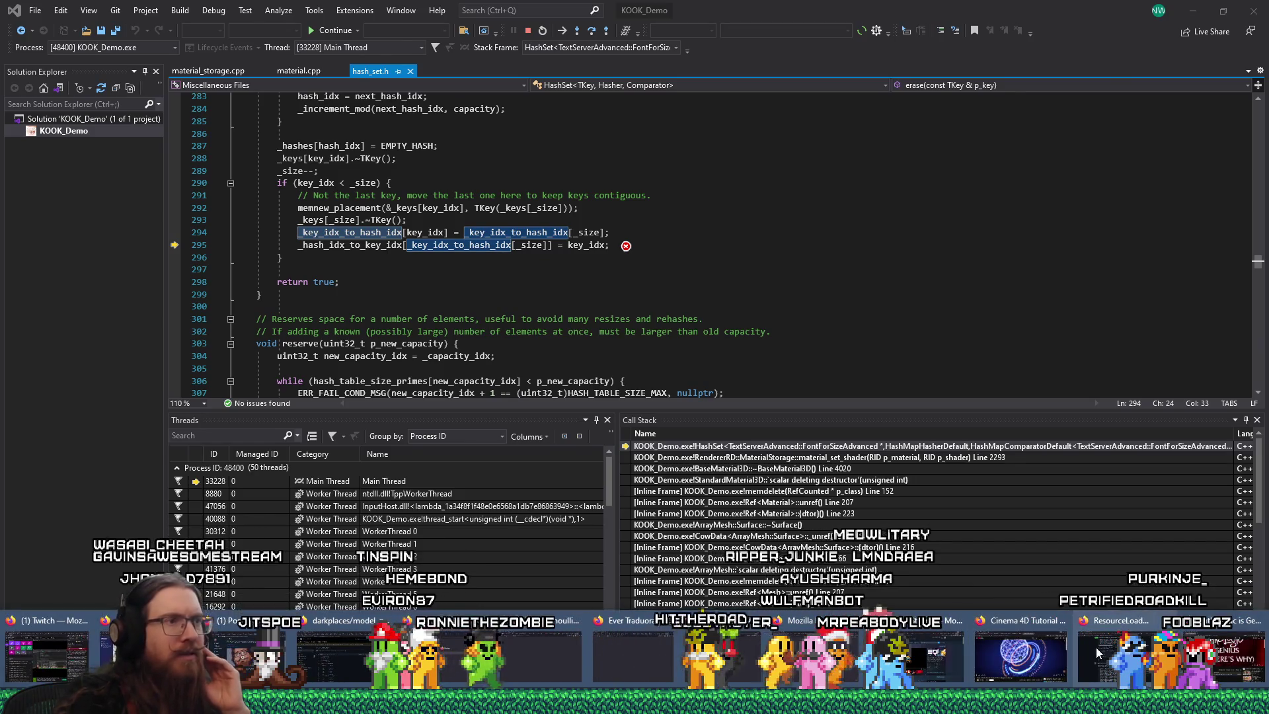
- Search Godot's GitHub issues for _key_idx_to_hash_idx and open HashSet pull request #113157
left_click(1096, 648)
scroll(779, 530, "down", 10)
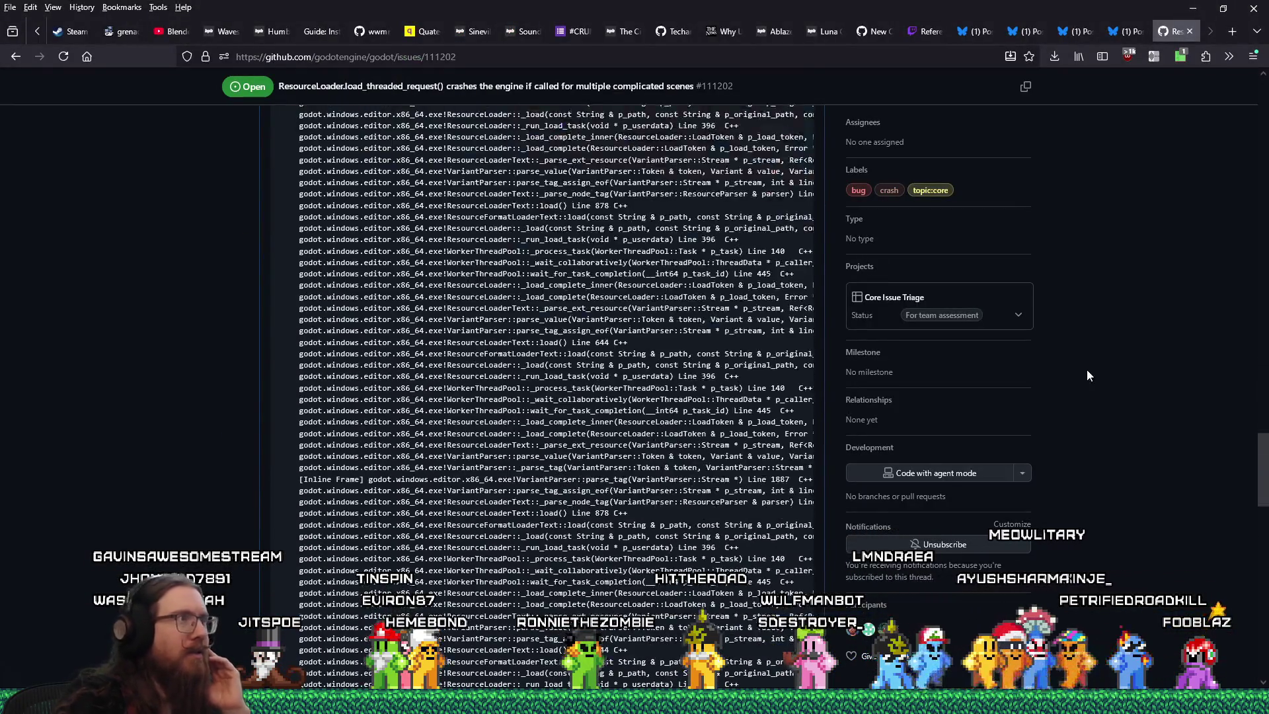
scroll(1089, 375, "up", 15)
left_click(94, 122)
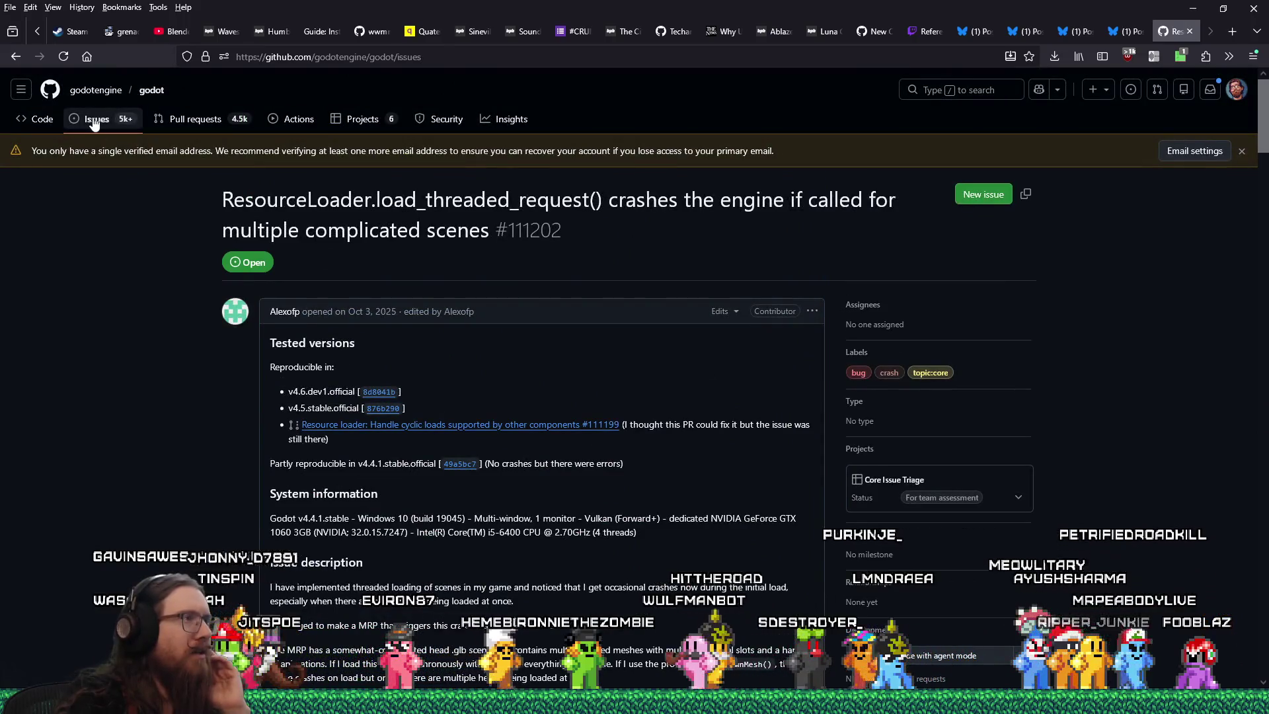
left_click(264, 268)
type("_key_idx_to_hash_idx")
key("Return")
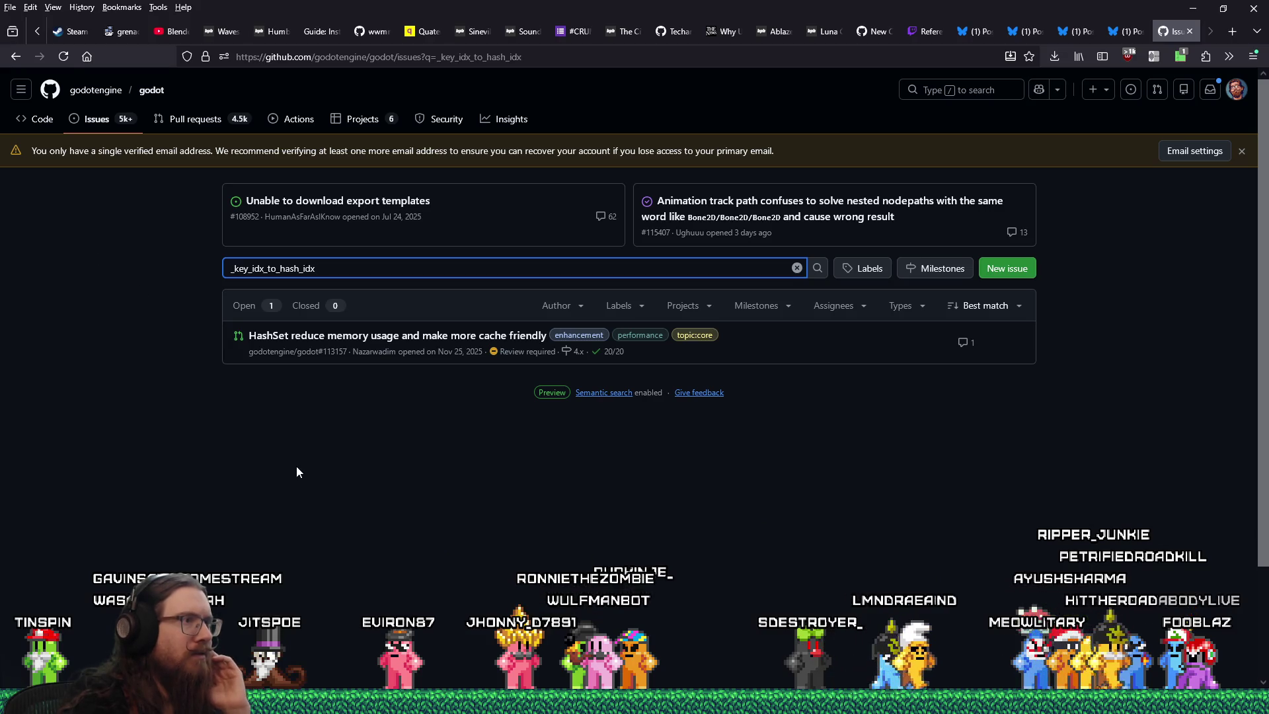
left_click(310, 339)
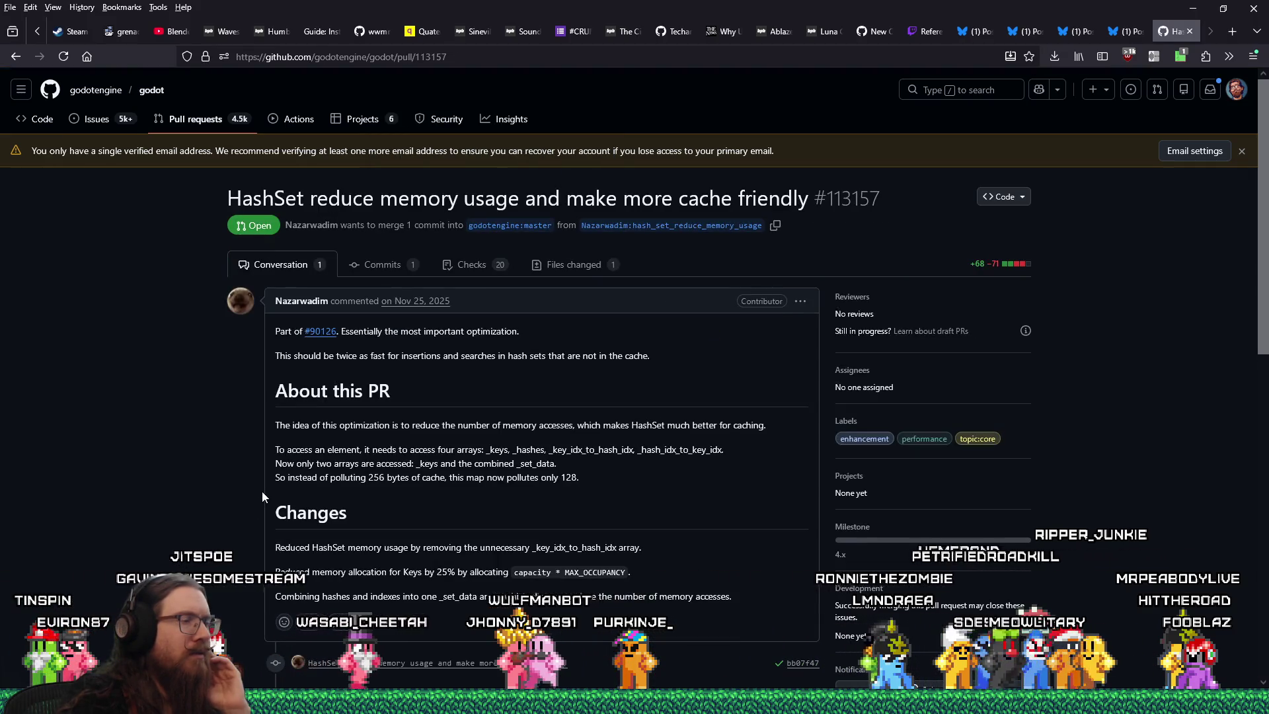
- Skim PR #113157, then go back to the unfiltered list of open Godot issues
scroll(262, 492, "down", 10)
scroll(262, 491, "up", 15)
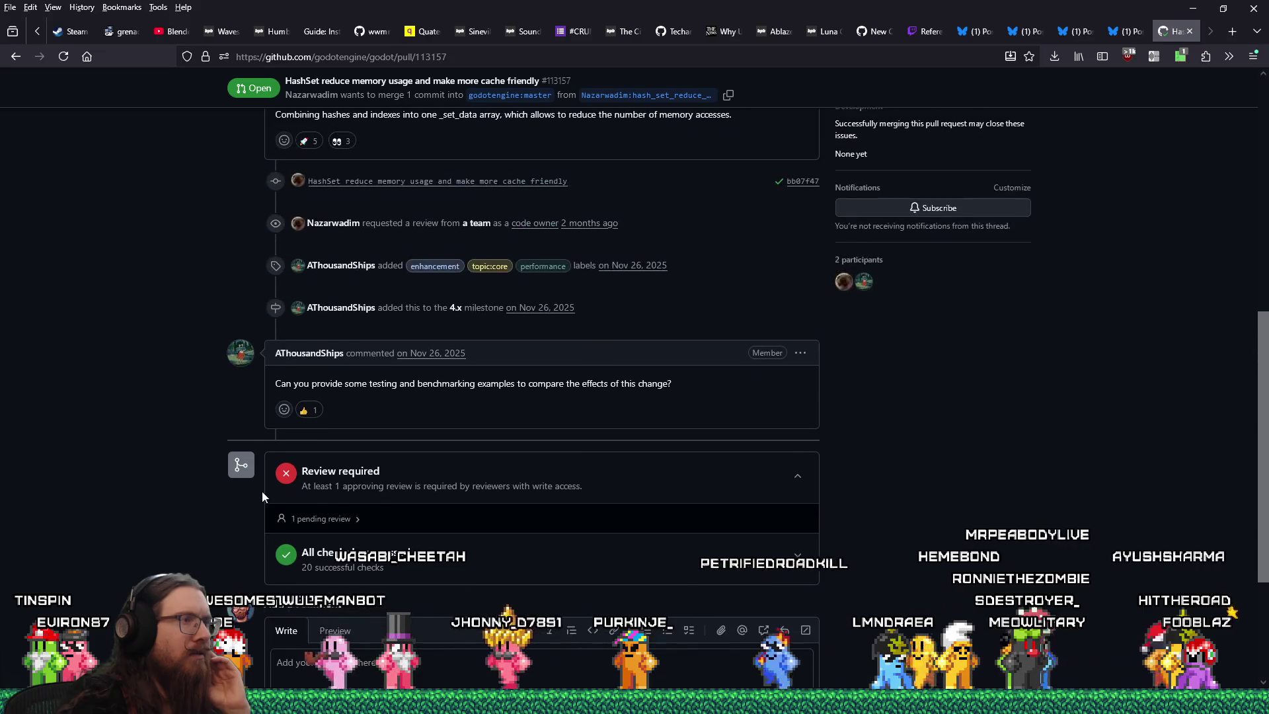
left_click(15, 57)
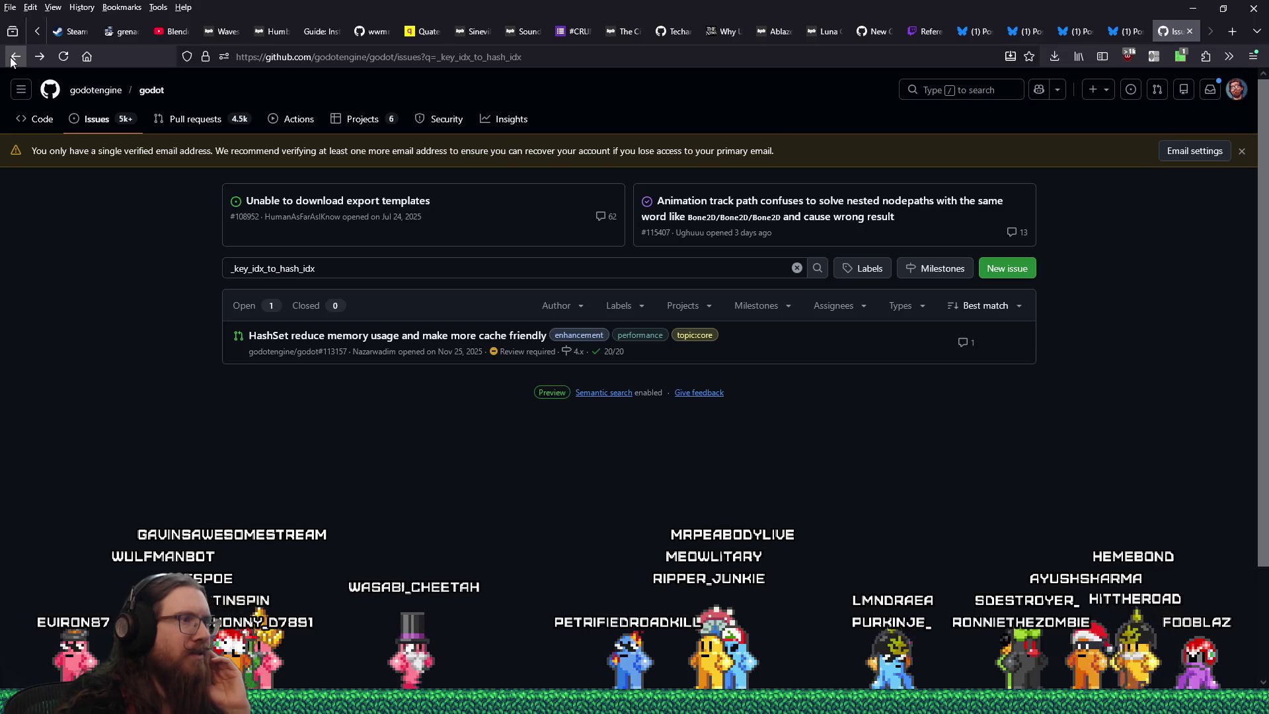
left_click(14, 56)
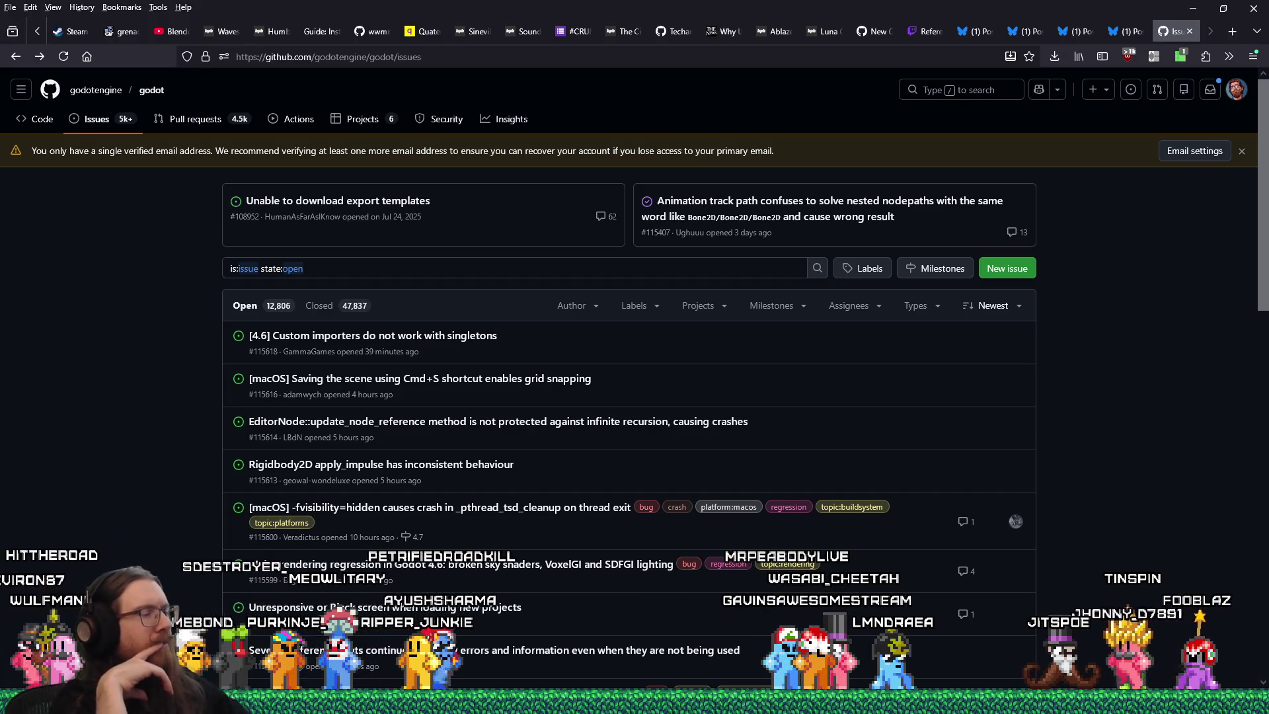
key("alt+Tab")
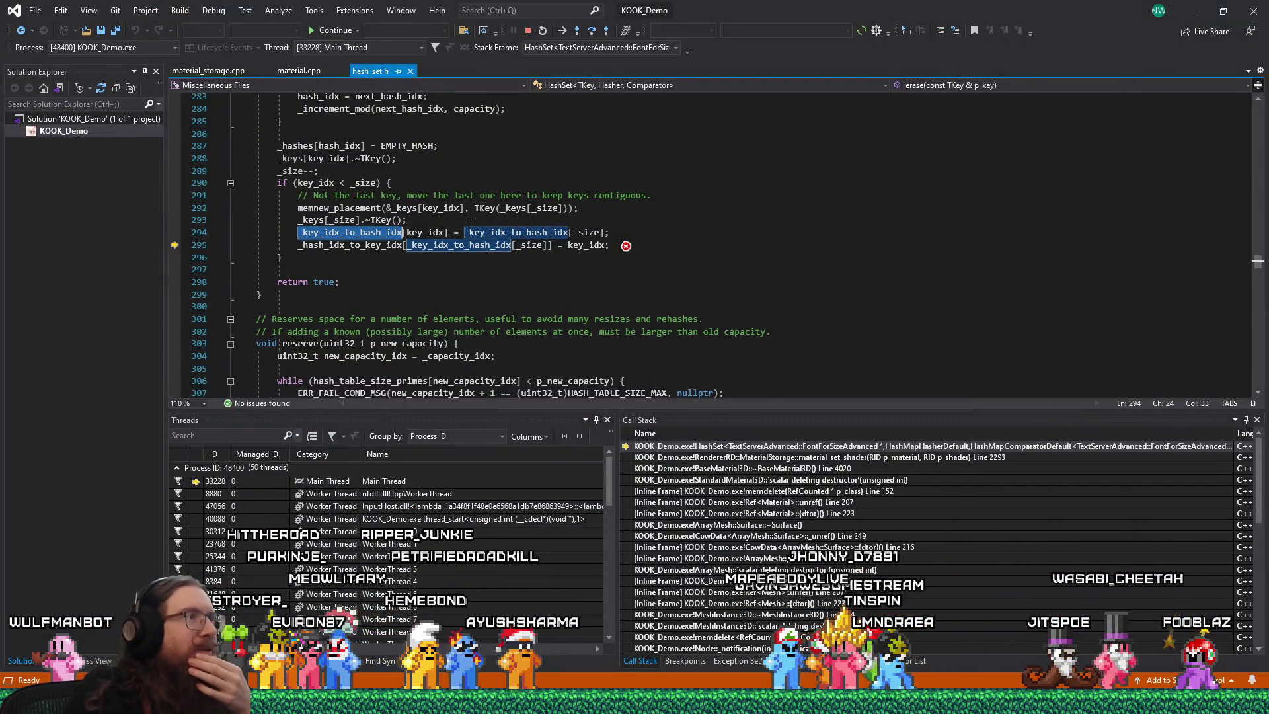
- Open material_storage.cpp from the material_set_shader frame in the Call Stack
scroll(471, 225, "up", 5)
scroll(471, 225, "up", 19)
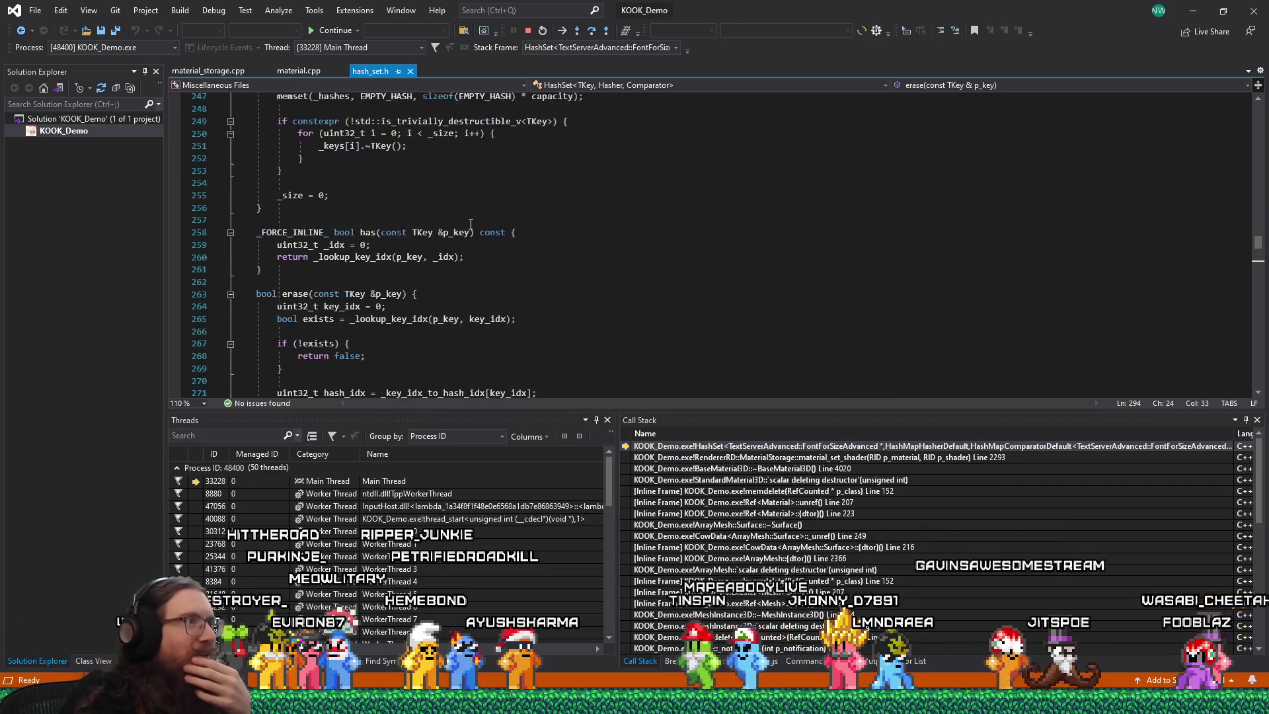
scroll(468, 225, "up", 2)
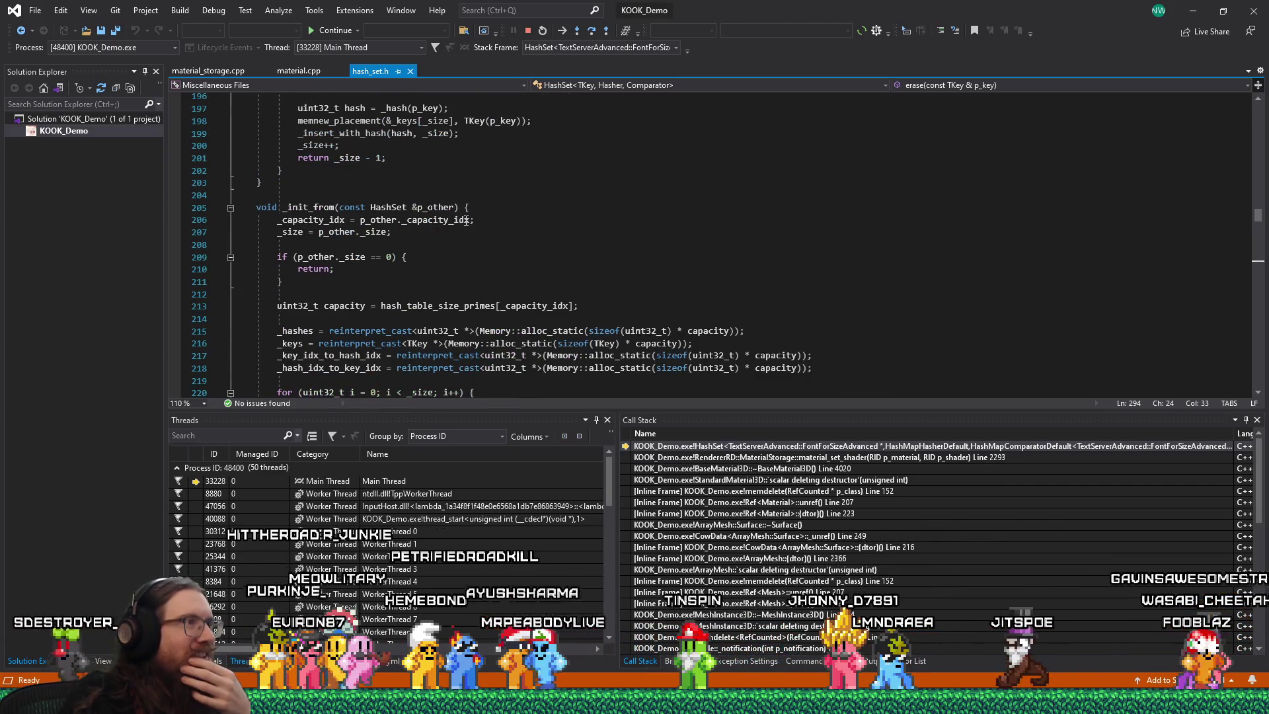
scroll(466, 223, "down", 9)
scroll(463, 222, "up", 4)
scroll(462, 221, "down", 4)
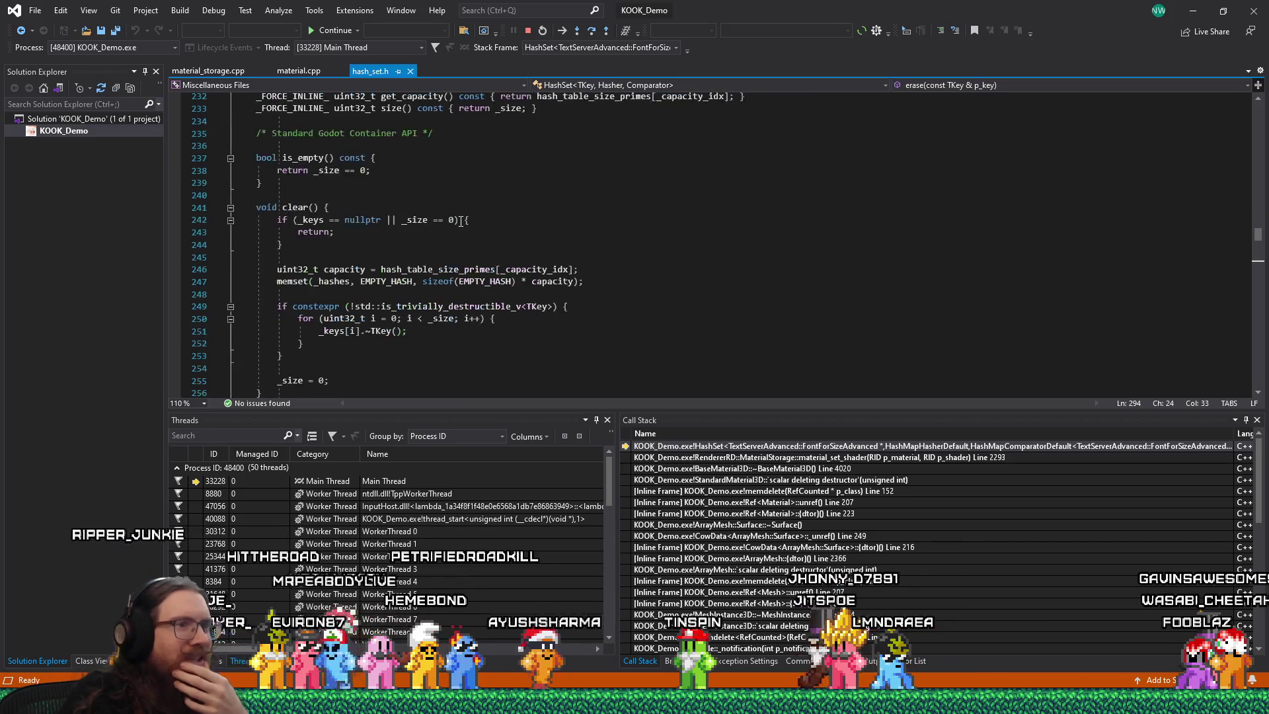
double_click(692, 456)
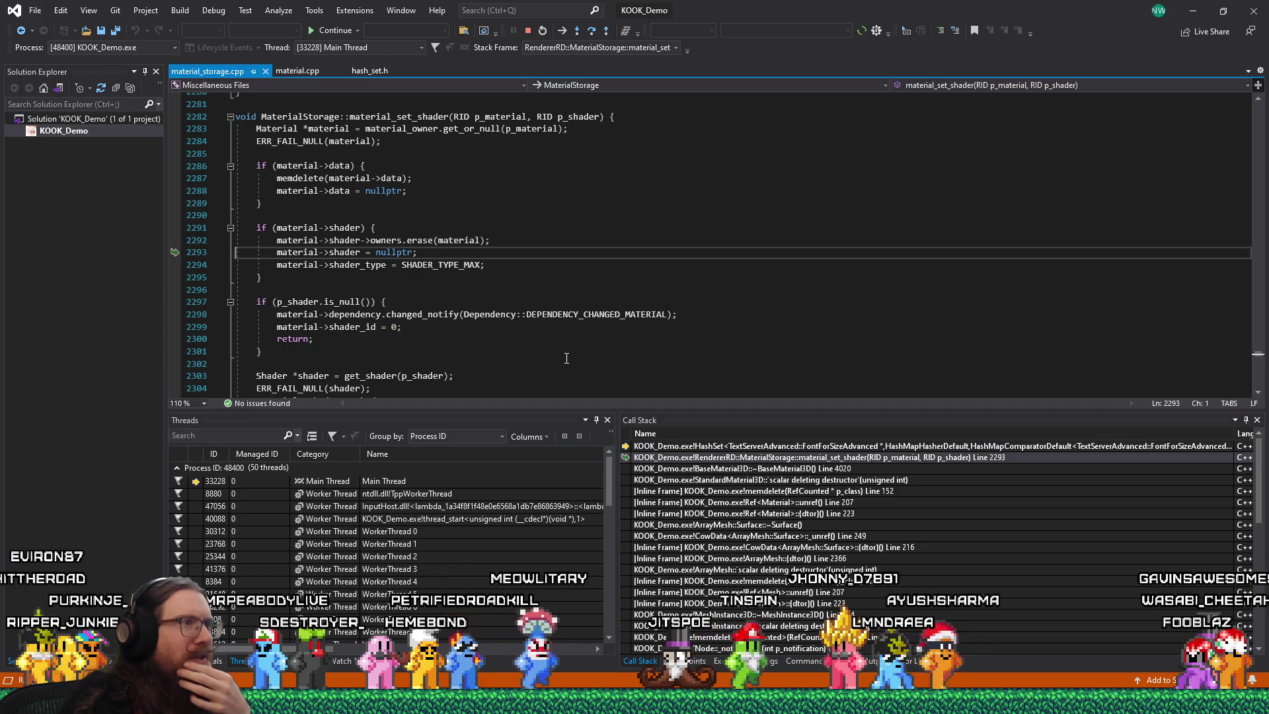
- Peek the HashSet erase definition from line 2292's shader->owners.erase(material) call and enlarge the peek view
left_click(418, 241)
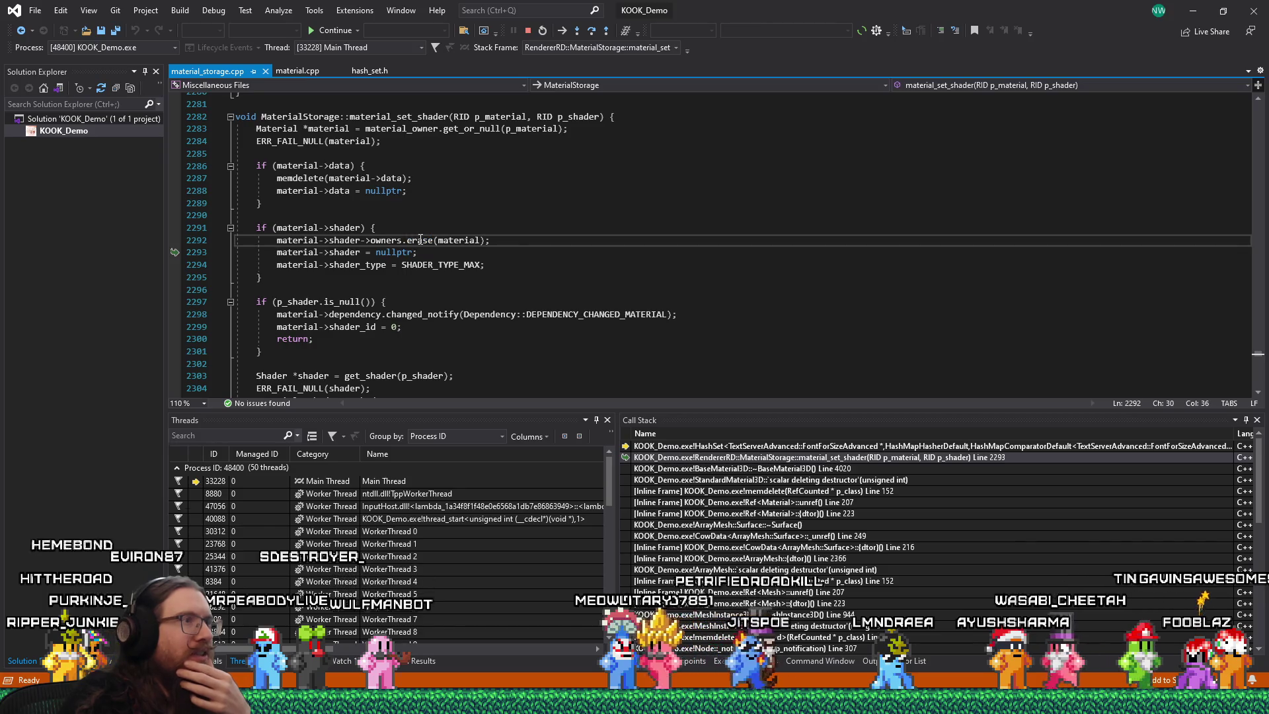
right_click(487, 250)
left_click(455, 286)
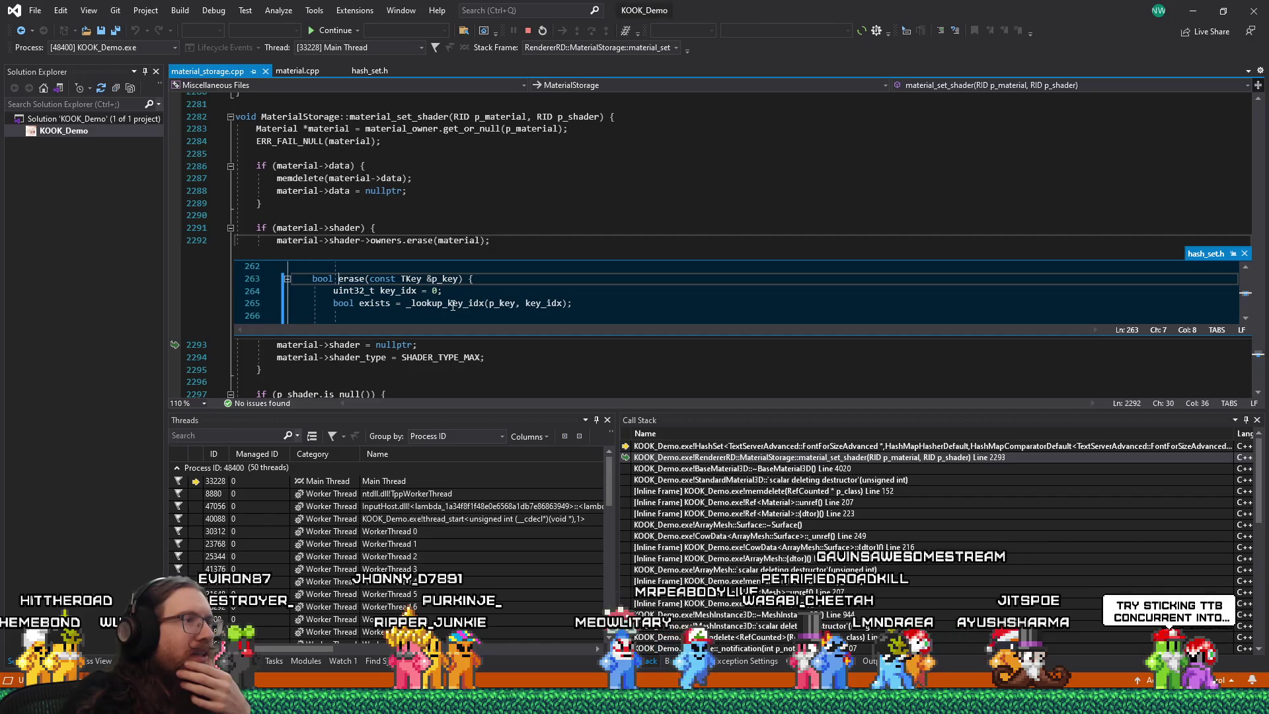
scroll(452, 305, "down", 2)
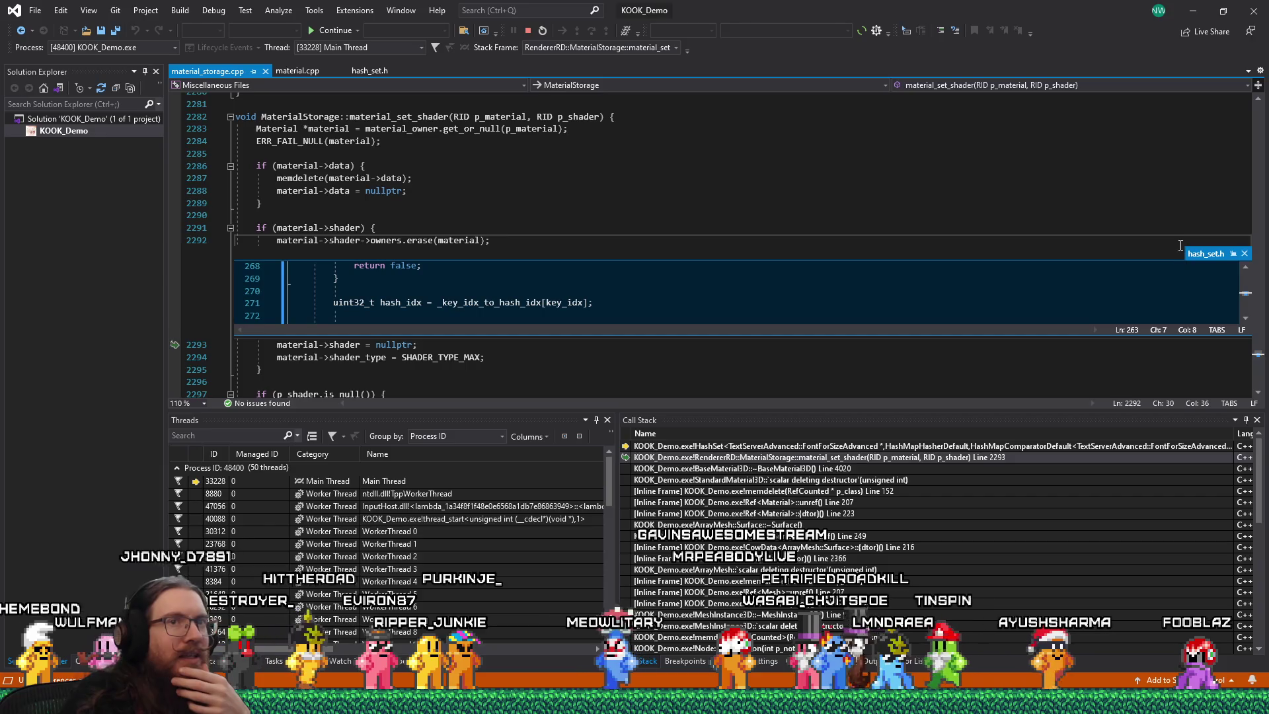
left_click_drag(1164, 257, 1163, 146)
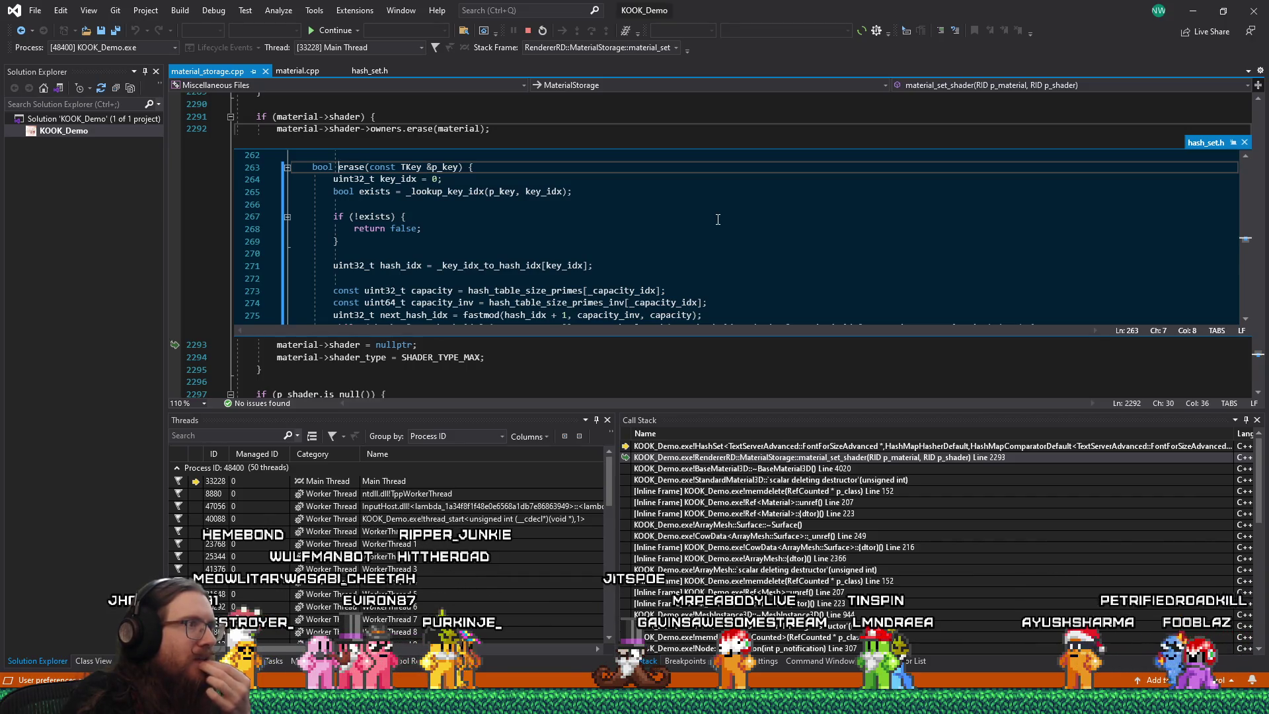
scroll(718, 219, "up", 2)
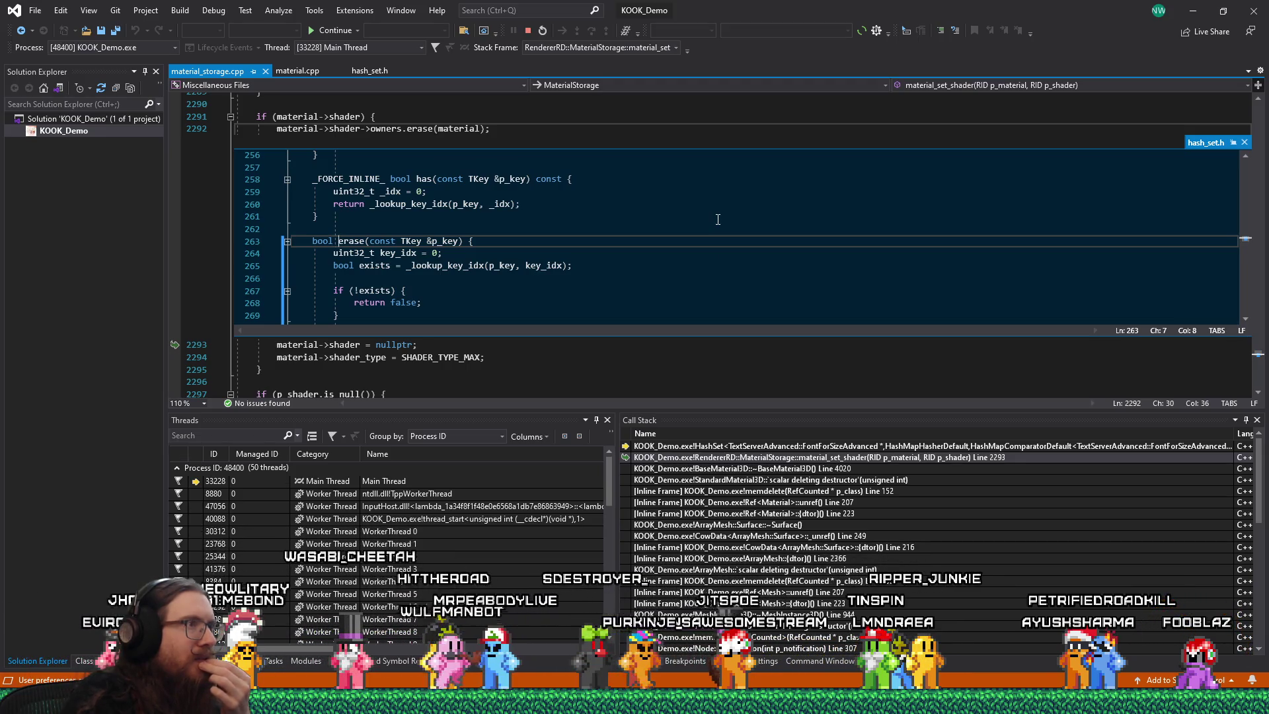
scroll(717, 219, "down", 2)
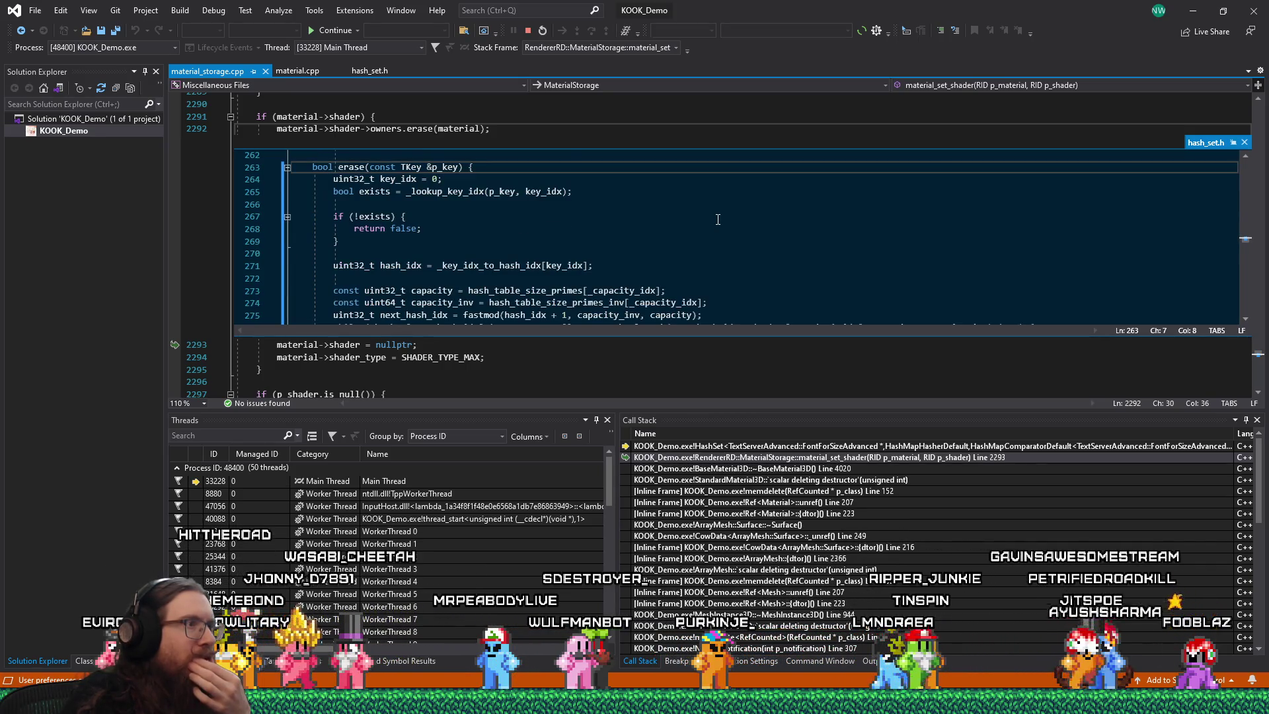
scroll(718, 219, "down", 1)
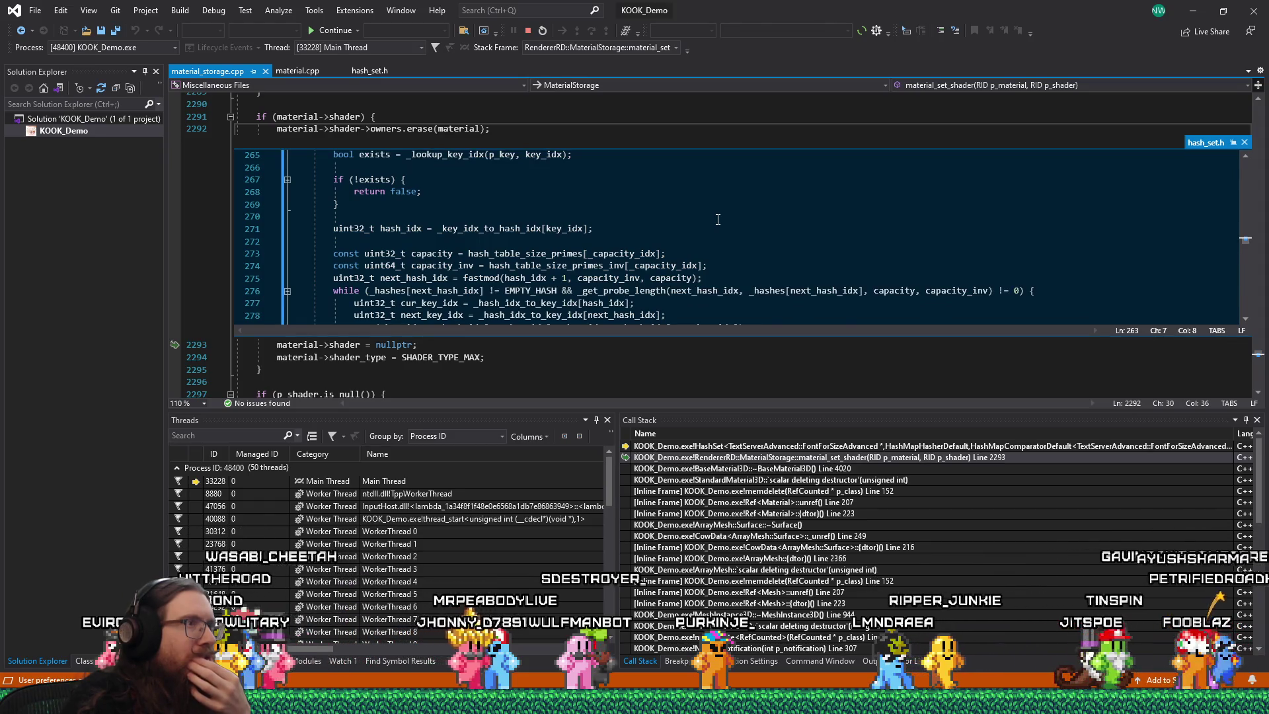
scroll(718, 219, "up", 2)
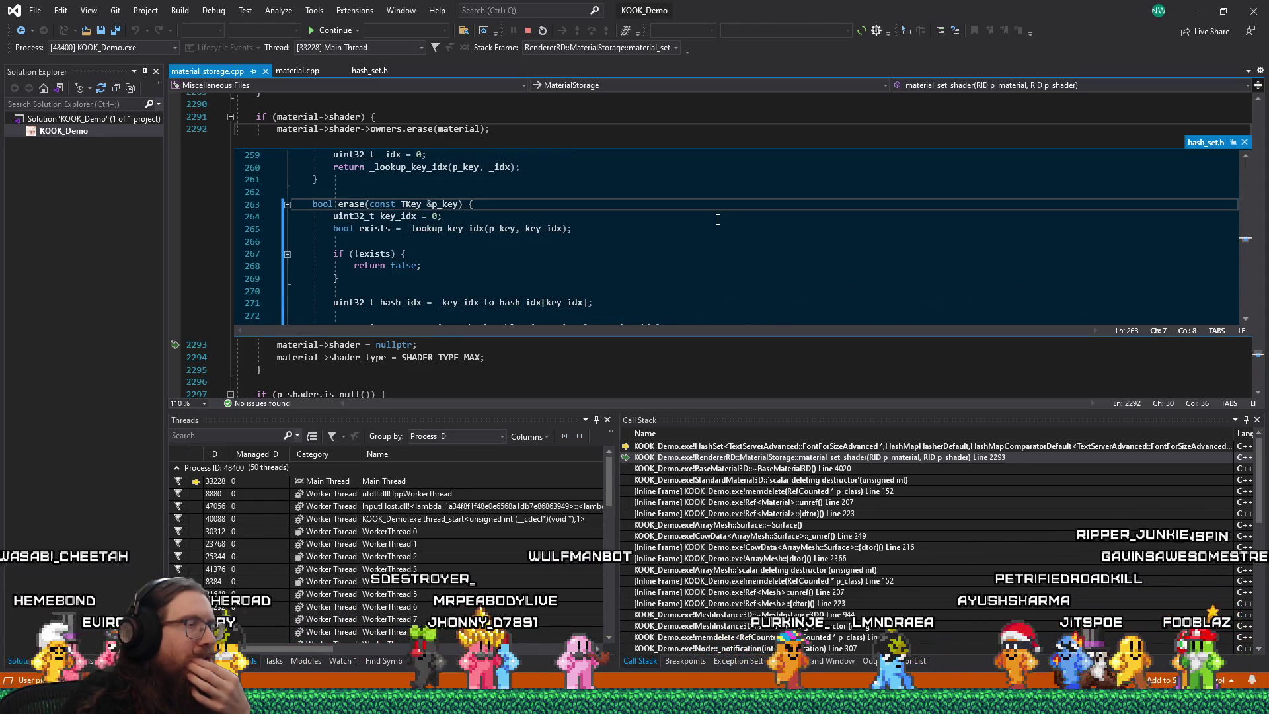
scroll(718, 219, "down", 1)
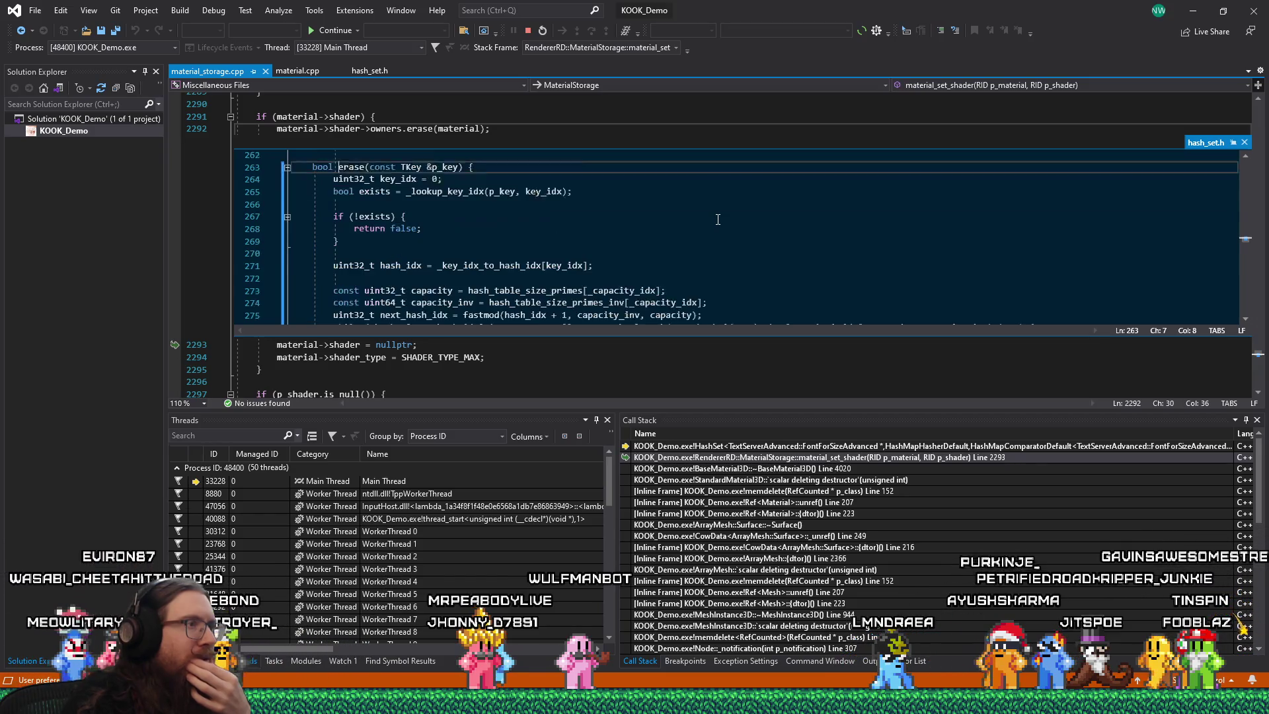
scroll(718, 219, "down", 2)
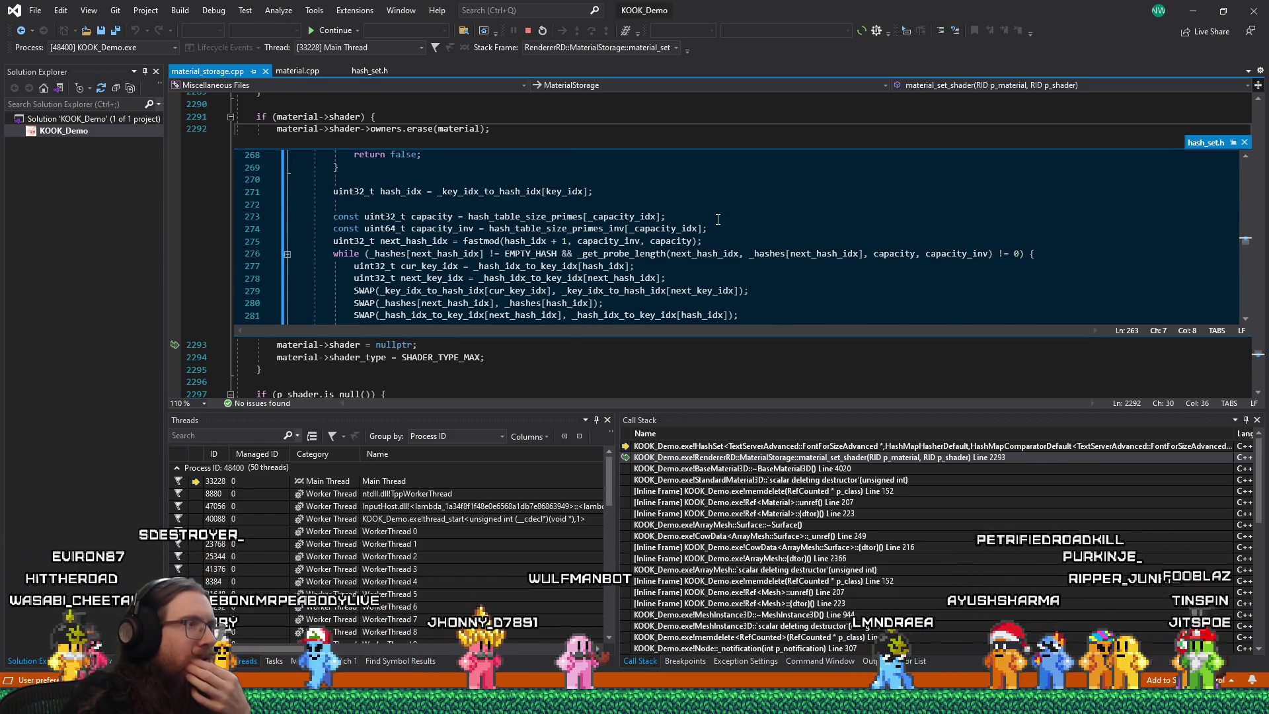
scroll(718, 219, "down", 4)
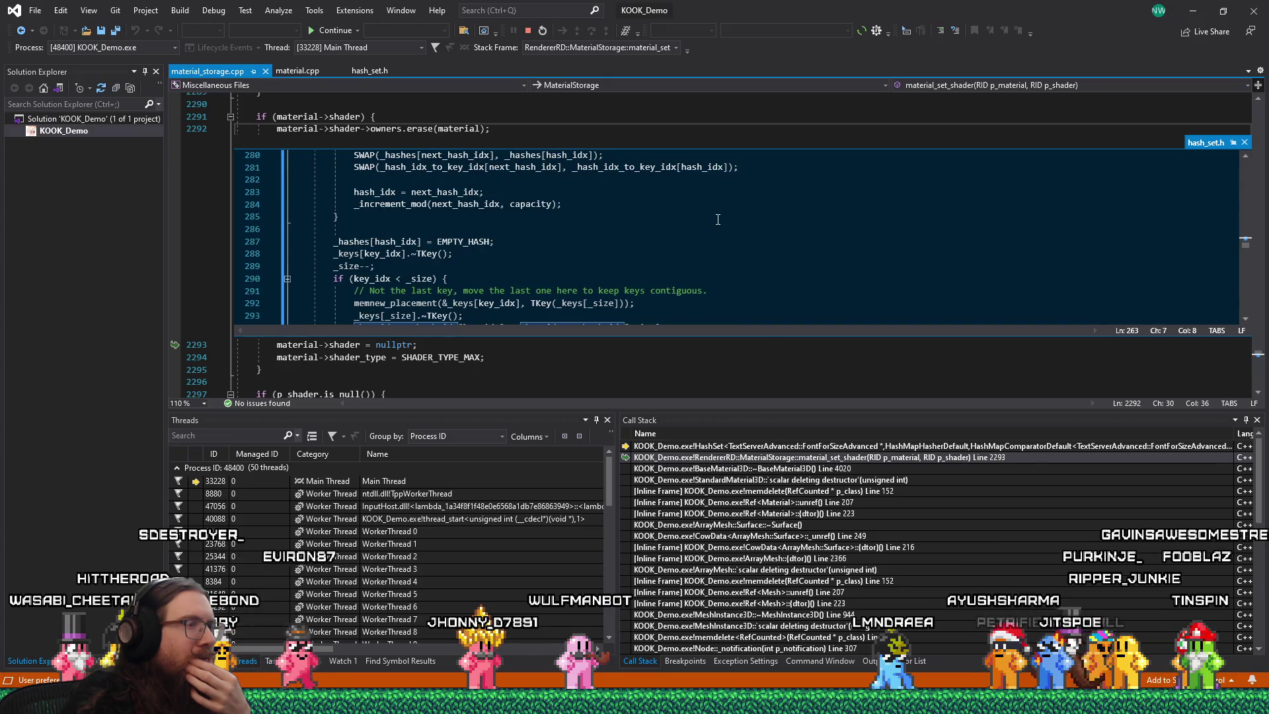
scroll(718, 219, "down", 1)
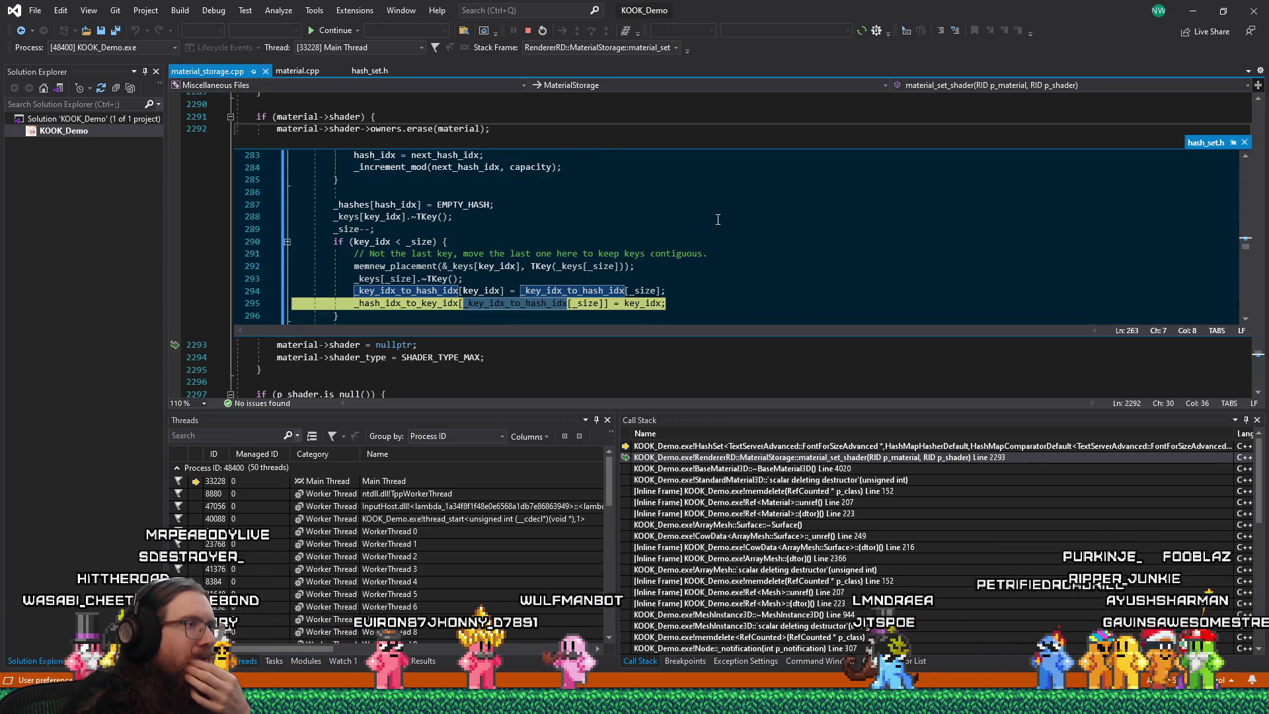
scroll(718, 219, "down", 1)
- Highlight the owners.erase call and erase's key-lookup code, then open hash_set.h at line 295
left_click(718, 219)
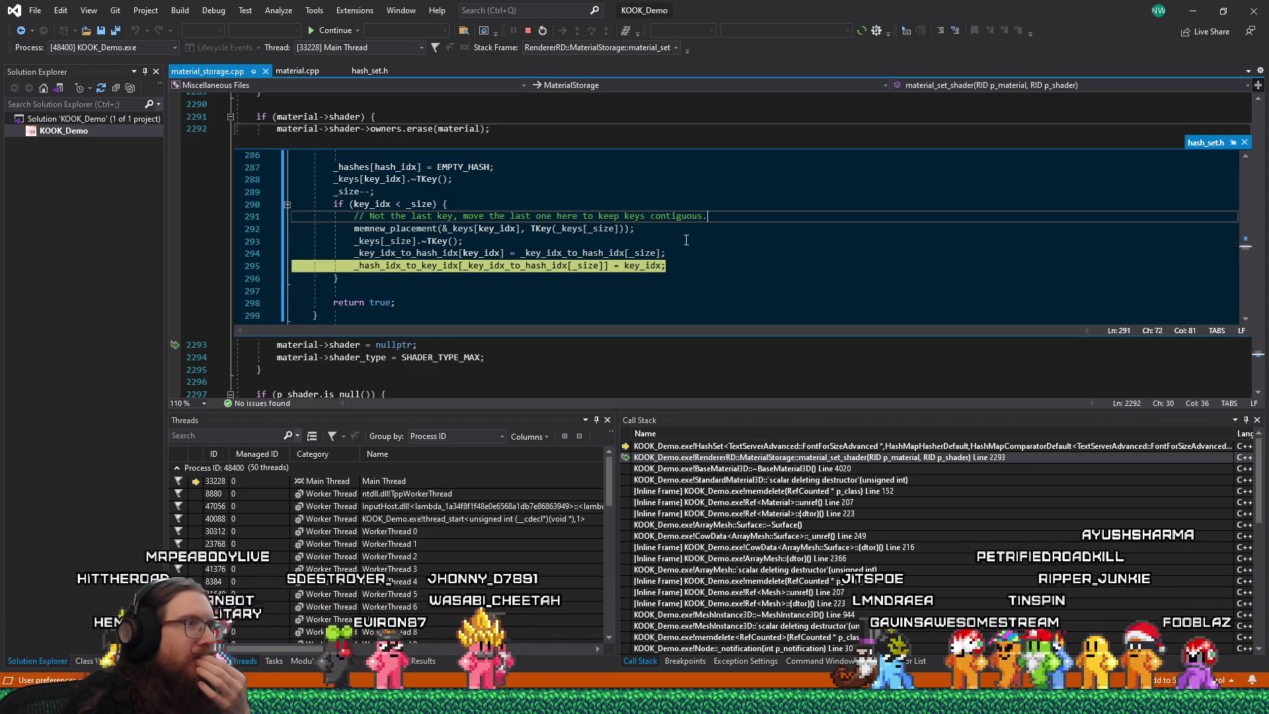
scroll(687, 240, "up", 6)
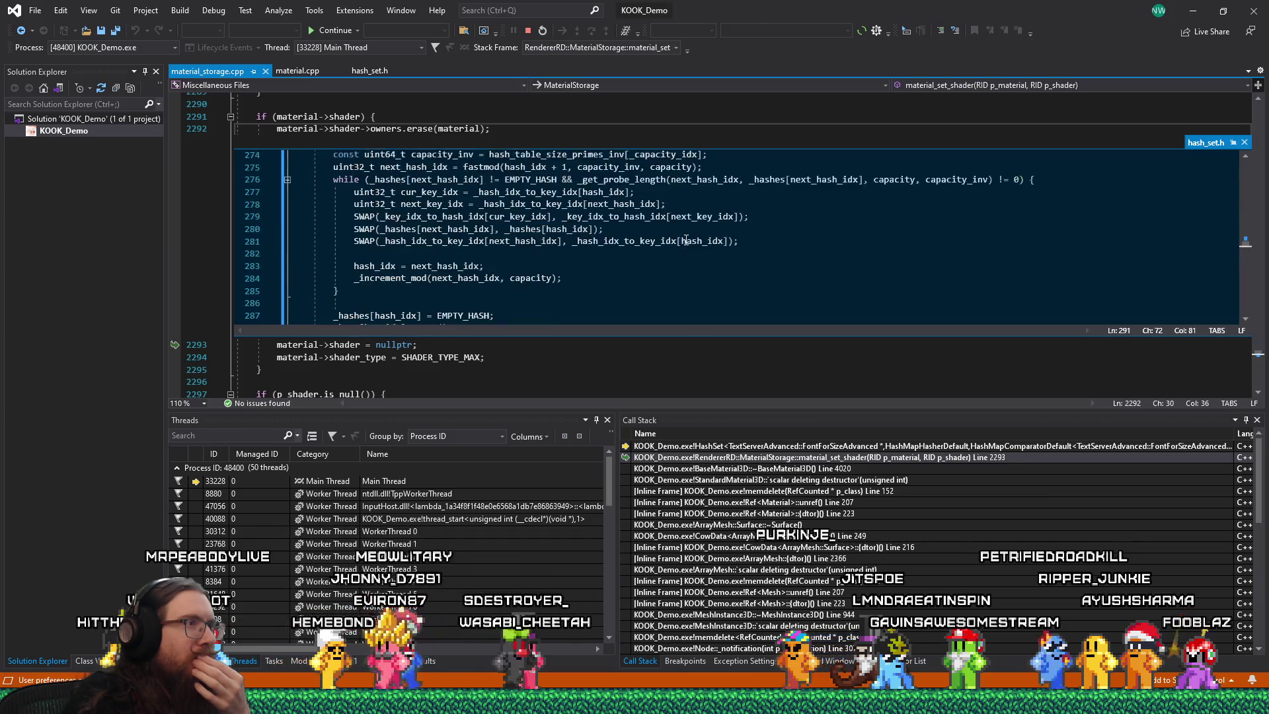
scroll(686, 240, "down", 2)
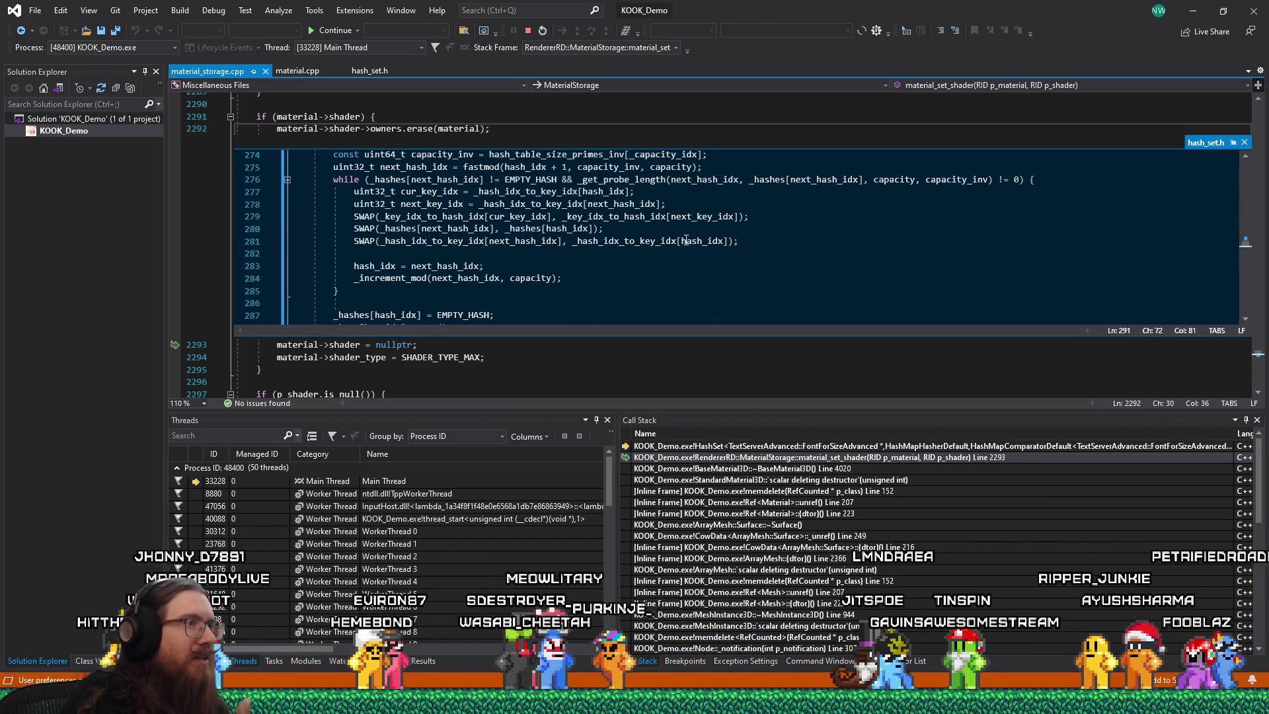
scroll(686, 240, "down", 2)
scroll(686, 240, "up", 6)
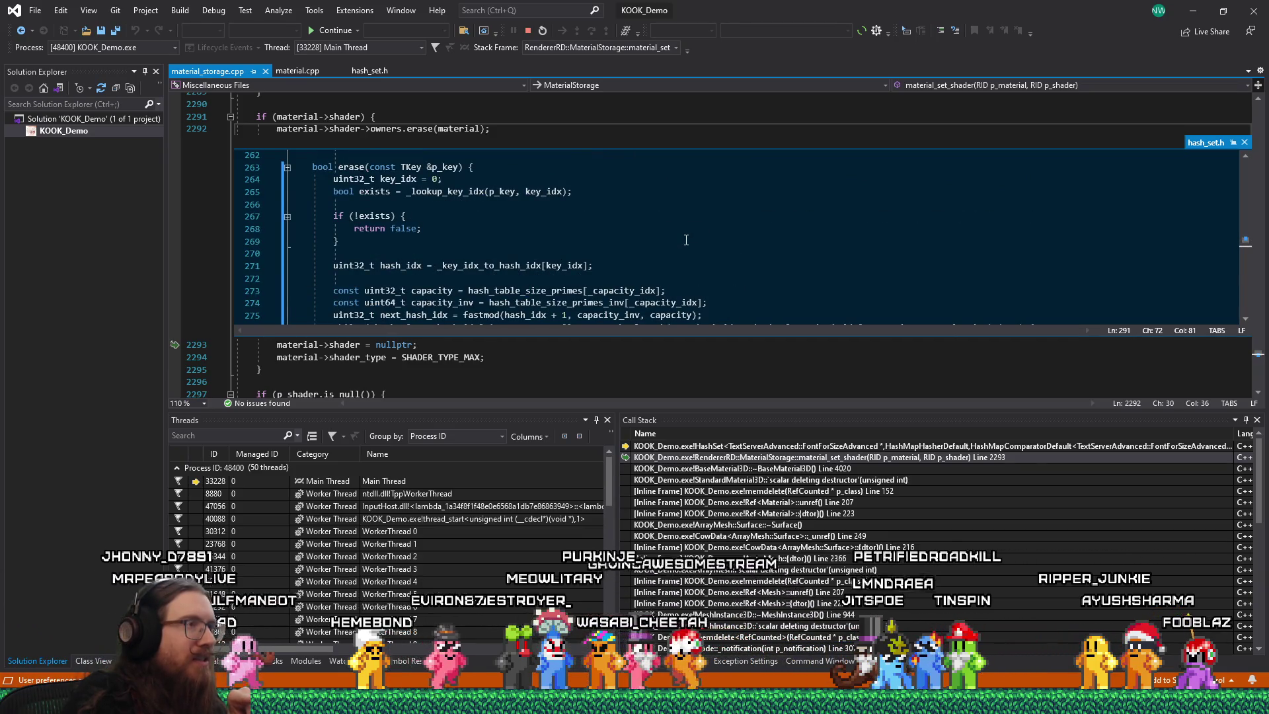
left_click_drag(321, 129, 465, 128)
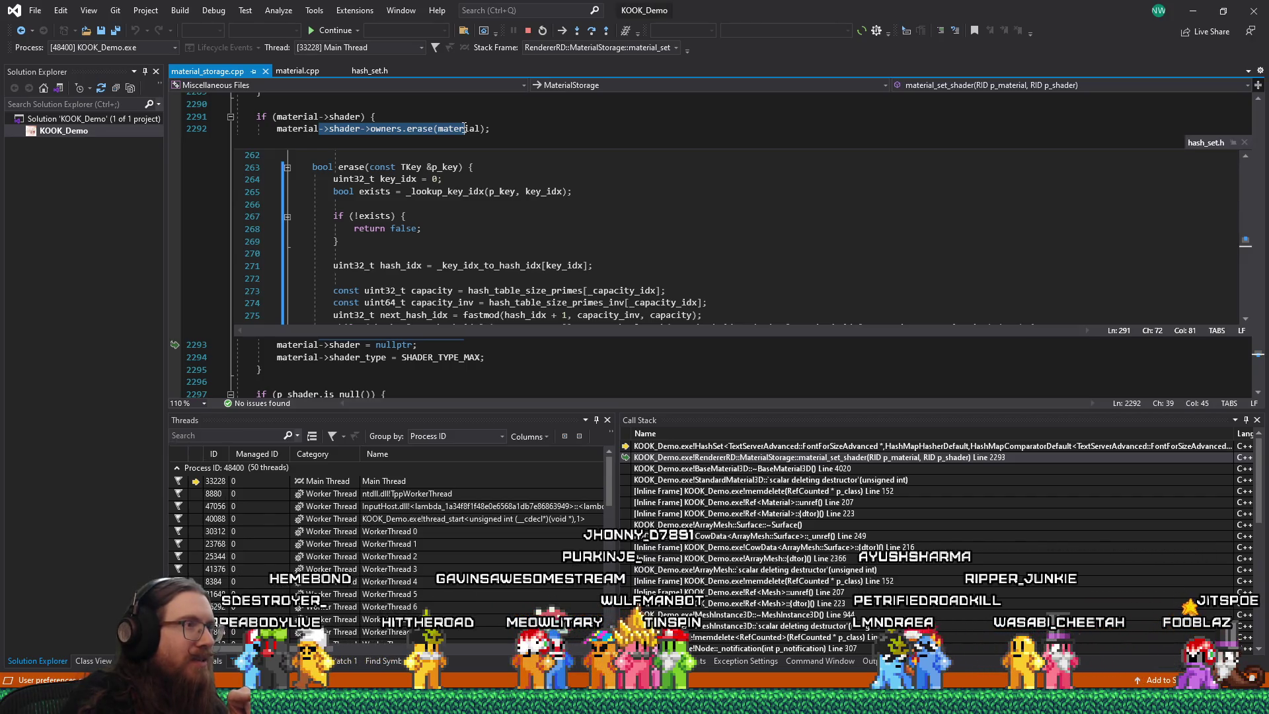
left_click_drag(474, 193, 499, 275)
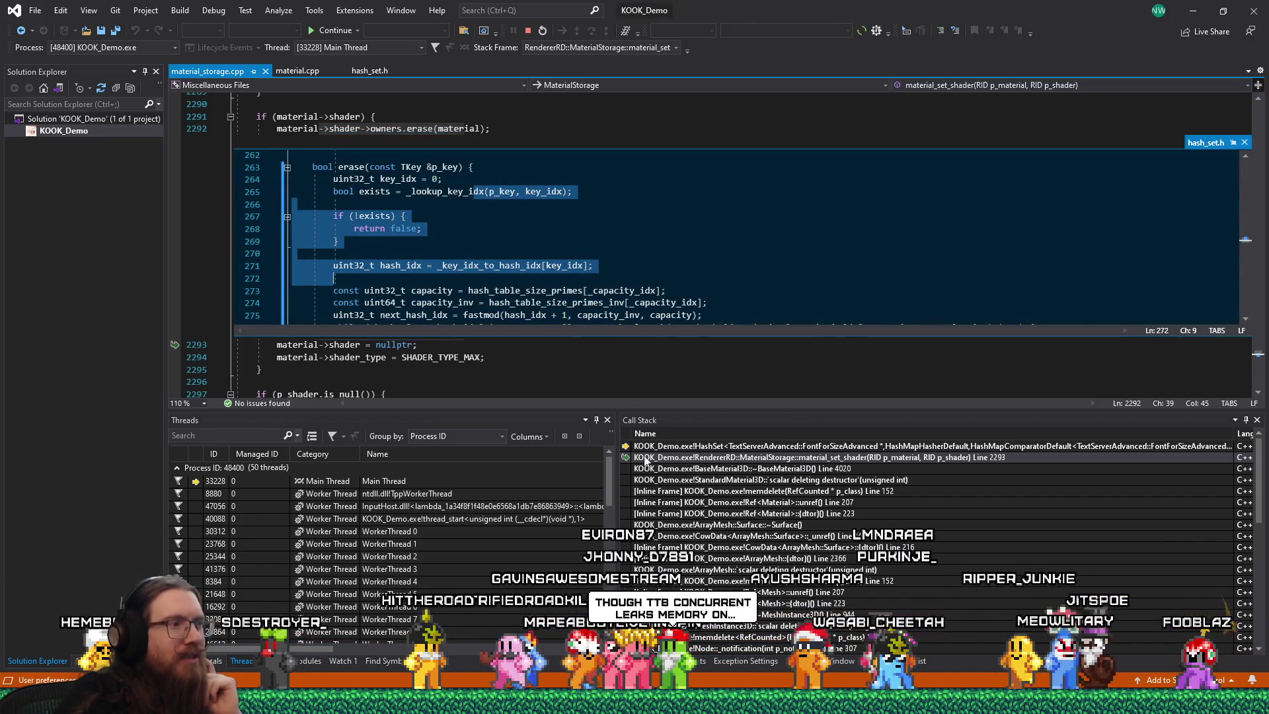
double_click(690, 447)
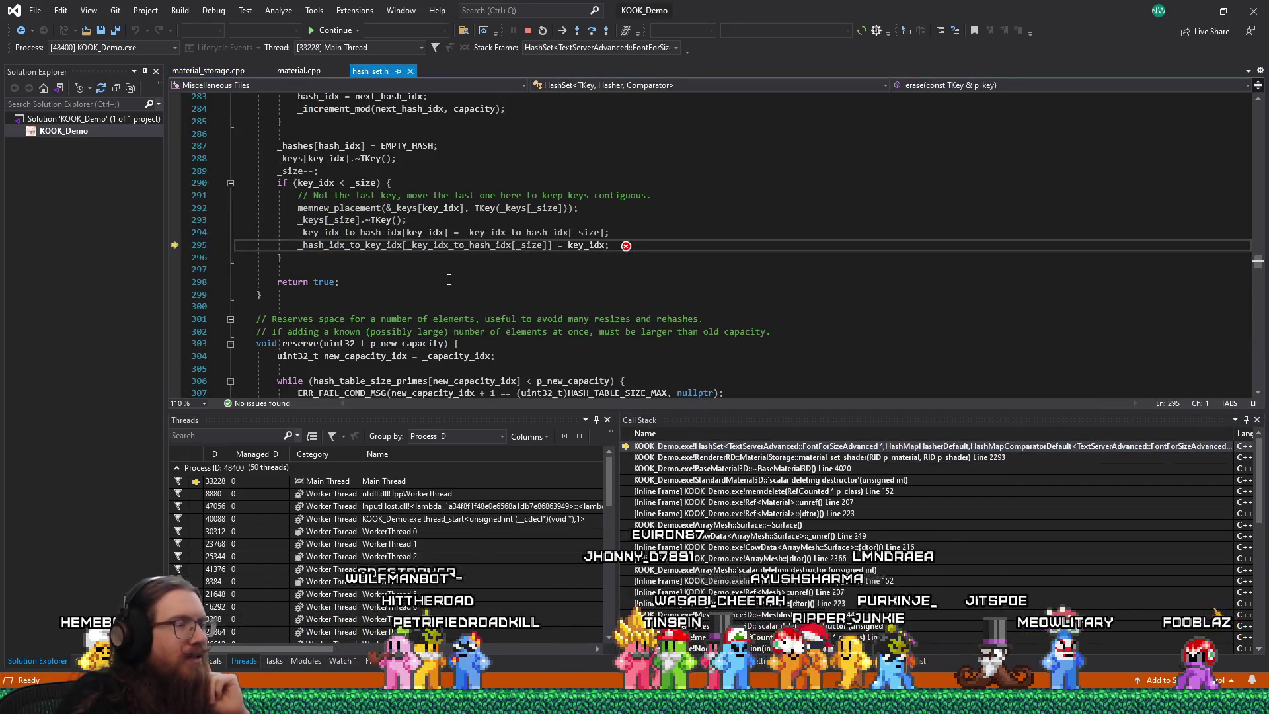
- Show the Exception Unhandled popup: write access violation on _hash_idx_to_key_idx at line 295
left_click(626, 247)
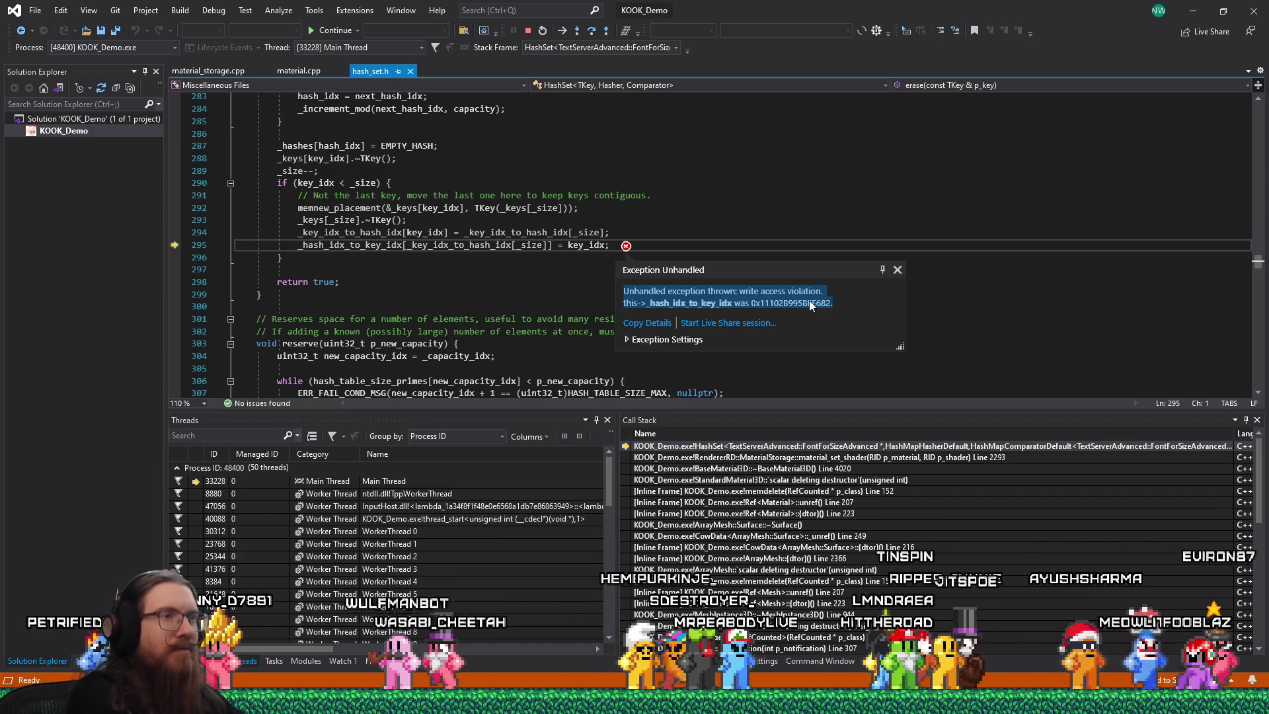
key("alt+Tab")
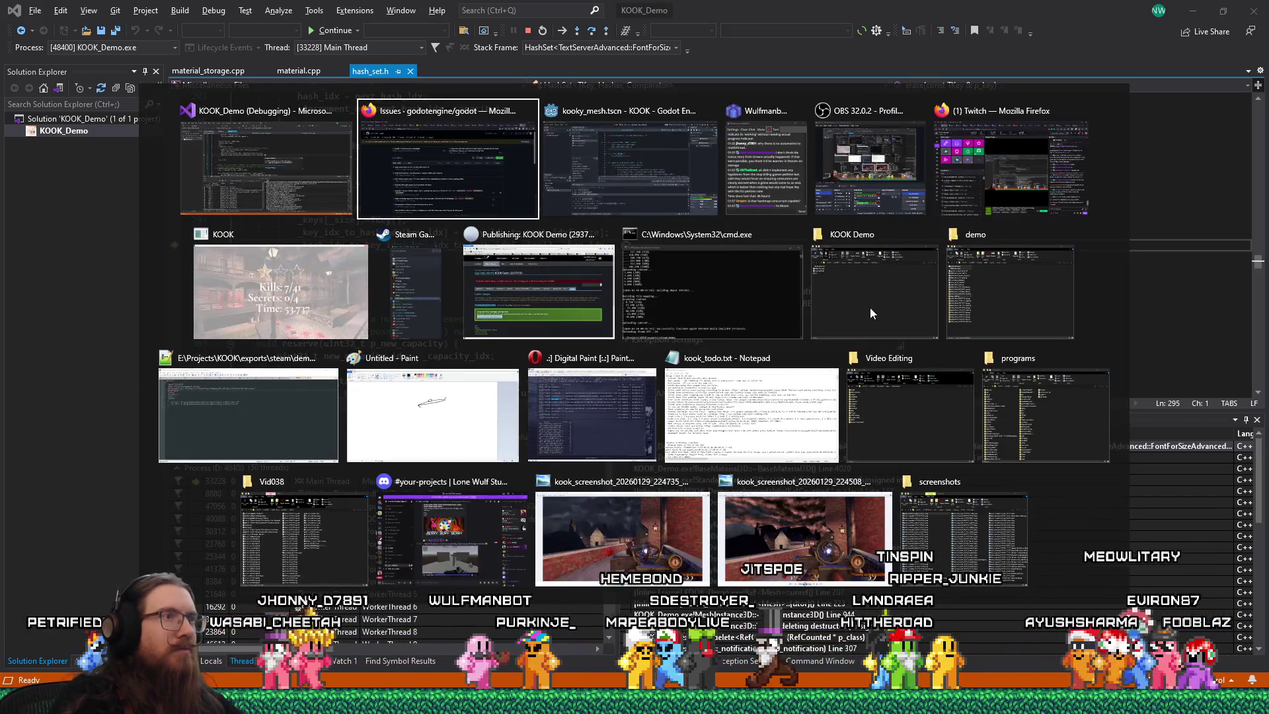
- Reload the Godot issue search results for _key_idx_to_hash_idx
scroll(823, 364, "down", 4)
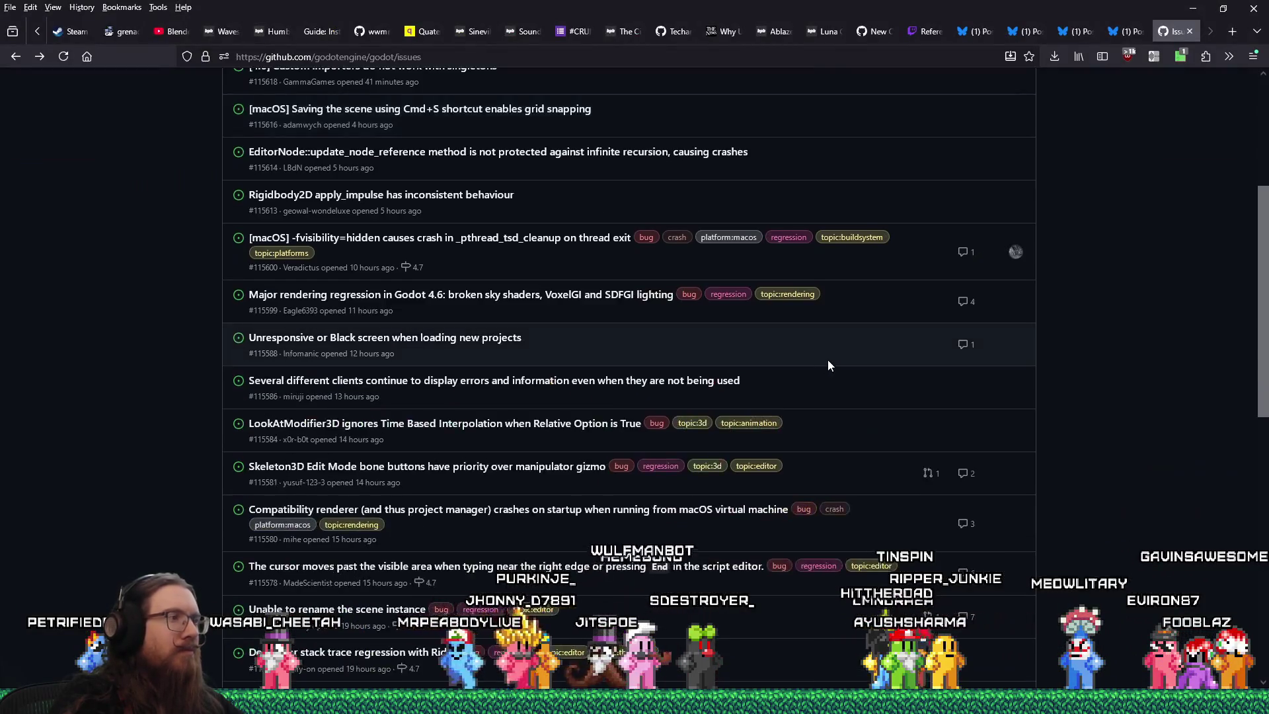
scroll(835, 358, "down", 8)
scroll(839, 355, "up", 12)
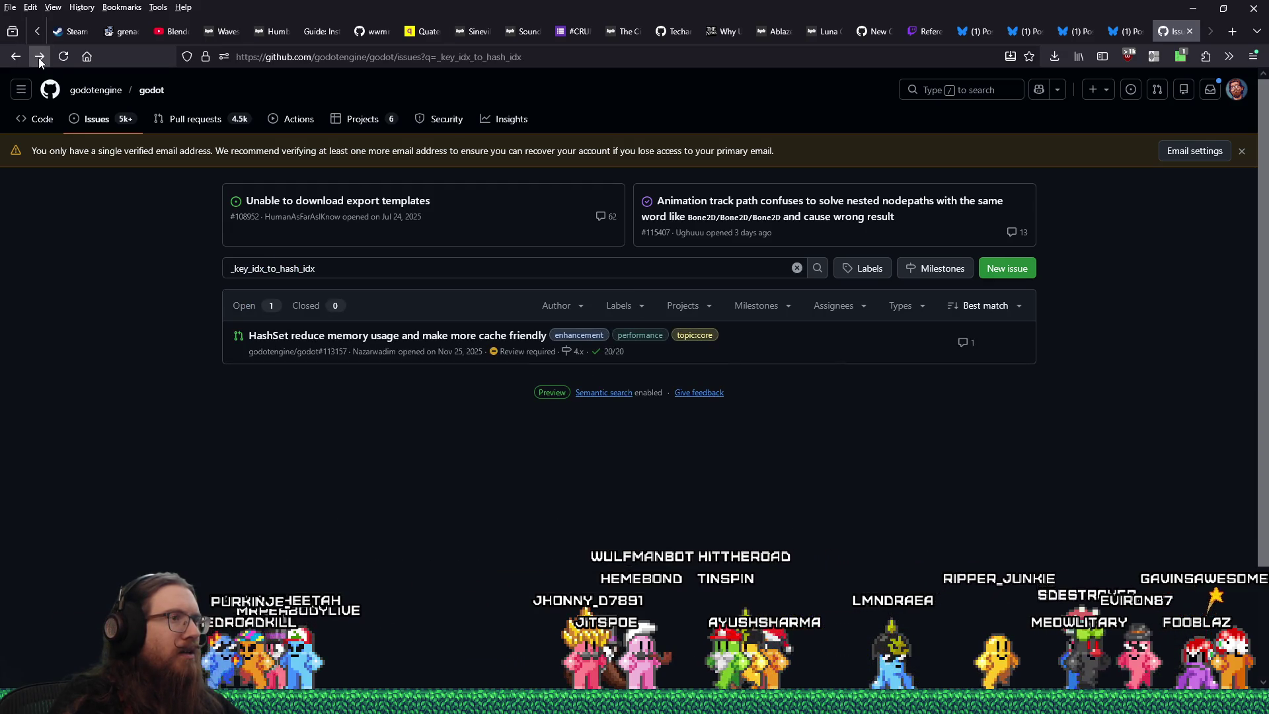
left_click(58, 57)
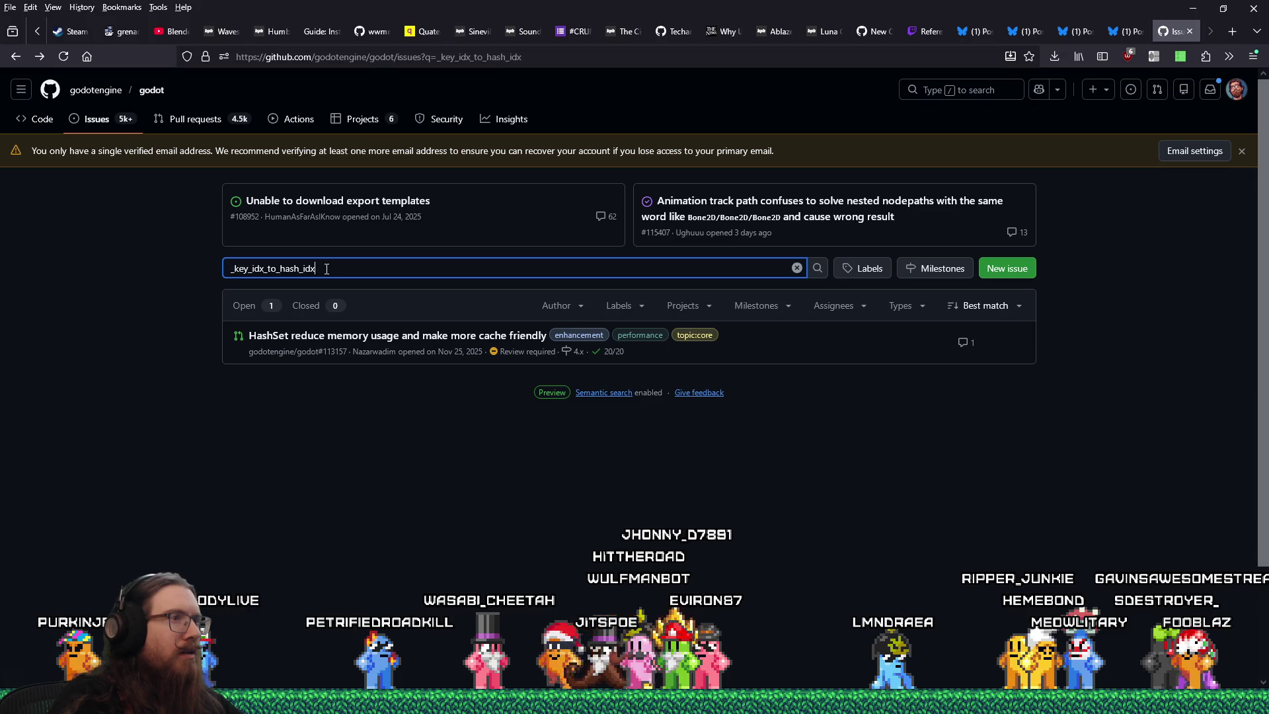
- Select the search query and start replacing it with material_set_shader
left_click_drag(327, 269, 134, 252)
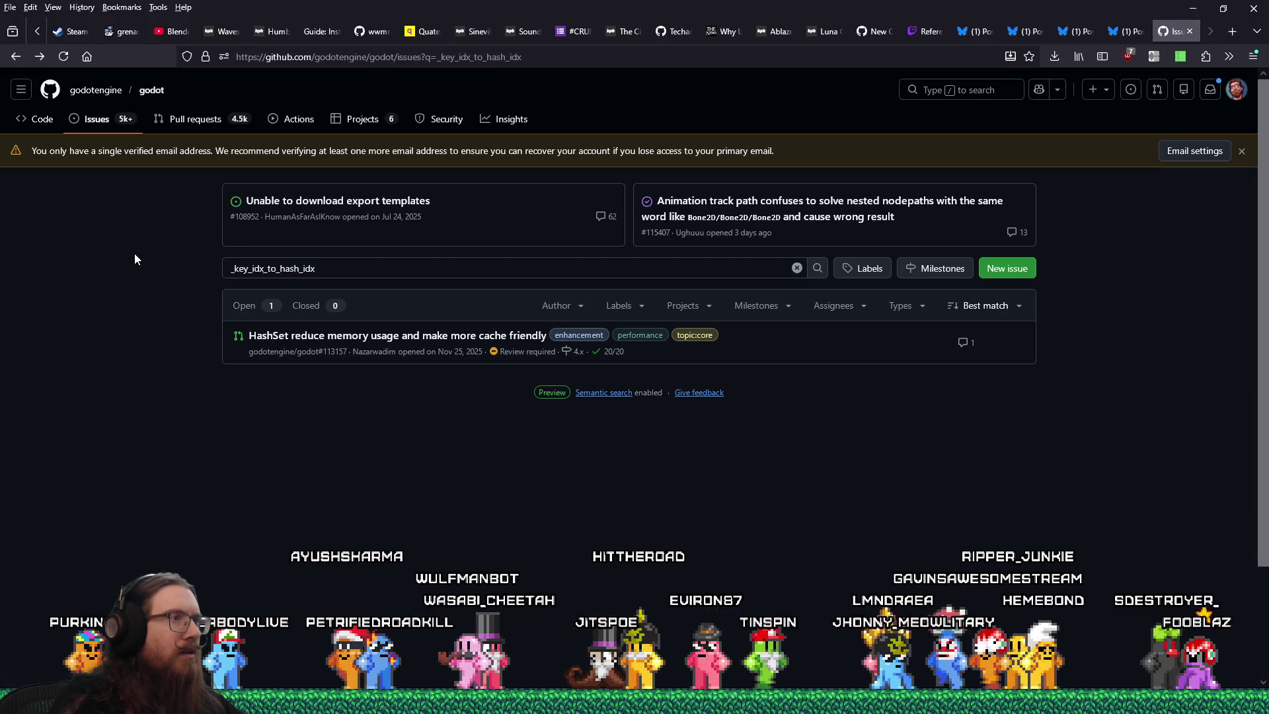
key("alt+Tab")
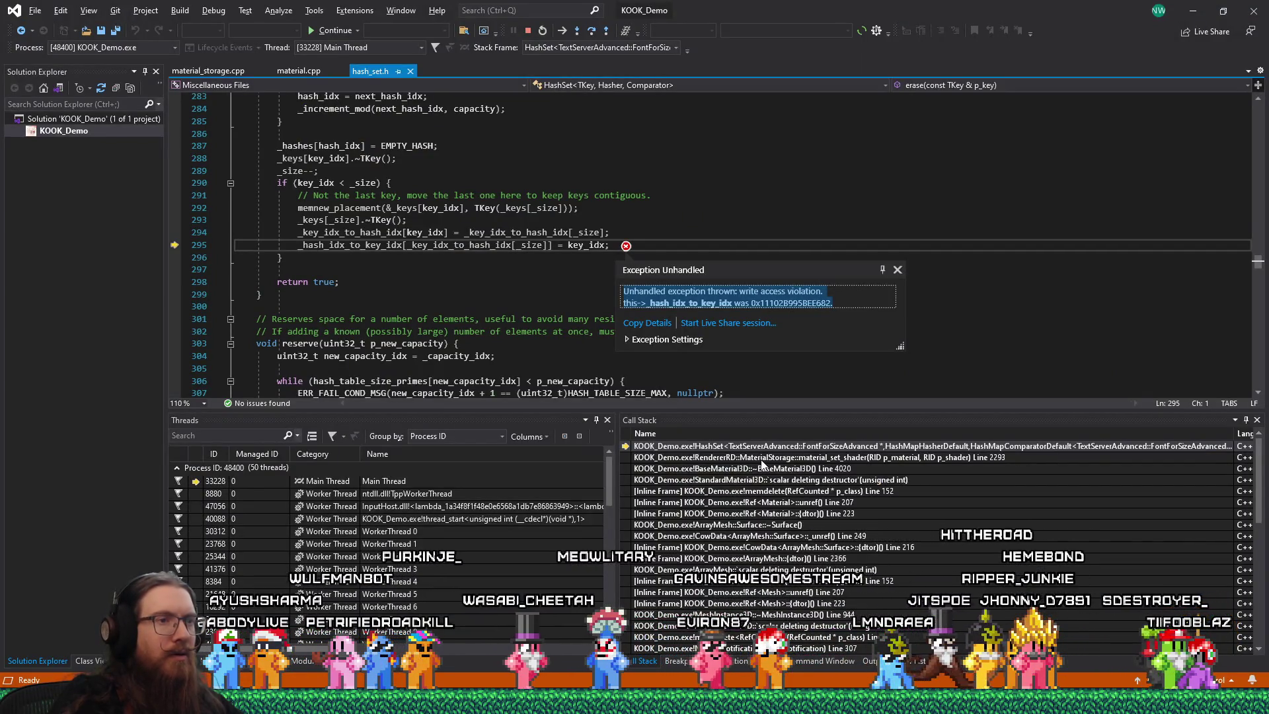
key("alt+Tab")
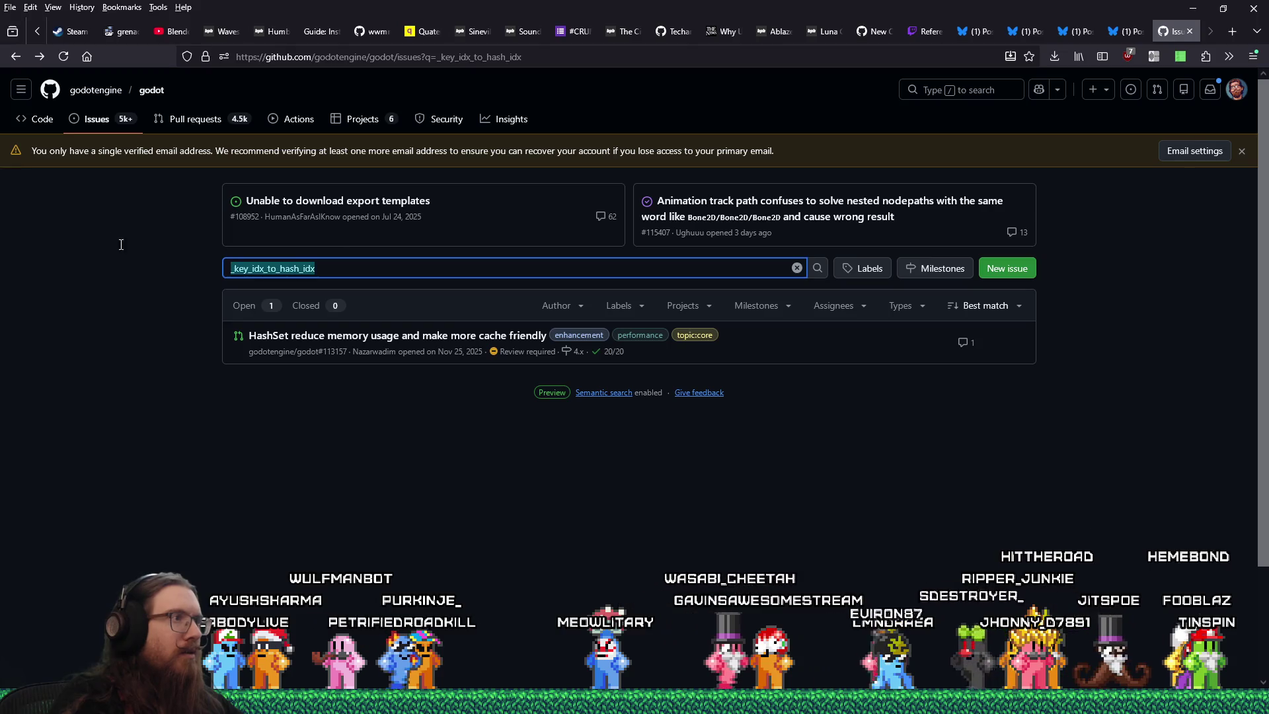
type("material_set_shader")
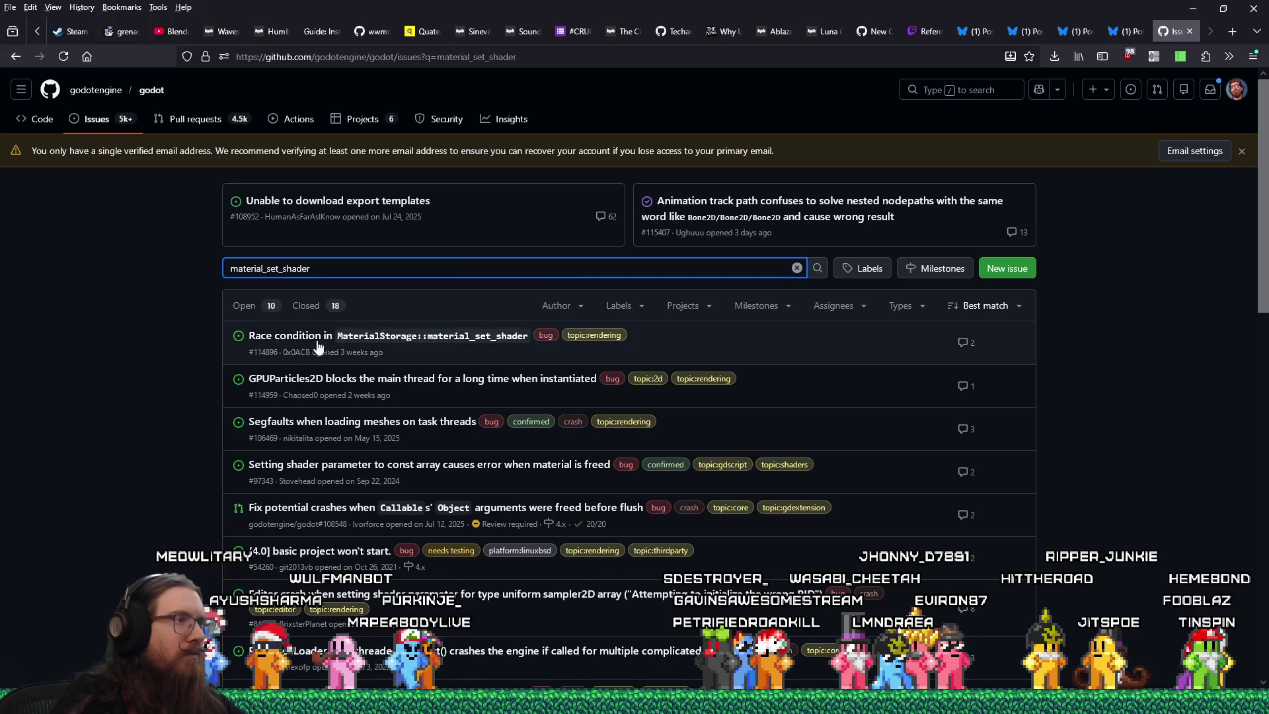
- Open issue #114896 'Race condition in MaterialStorage::material_set_shader', read it, and select its comment box
left_click(435, 344)
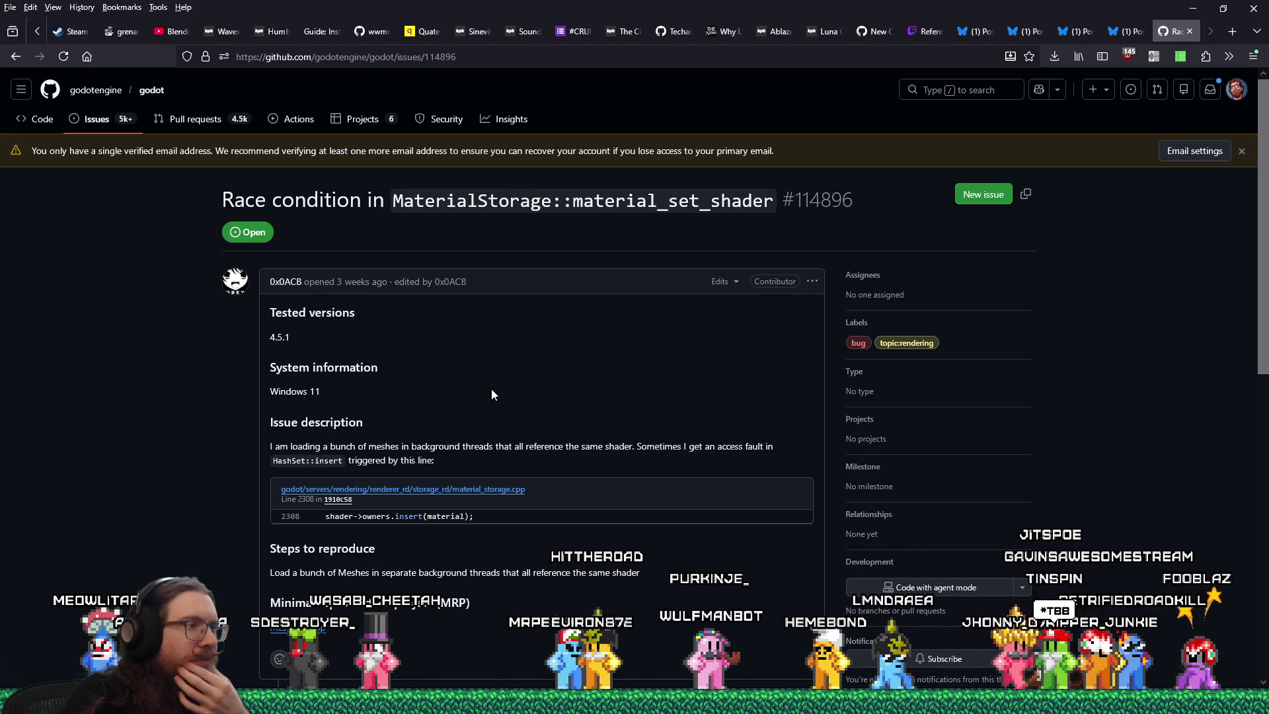
scroll(491, 395, "down", 2)
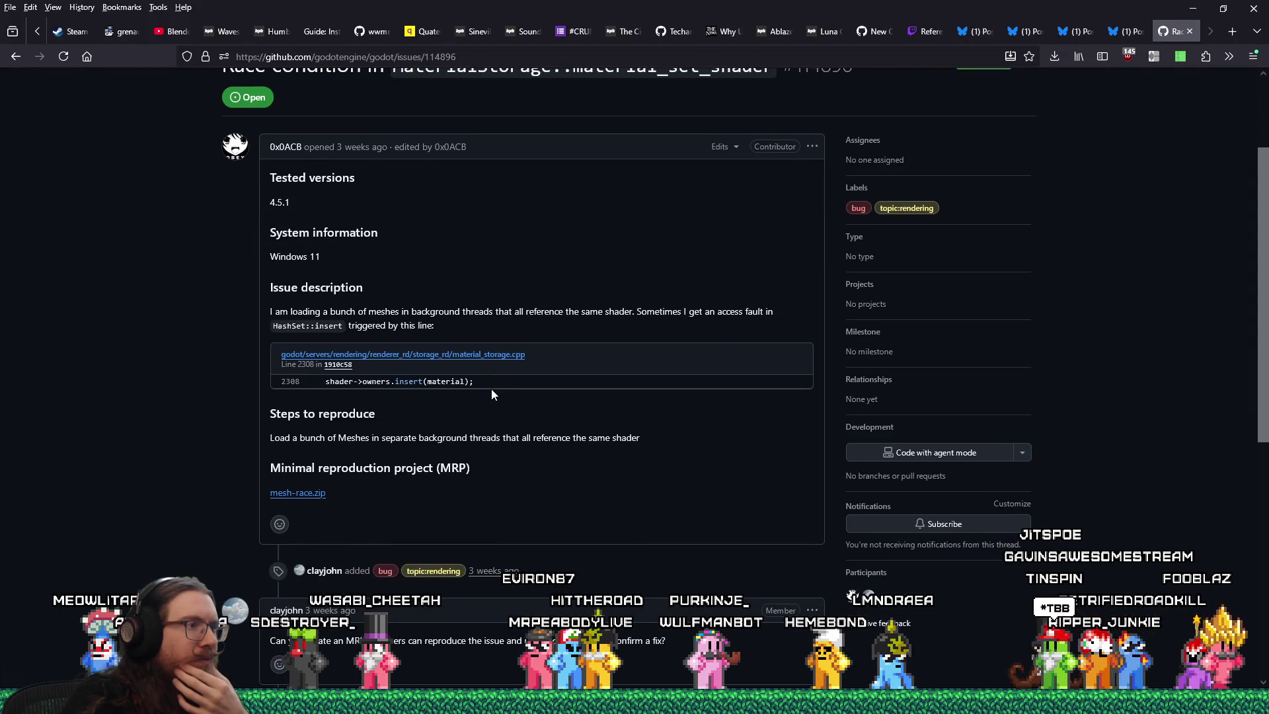
scroll(491, 395, "down", 4)
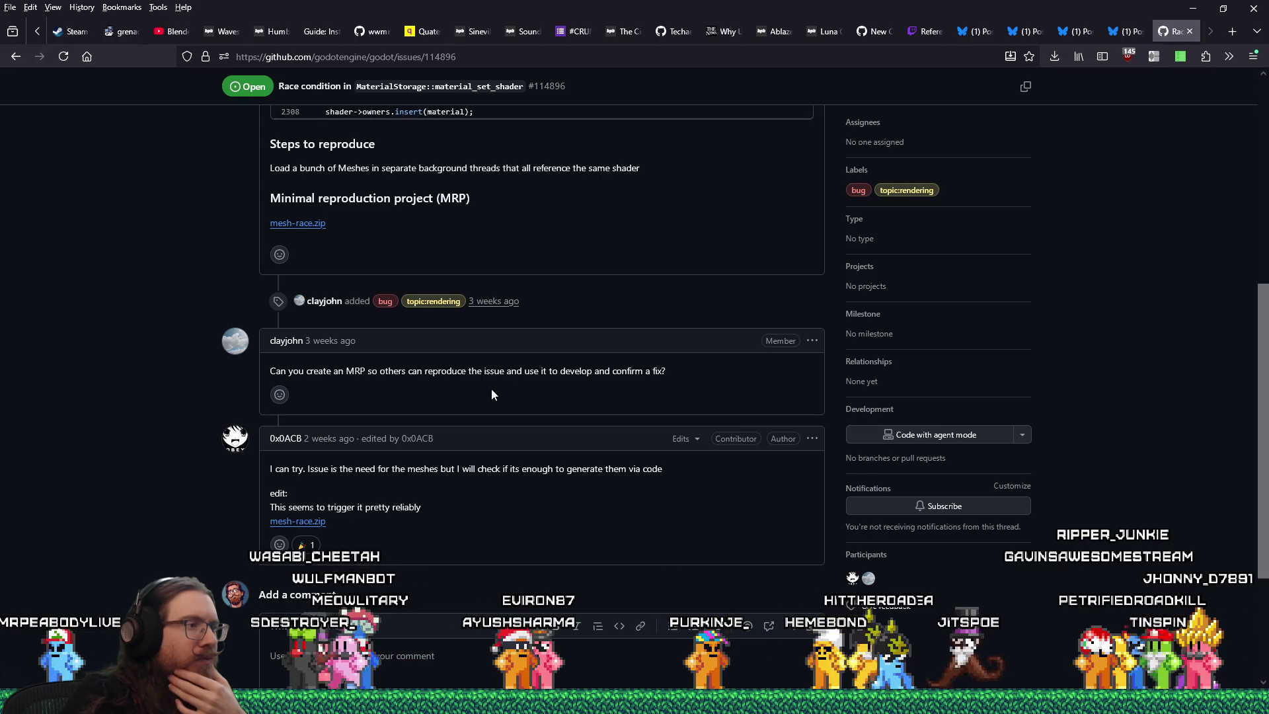
scroll(492, 395, "up", 4)
scroll(491, 395, "up", 2)
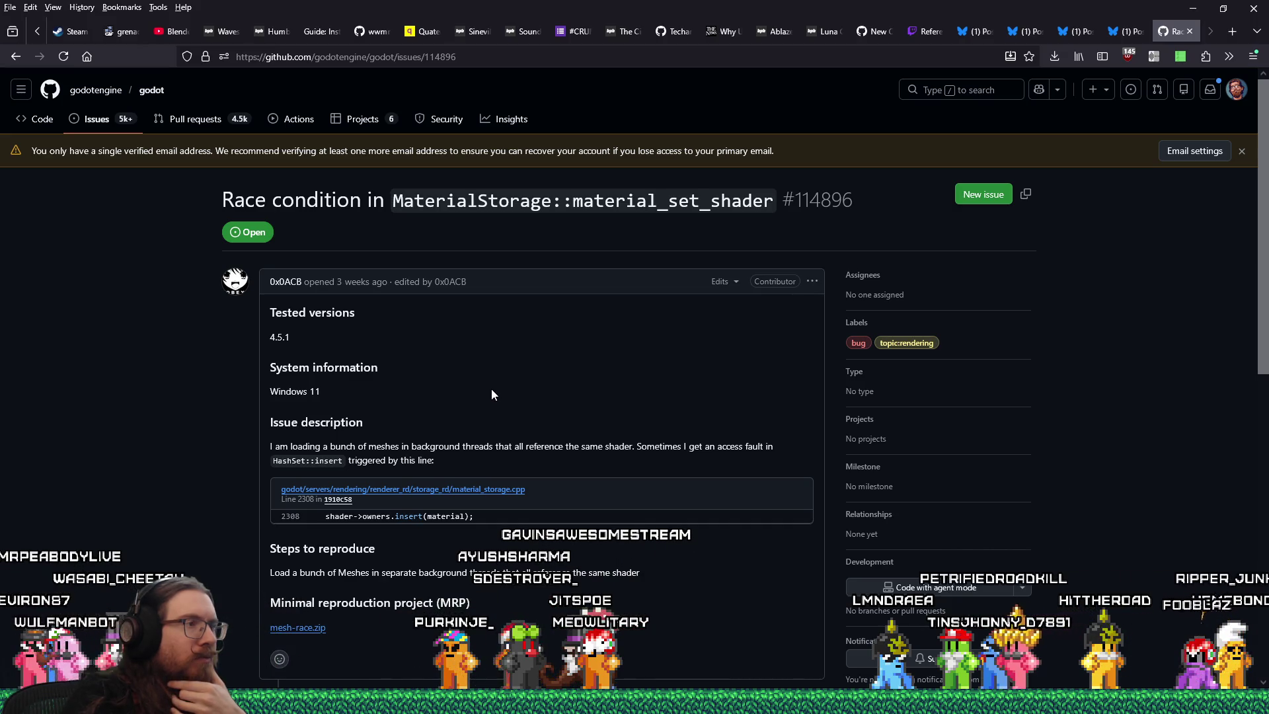
scroll(492, 395, "down", 8)
left_click(482, 472)
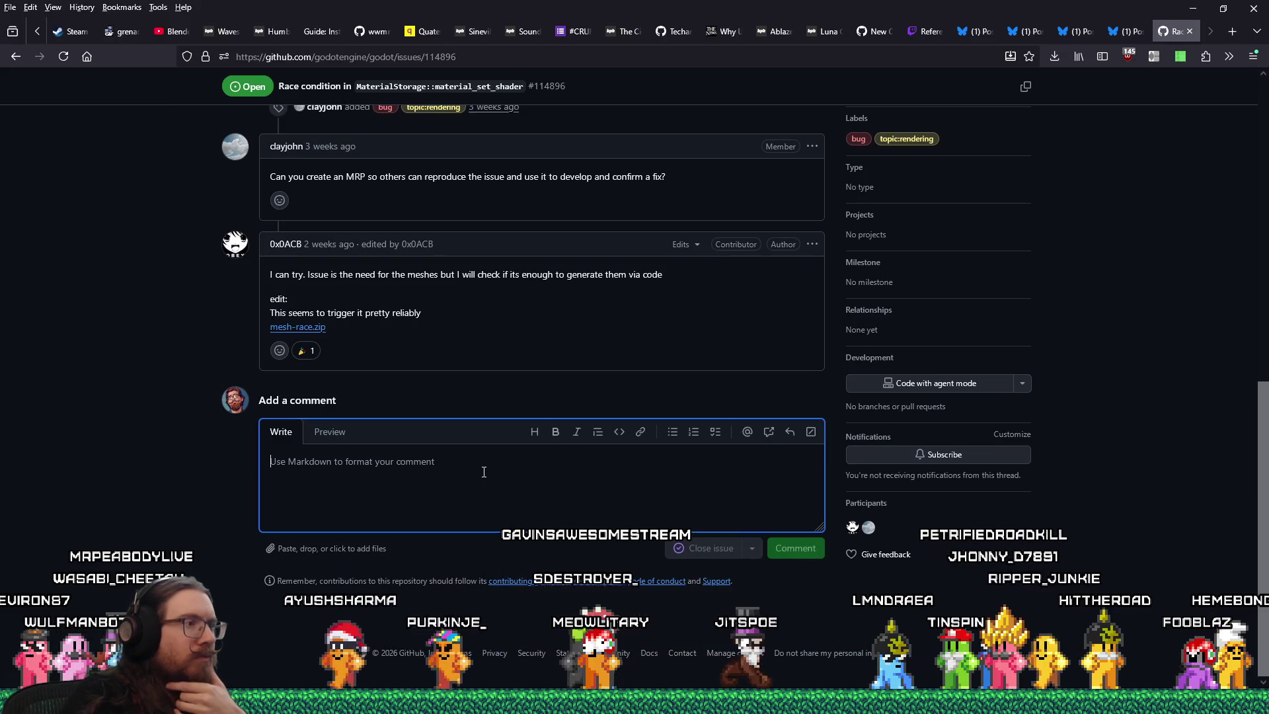
- Scroll back to the top of issue #114896 and bring up the Alt+Tab window switcher
scroll(516, 470, "up", 10)
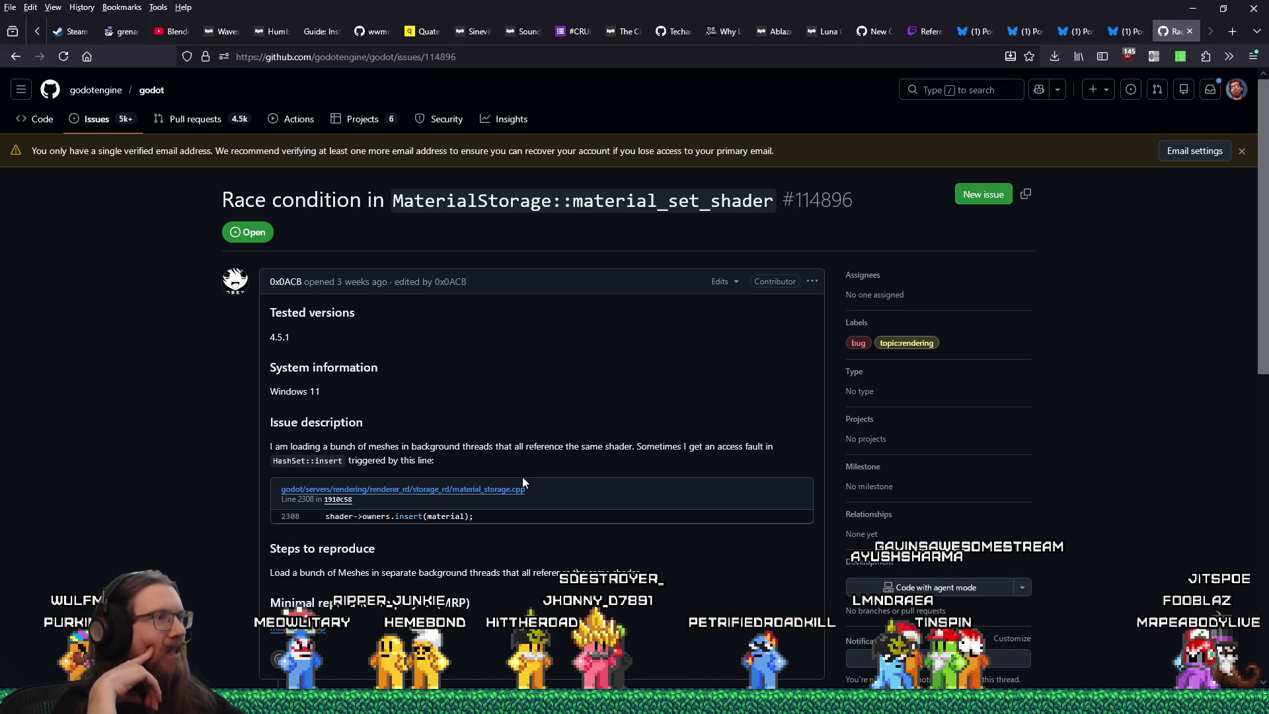
key("alt+Tab")
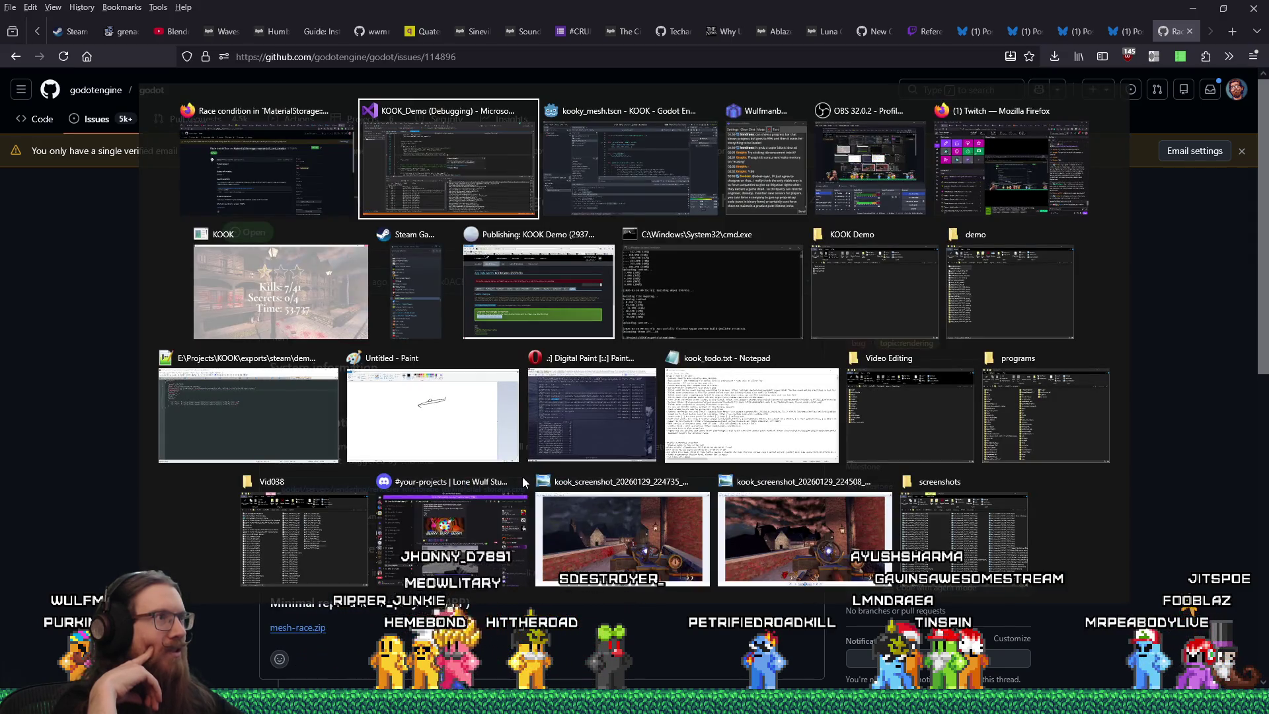
- Cancel the window switch and scroll a little further down issue #114896
key("alt+shift+Tab")
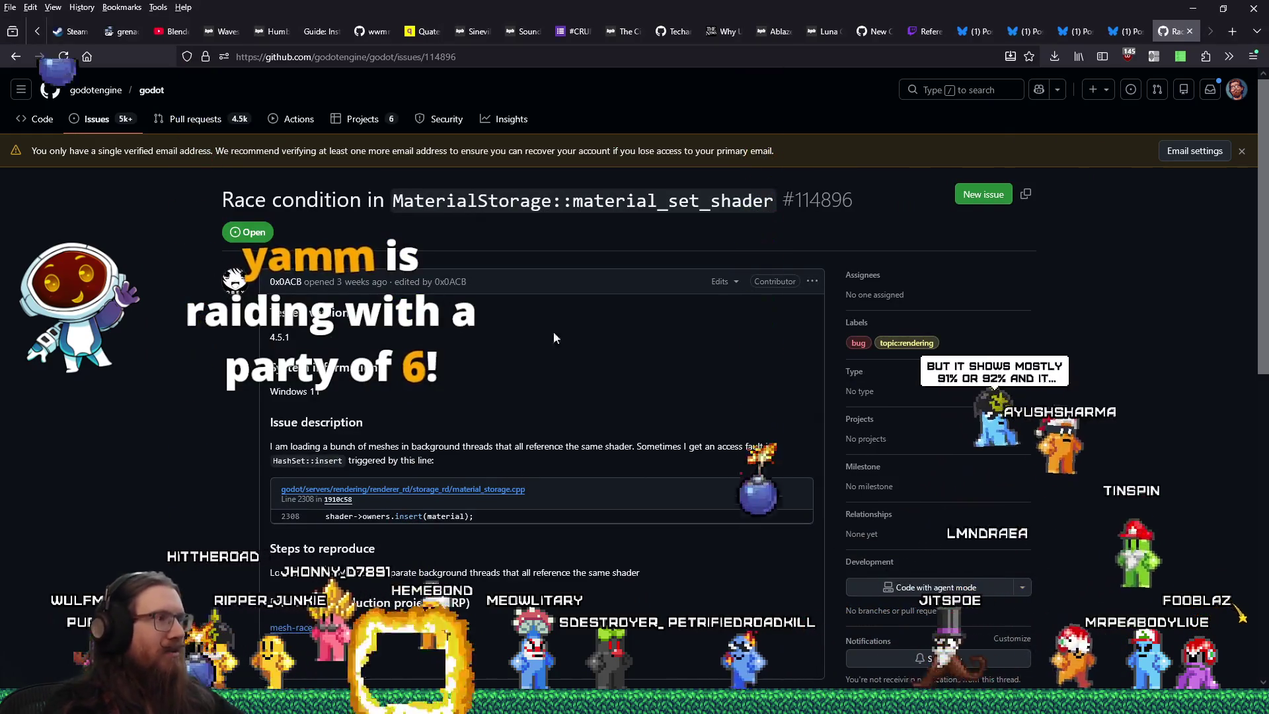
scroll(585, 344, "down", 2)
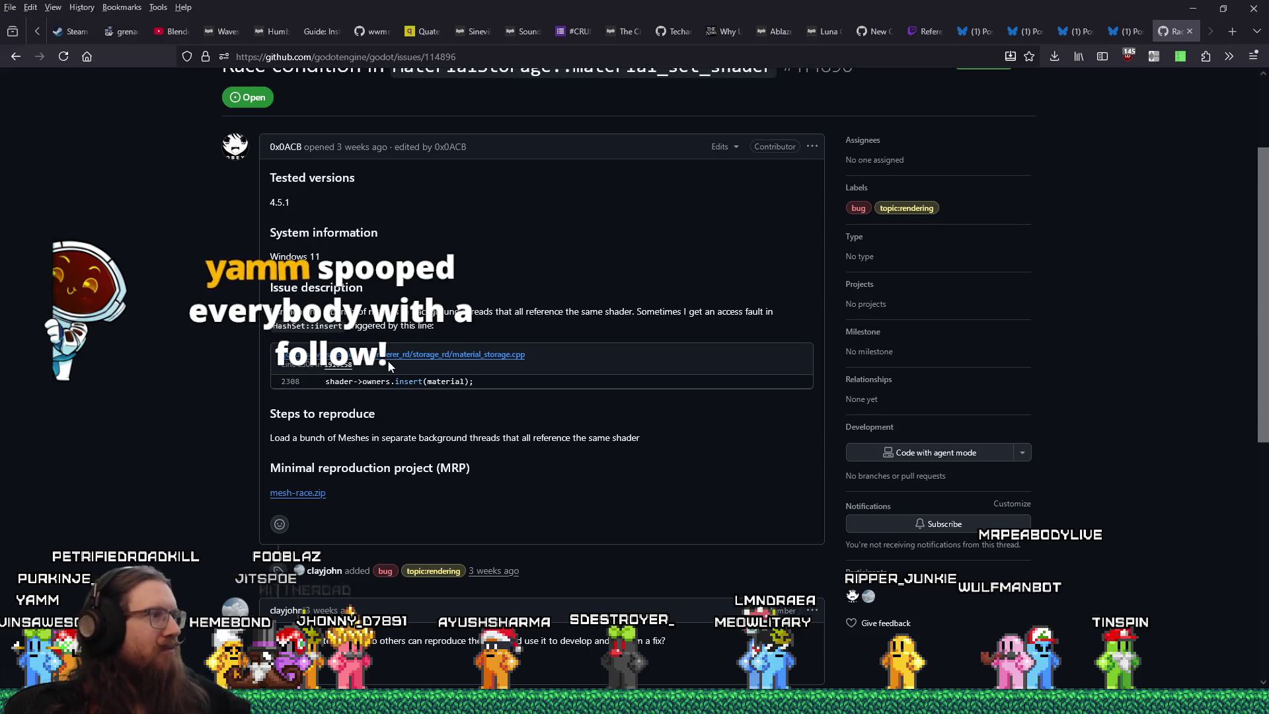
- Scroll the issue, glance at the Bluesky post tab, and return to the GitHub issue
scroll(567, 487, "down", 1)
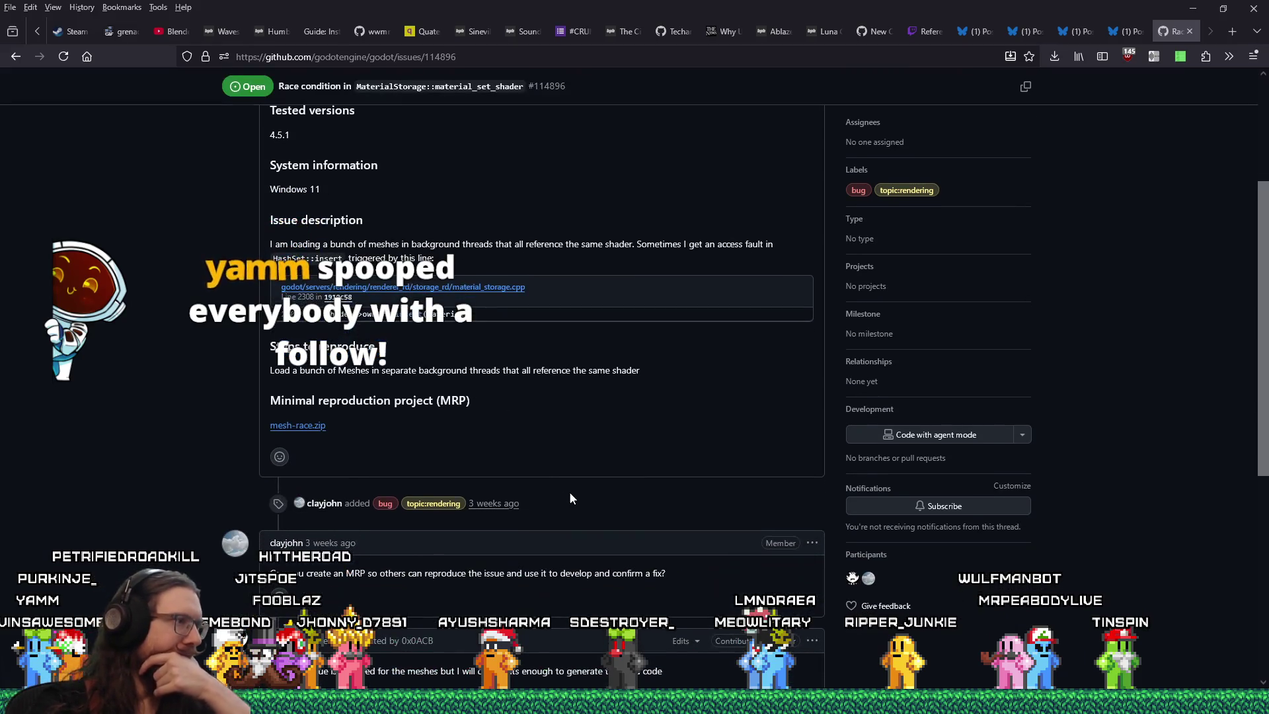
scroll(572, 498, "down", 5)
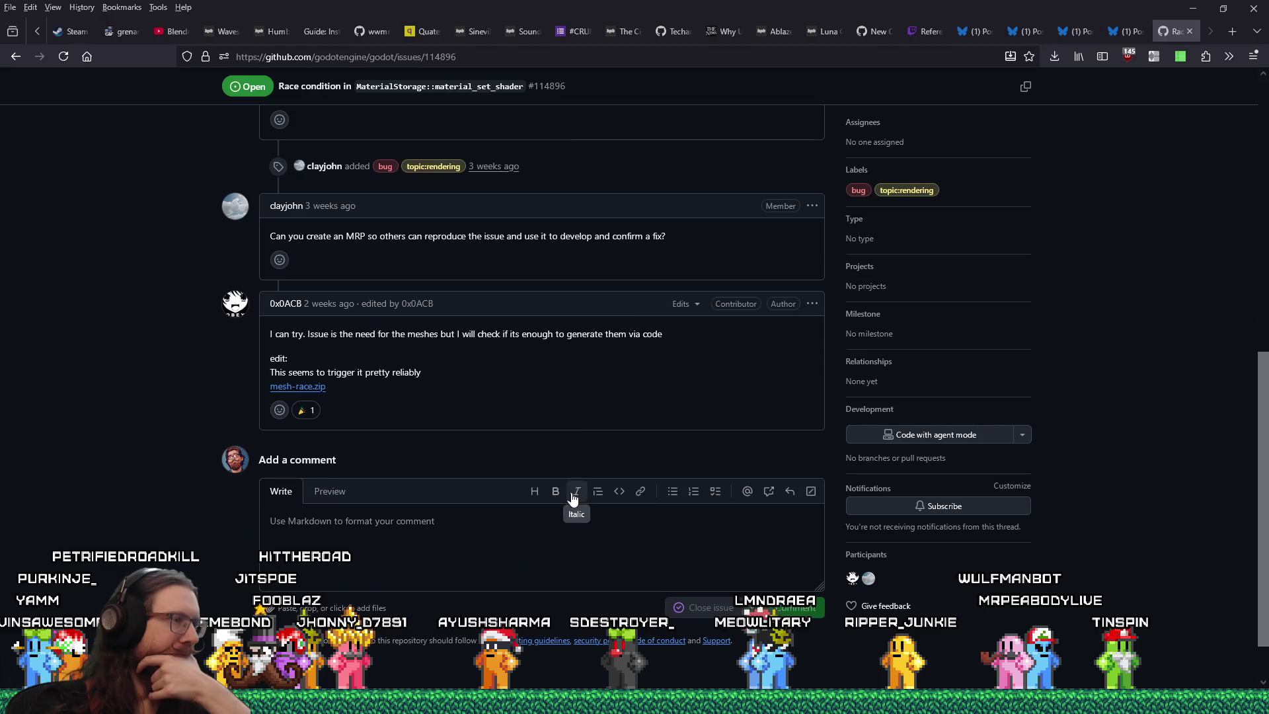
scroll(572, 498, "up", 8)
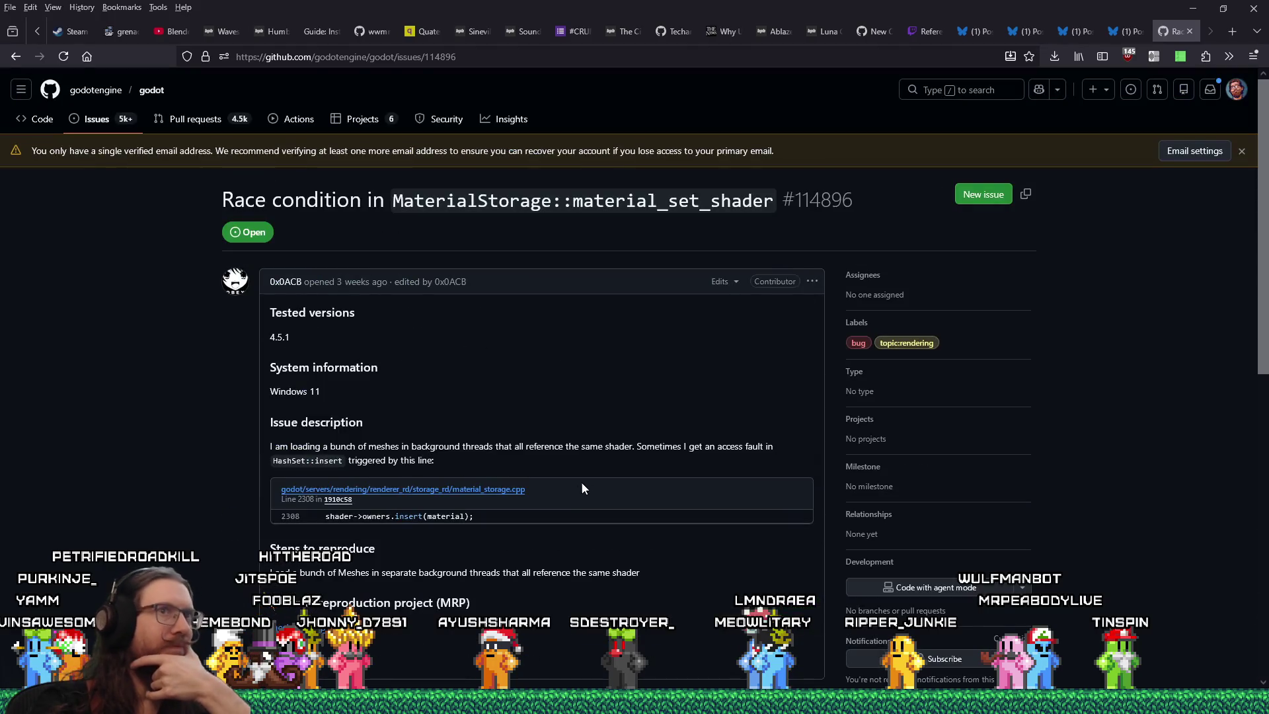
left_click(1124, 31)
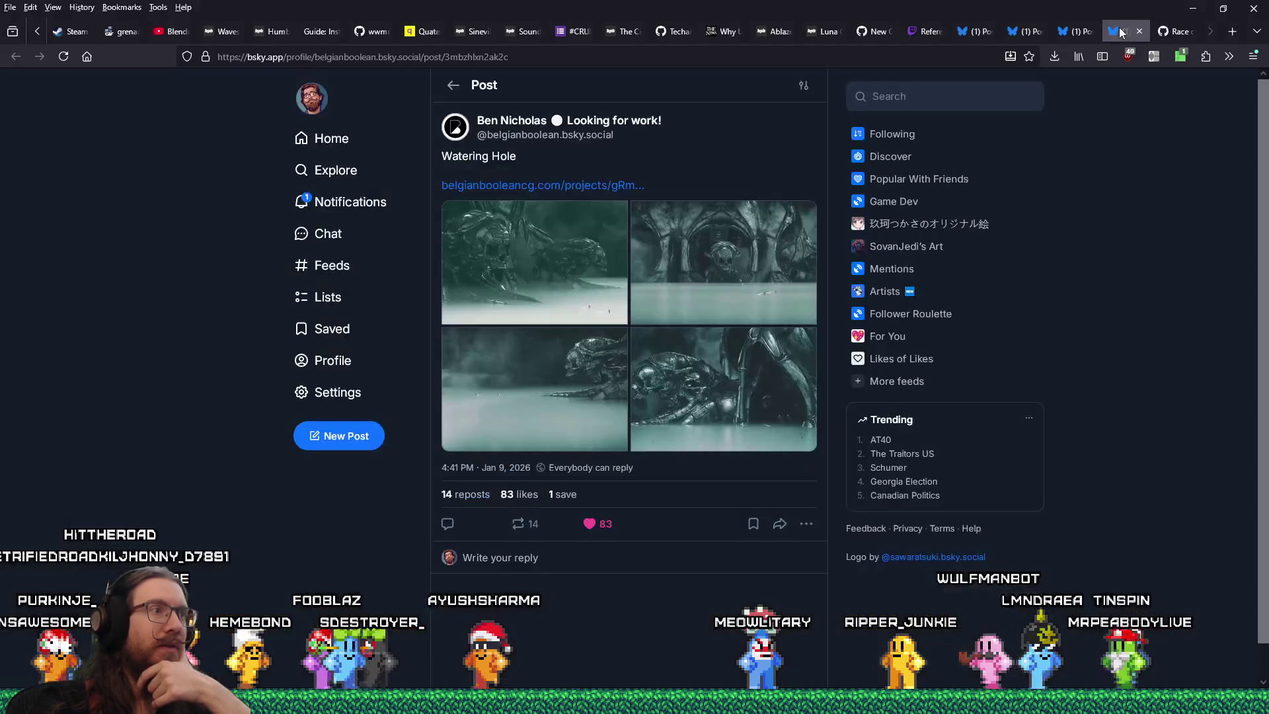
left_click(1183, 31)
- Start a reply in the issue's comment box with 'I got a crash as well'
scroll(635, 476, "down", 10)
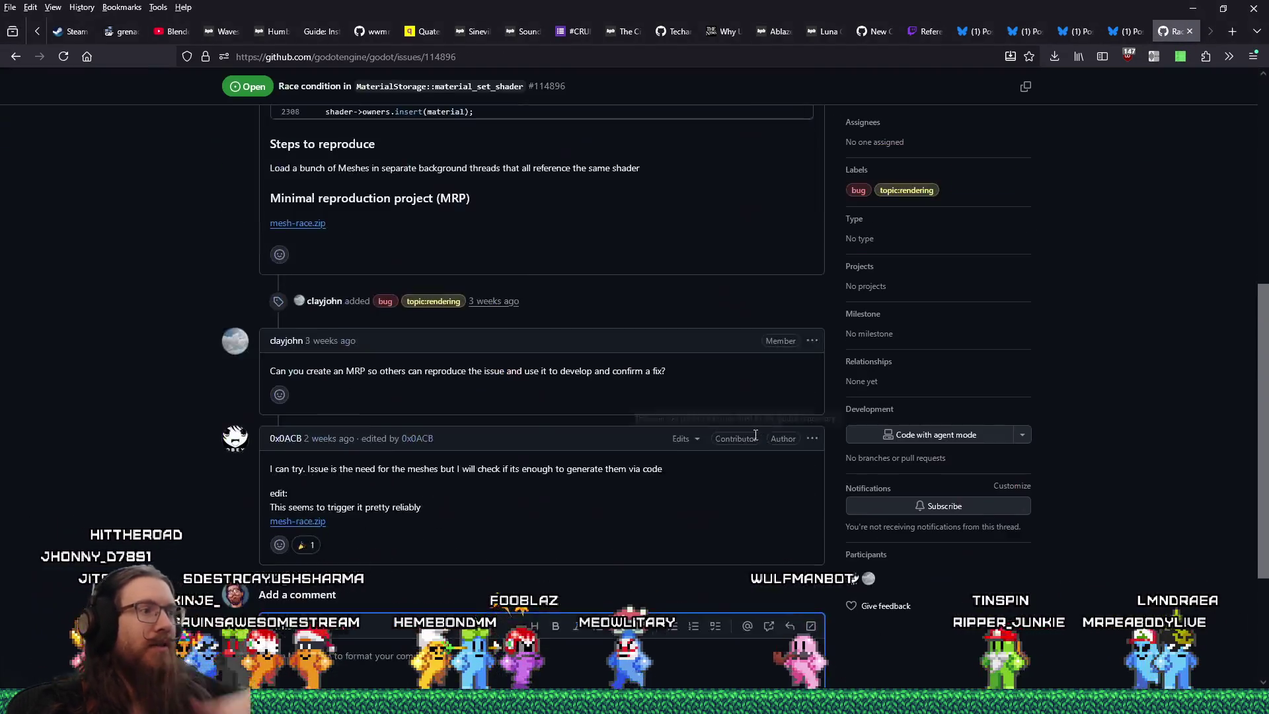
left_click(600, 502)
type("I got a crash as well")
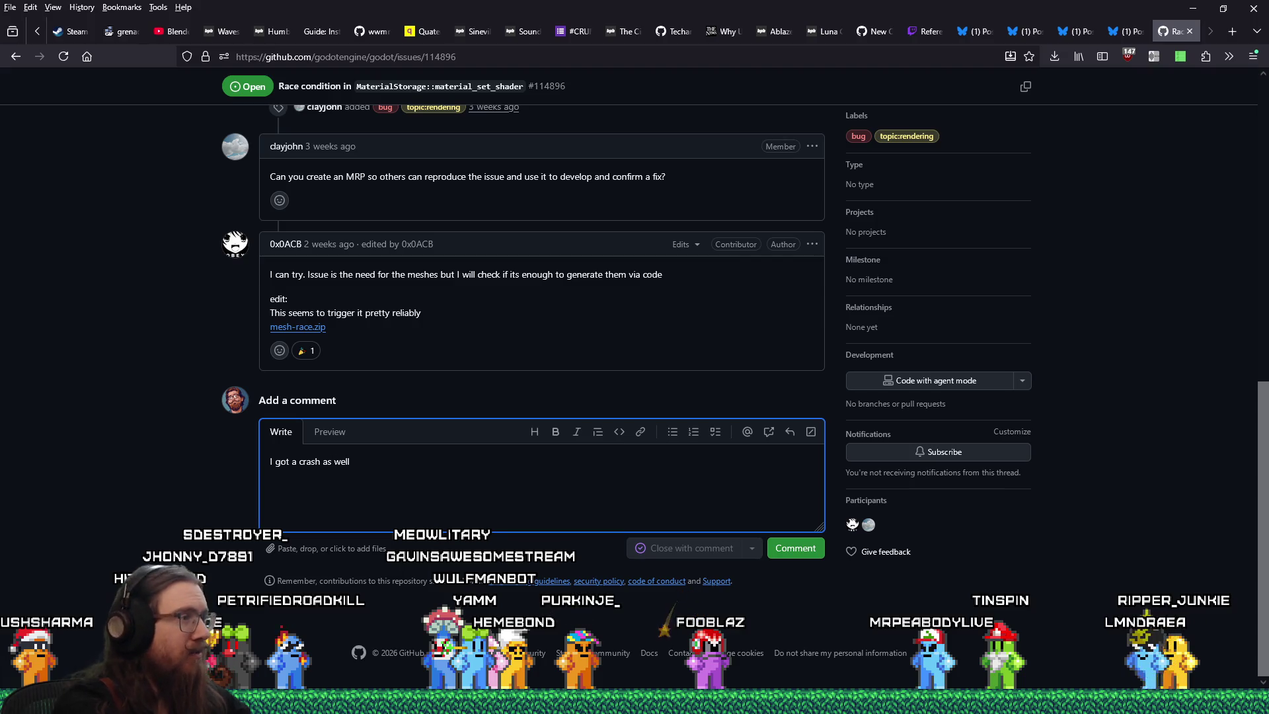
- Continue the reply: 'I got a crash as well. In my scenario, I'm using multithreaded loading', fixing typos
key("BackSpace")
key("BackSpace")
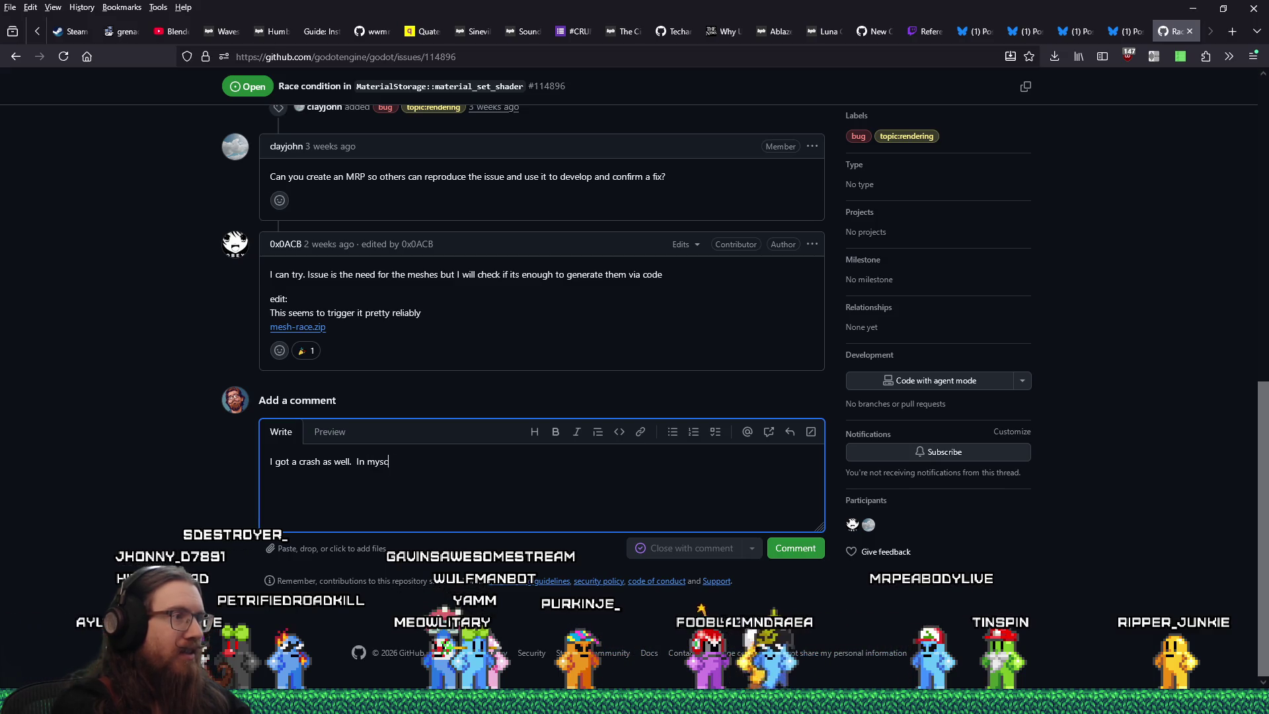
type("scenario, I'm")
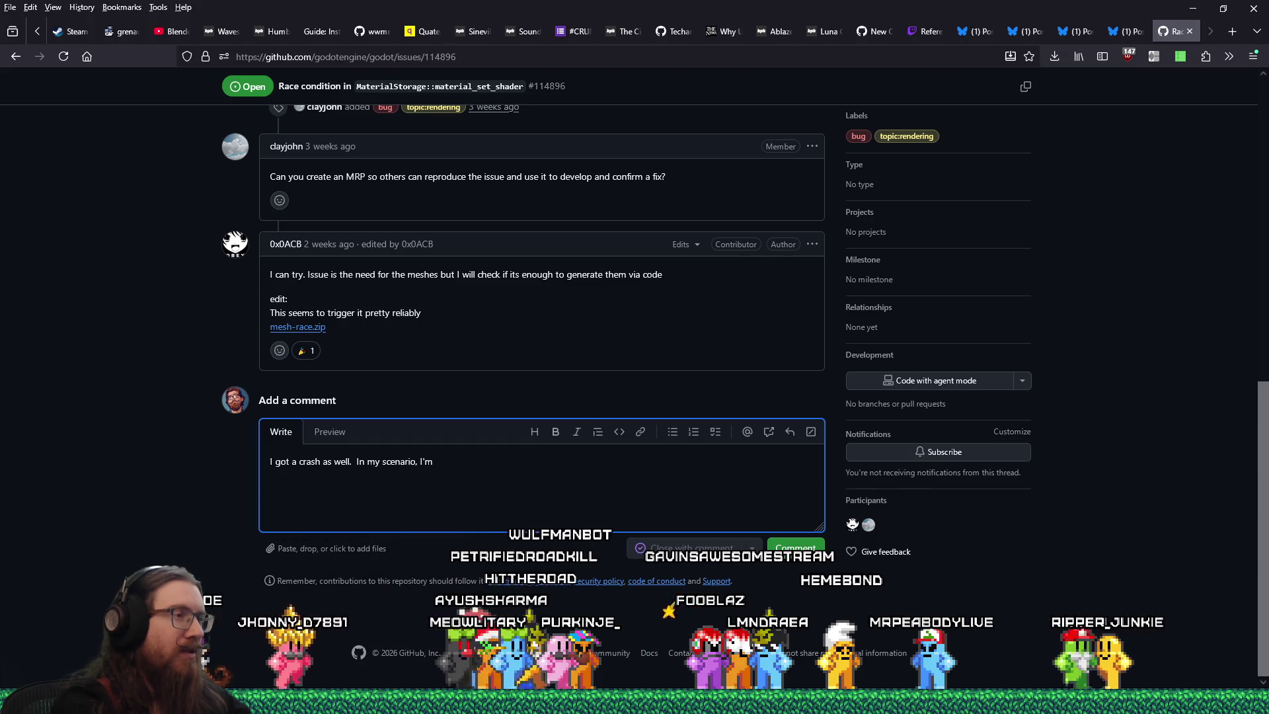
type(" using multithredadad")
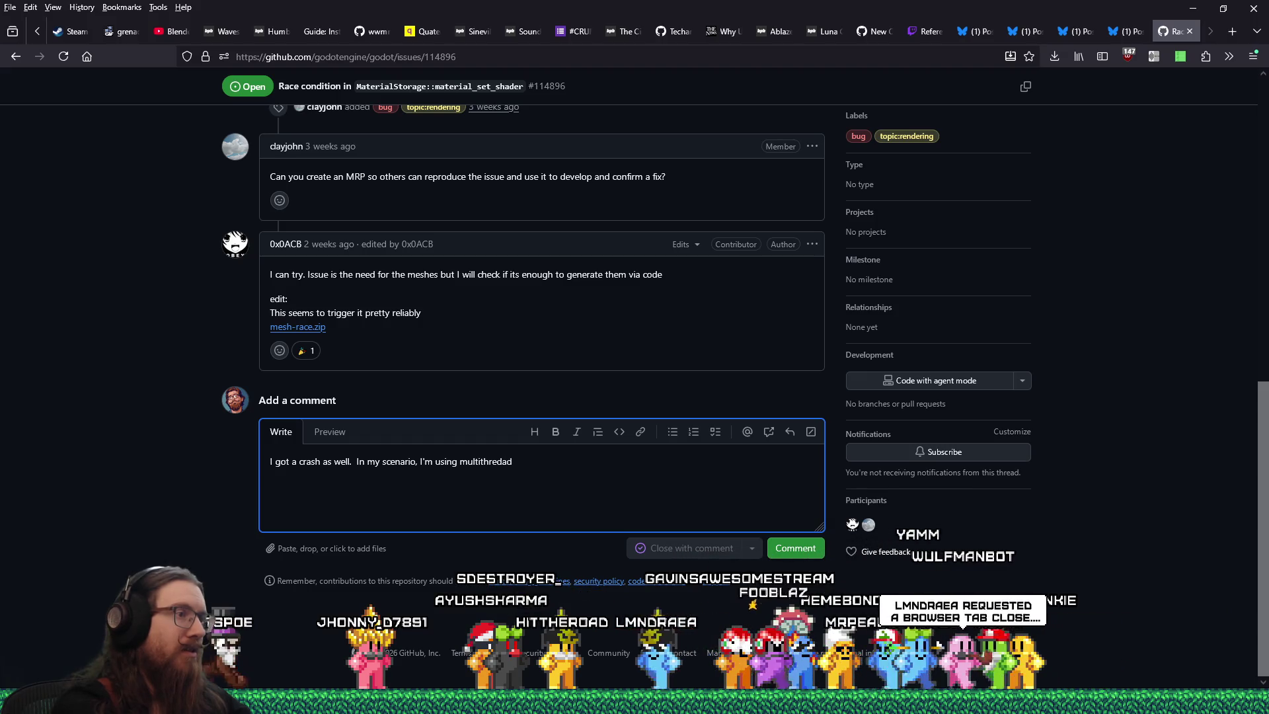
key("BackSpace")
key("BackSpace")
key("BackSpace")
type("aded loadn")
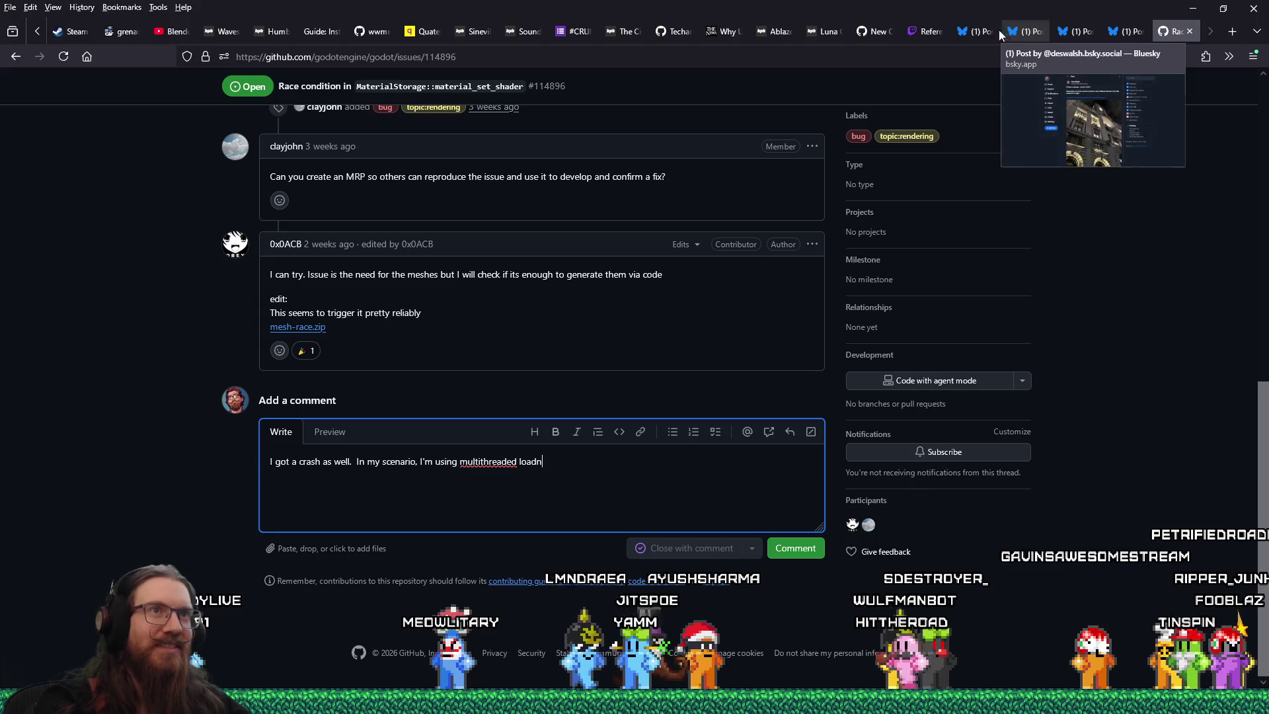
left_click(780, 30)
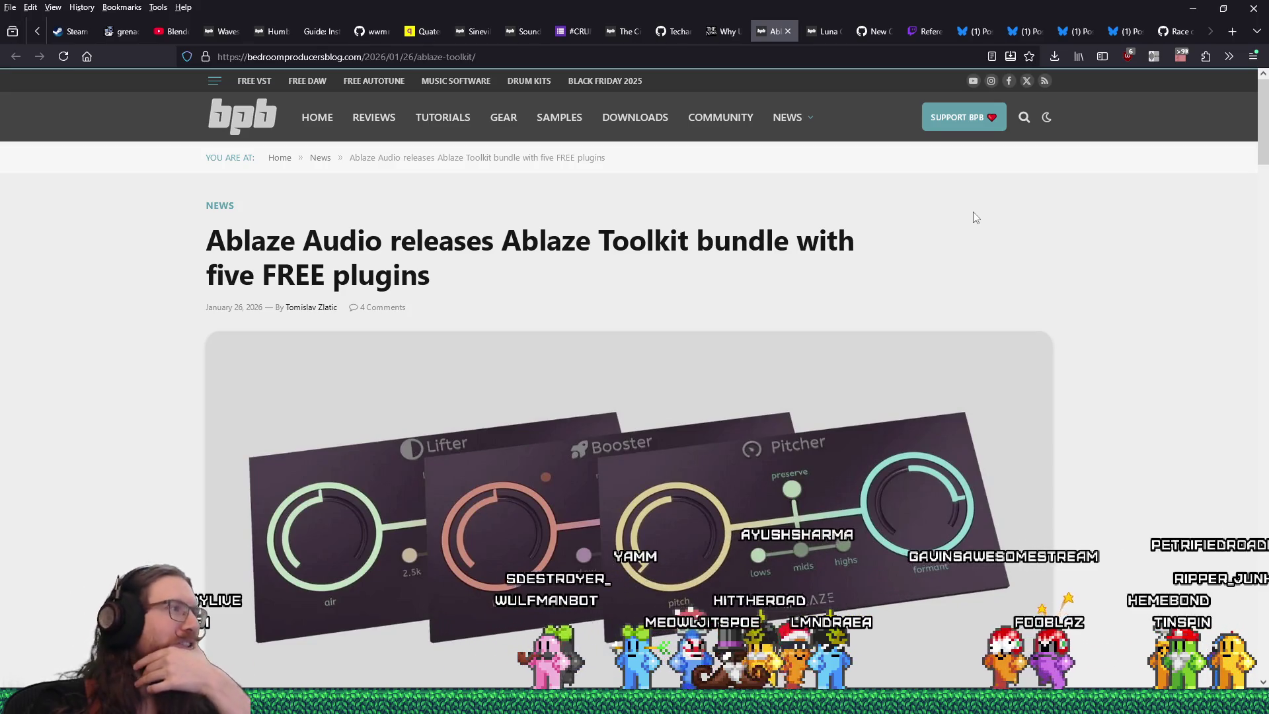
- Copy the Ablaze Toolkit article's web address from the address bar
scroll(979, 225, "down", 1)
scroll(979, 224, "down", 10)
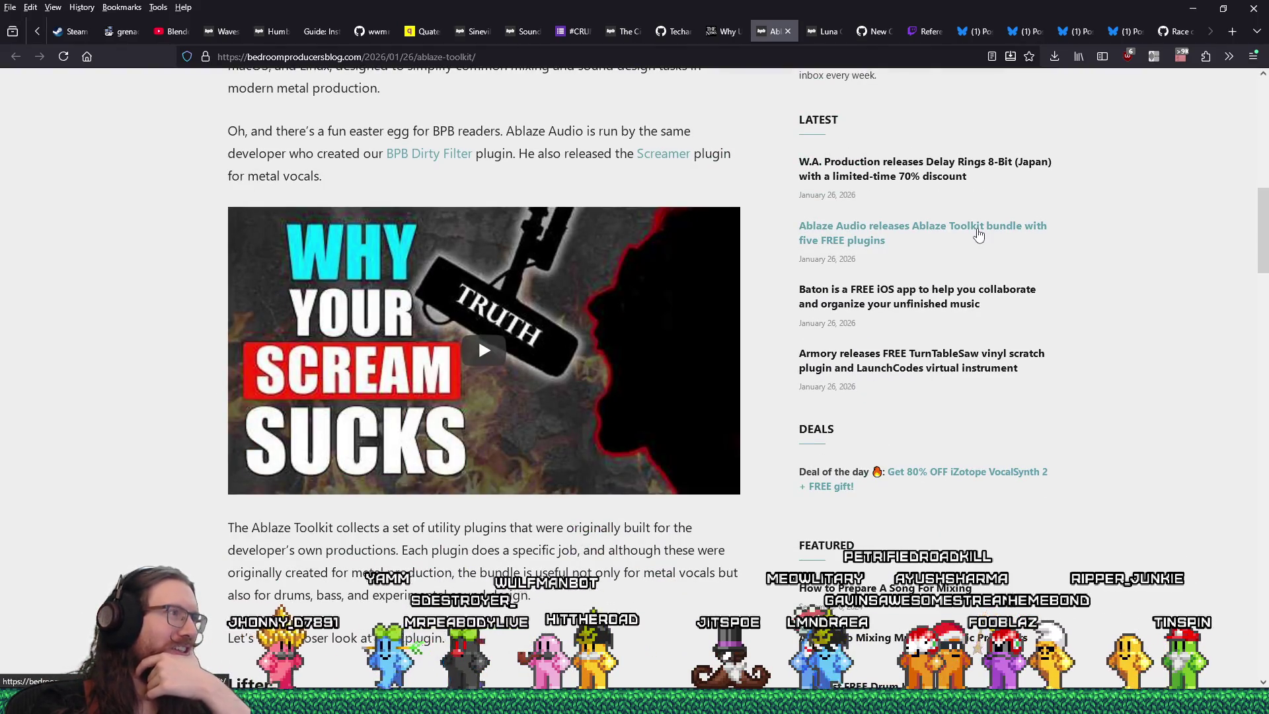
scroll(978, 234, "down", 5)
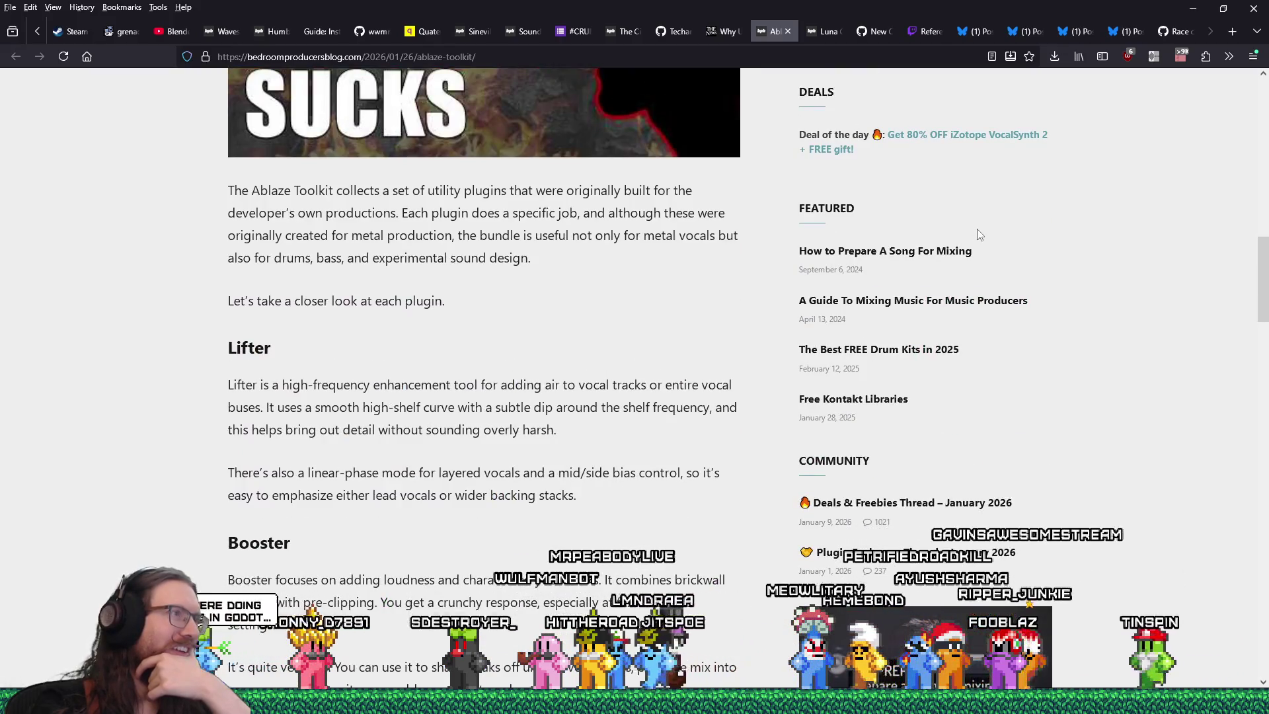
scroll(978, 229, "up", 10)
right_click(522, 57)
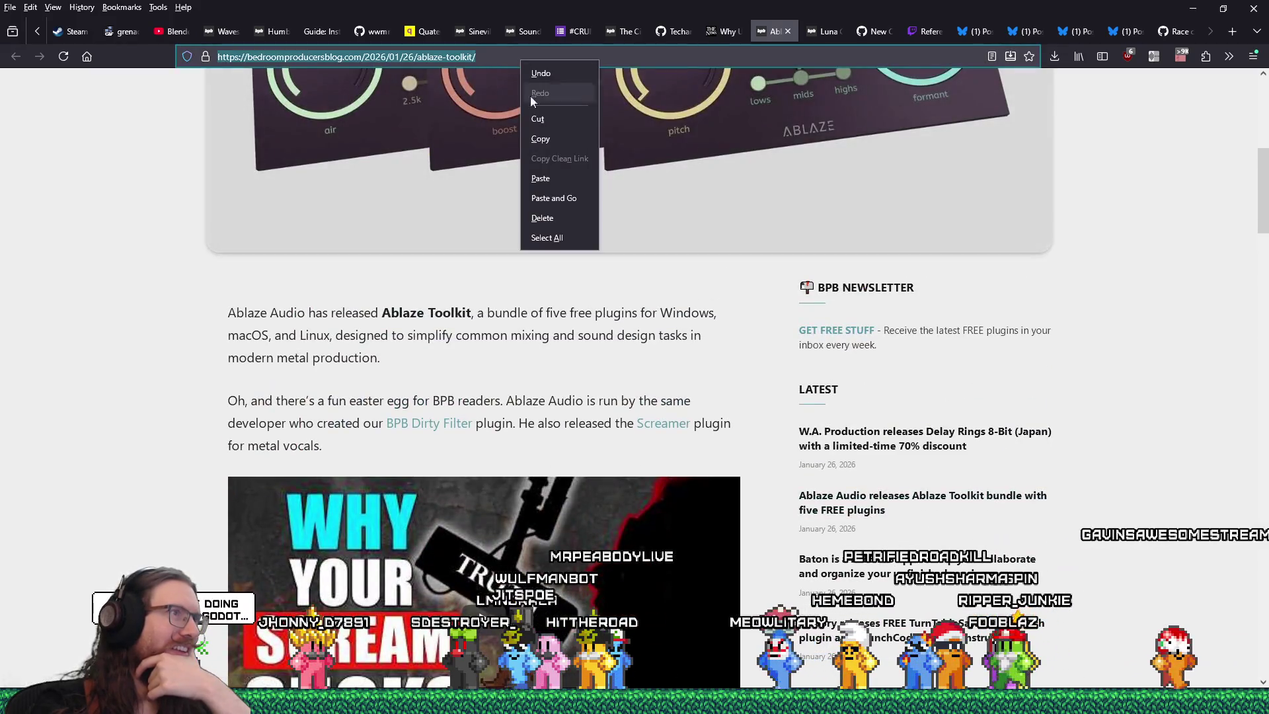
left_click(549, 140)
- Open a new private window from the Firefox menu
left_click(1254, 57)
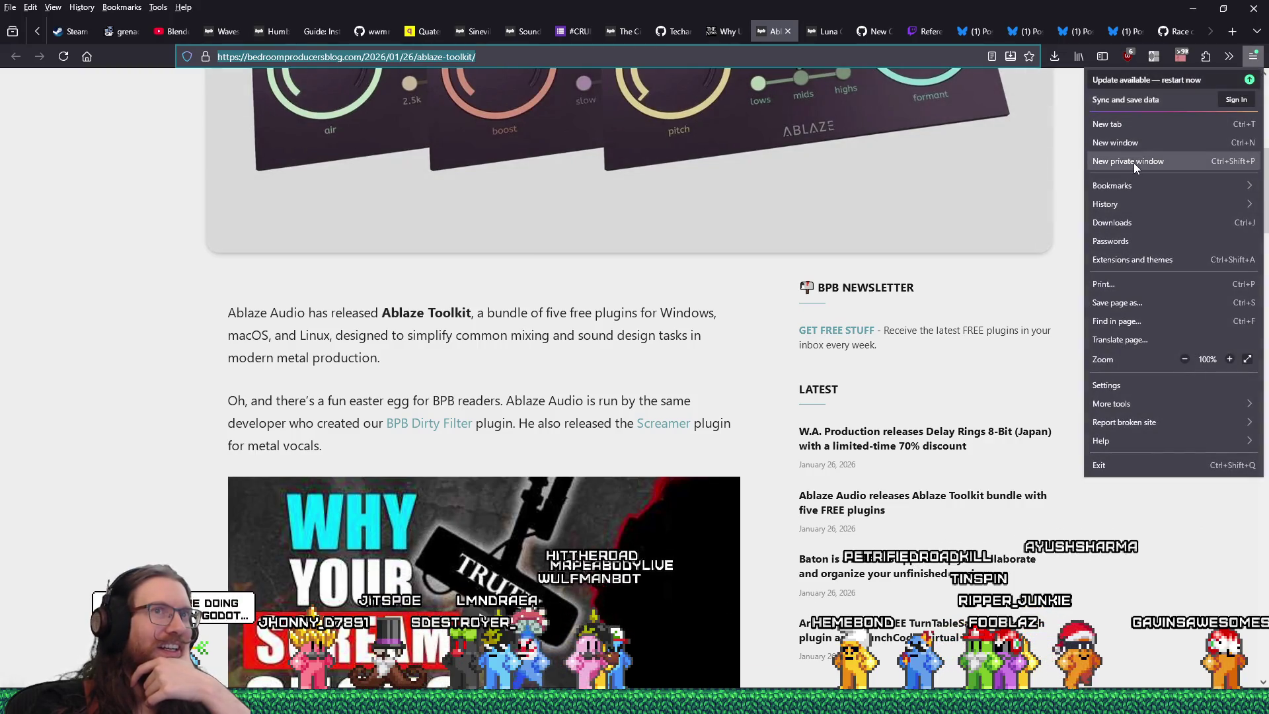
left_click(1133, 161)
right_click(504, 53)
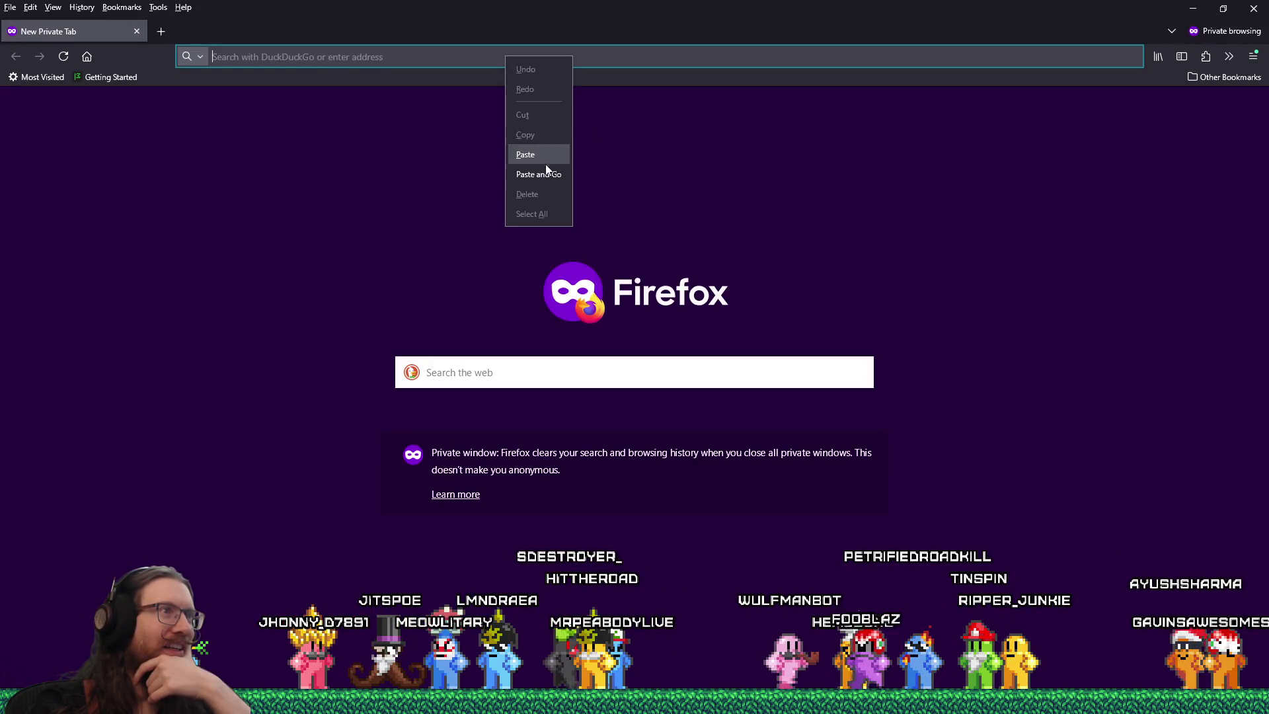
- Paste and load the Ablaze Toolkit article in the private window, scrolling to the video
left_click(575, 161)
scroll(403, 431, "down", 5)
scroll(403, 431, "down", 6)
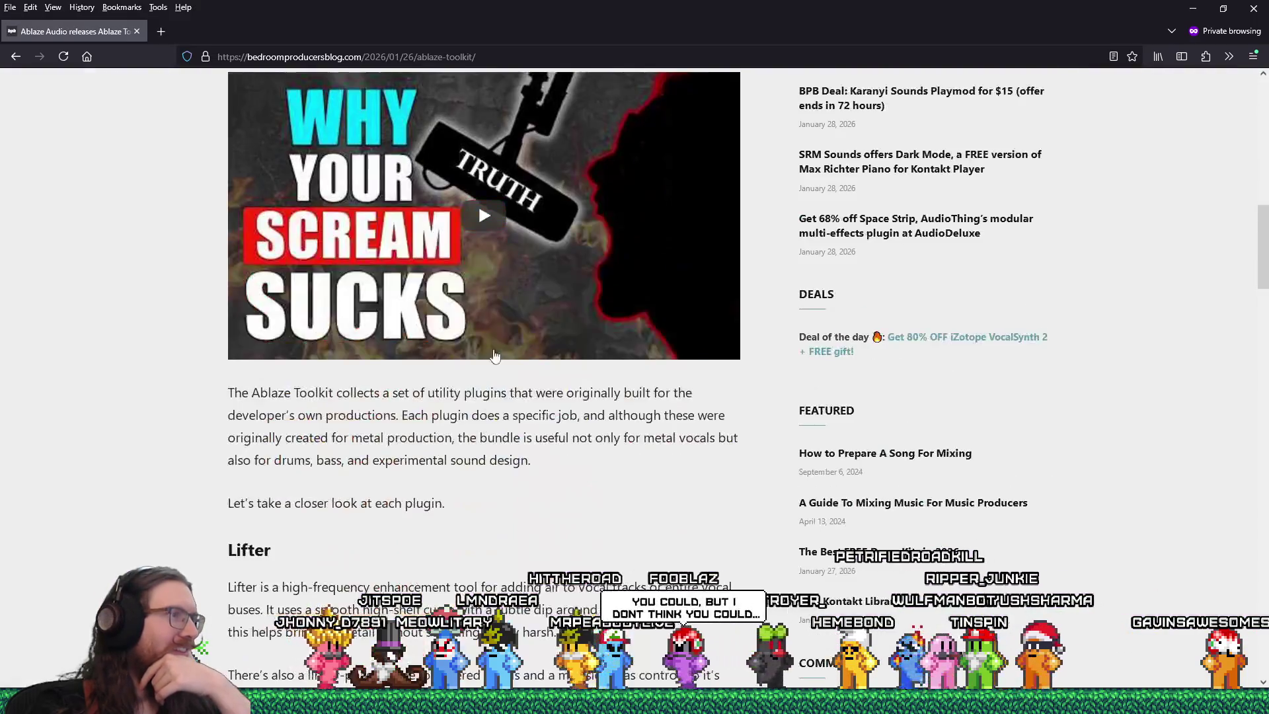
scroll(509, 235, "up", 1)
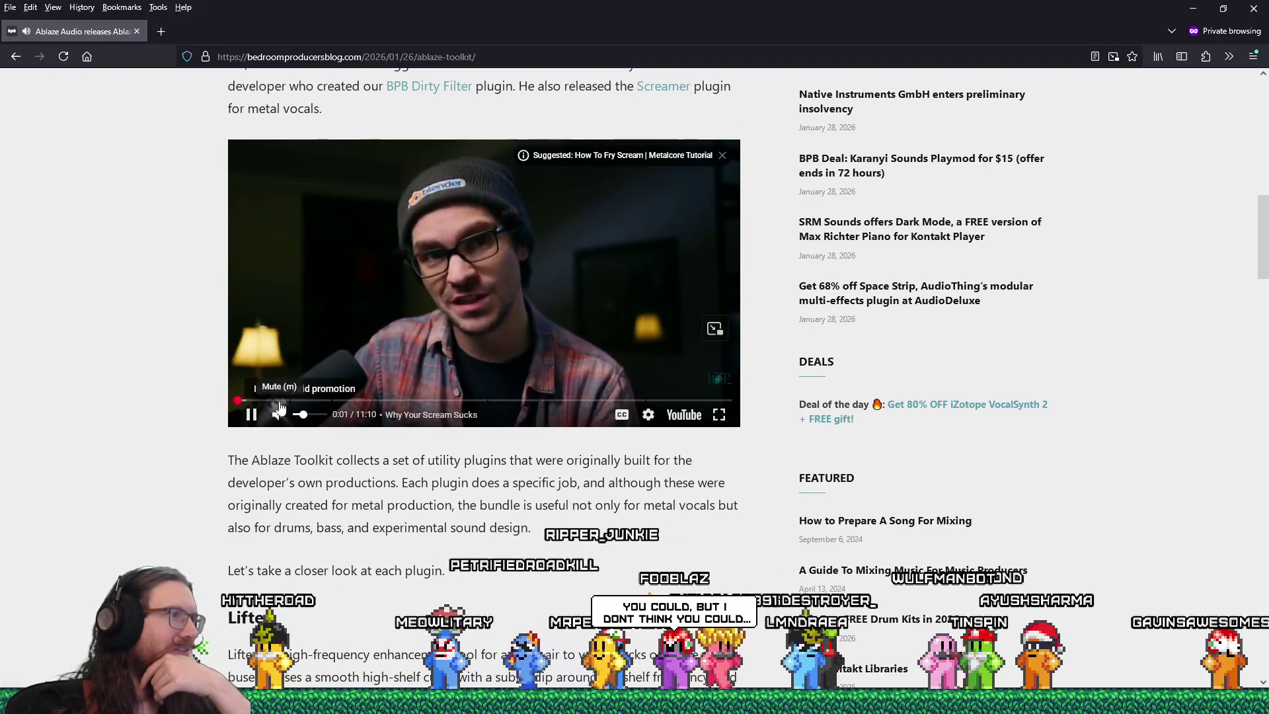
scroll(190, 400, "up", 1)
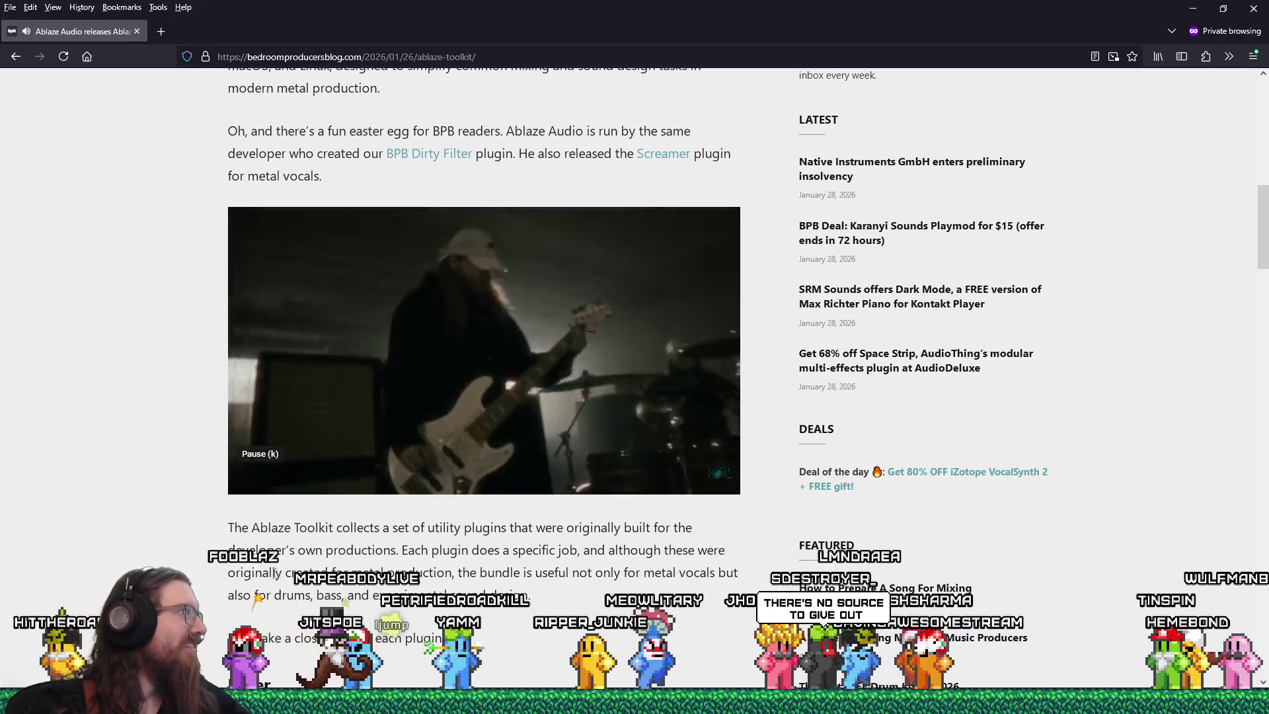
scroll(374, 540, "down", 5)
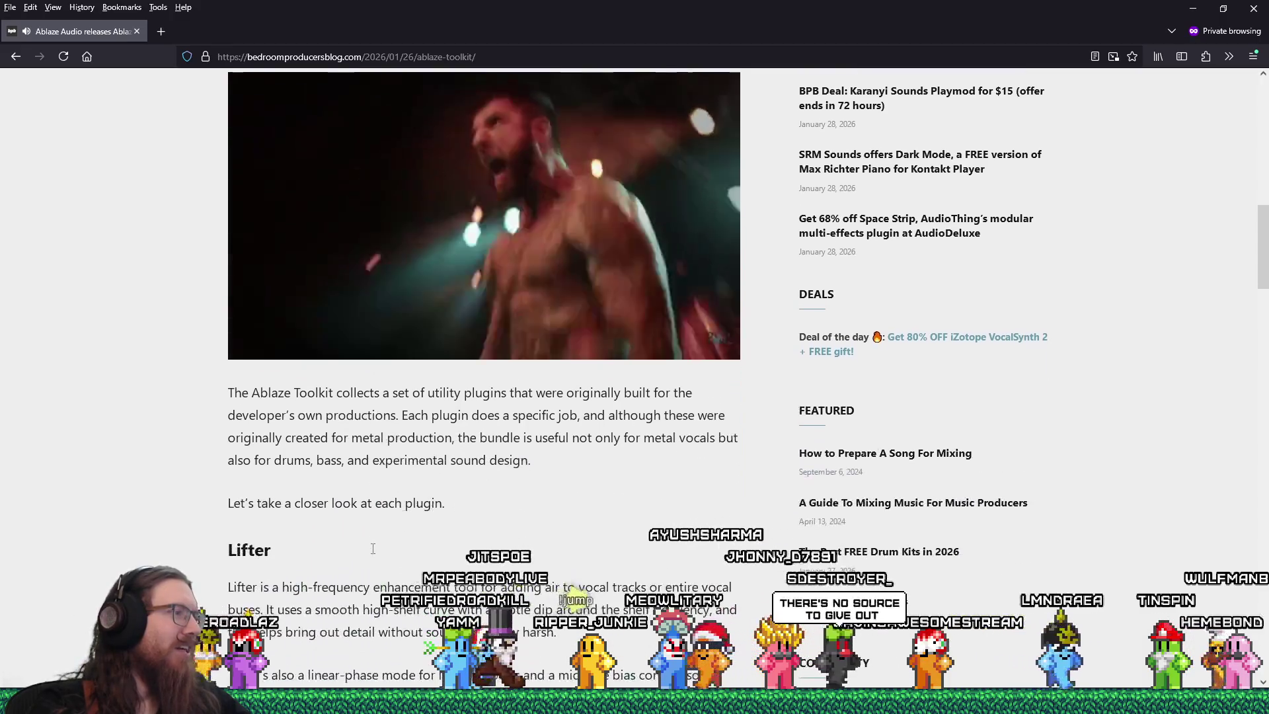
scroll(371, 551, "down", 2)
scroll(371, 551, "up", 7)
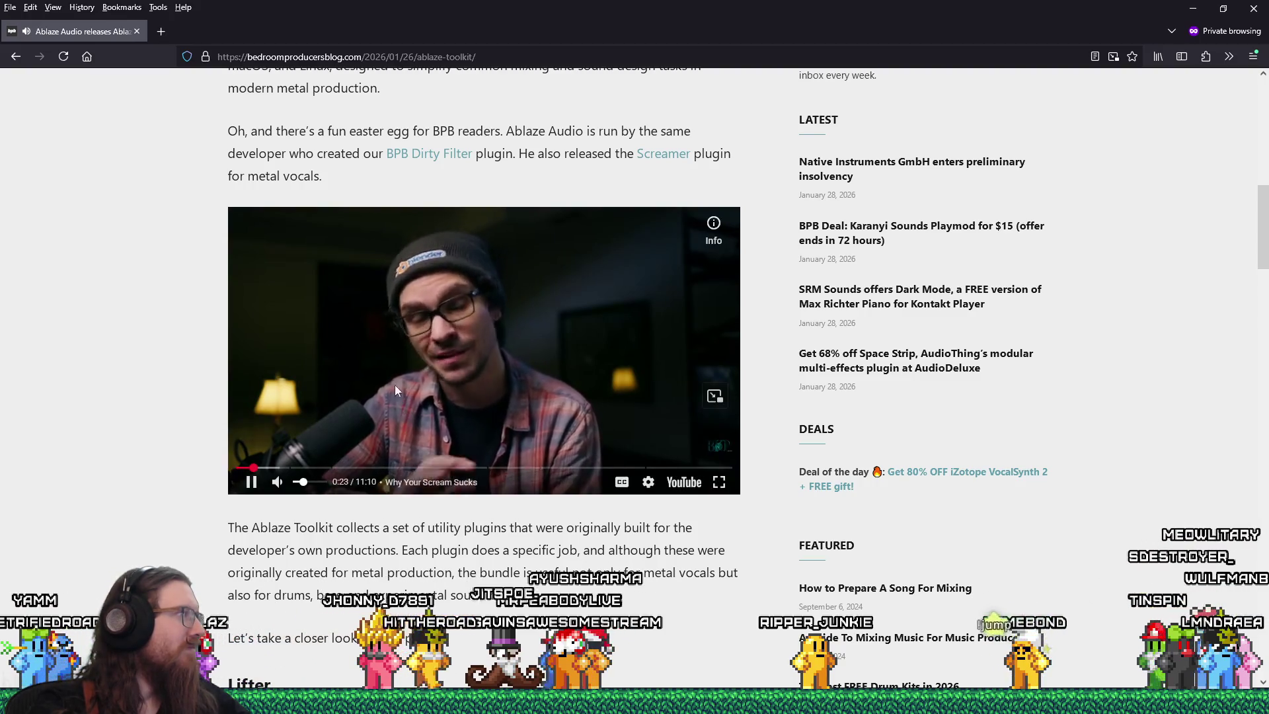
- Scrub the embedded 'Improving Your Vocal Sound' video forward, jumping to about 2:45
mouse_move(301, 486)
left_click_drag(300, 469, 319, 471)
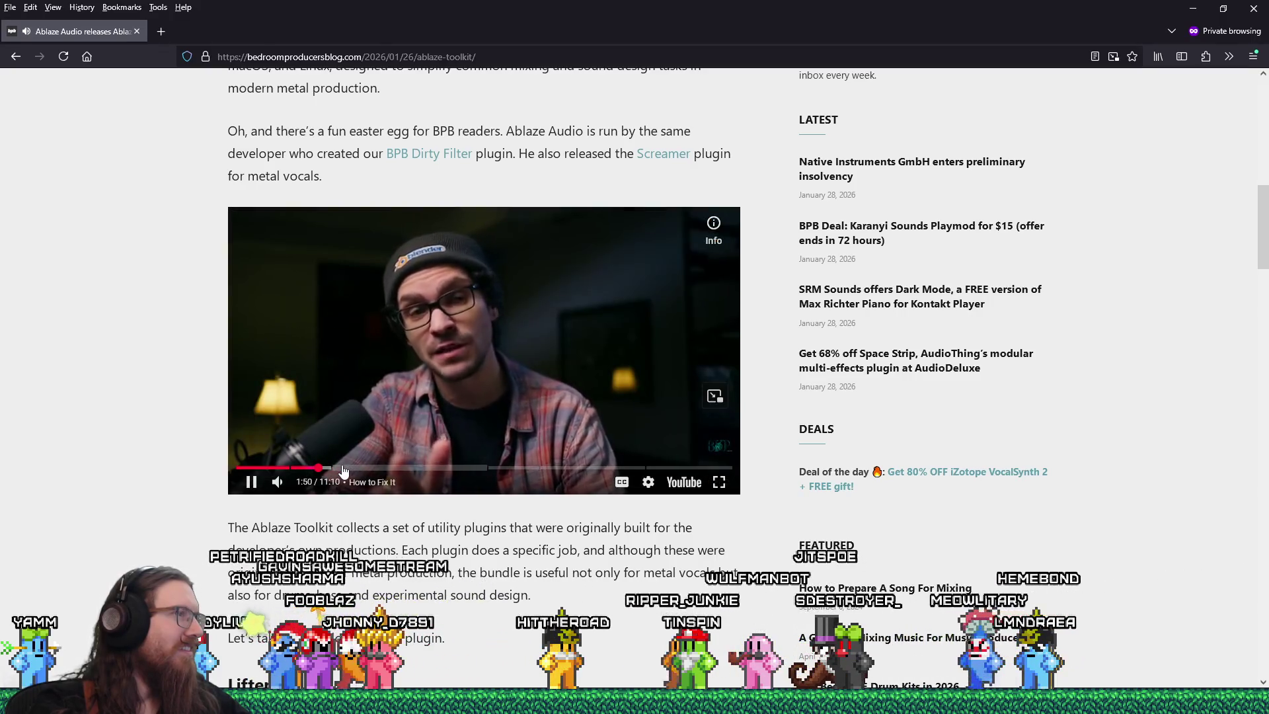
left_click_drag(343, 471, 296, 469)
scroll(296, 469, "up", 6)
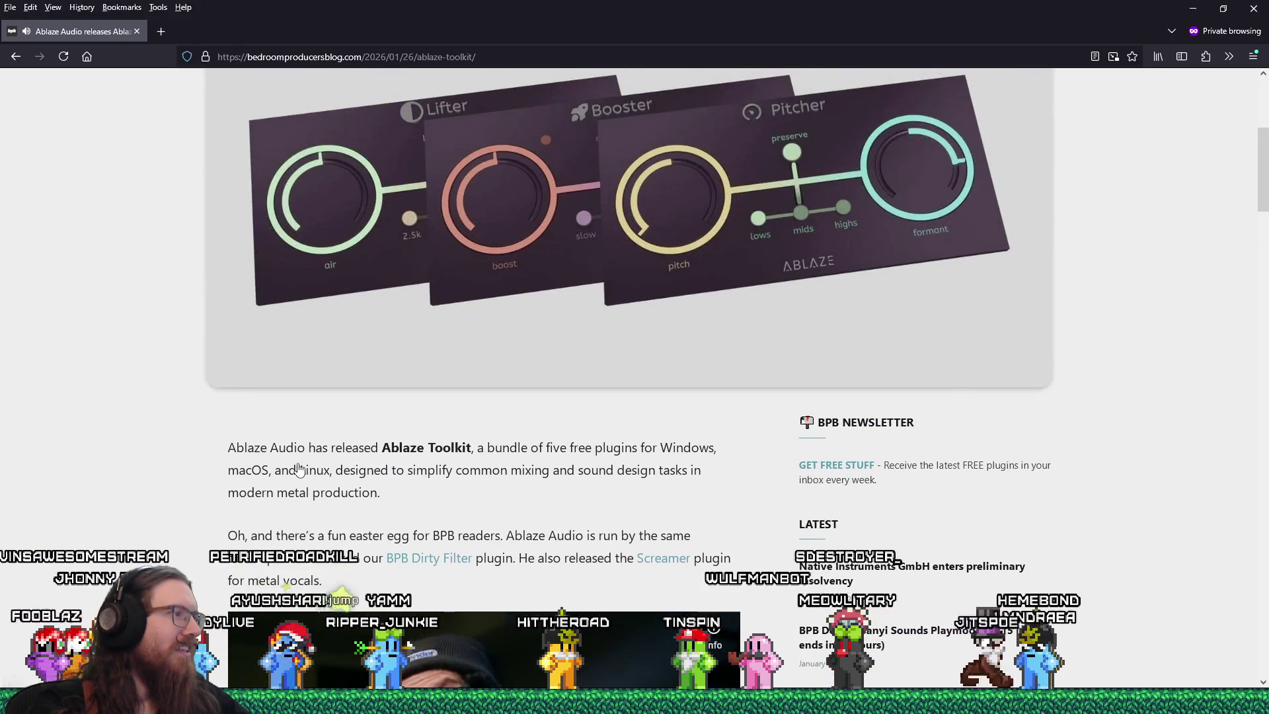
scroll(298, 469, "down", 5)
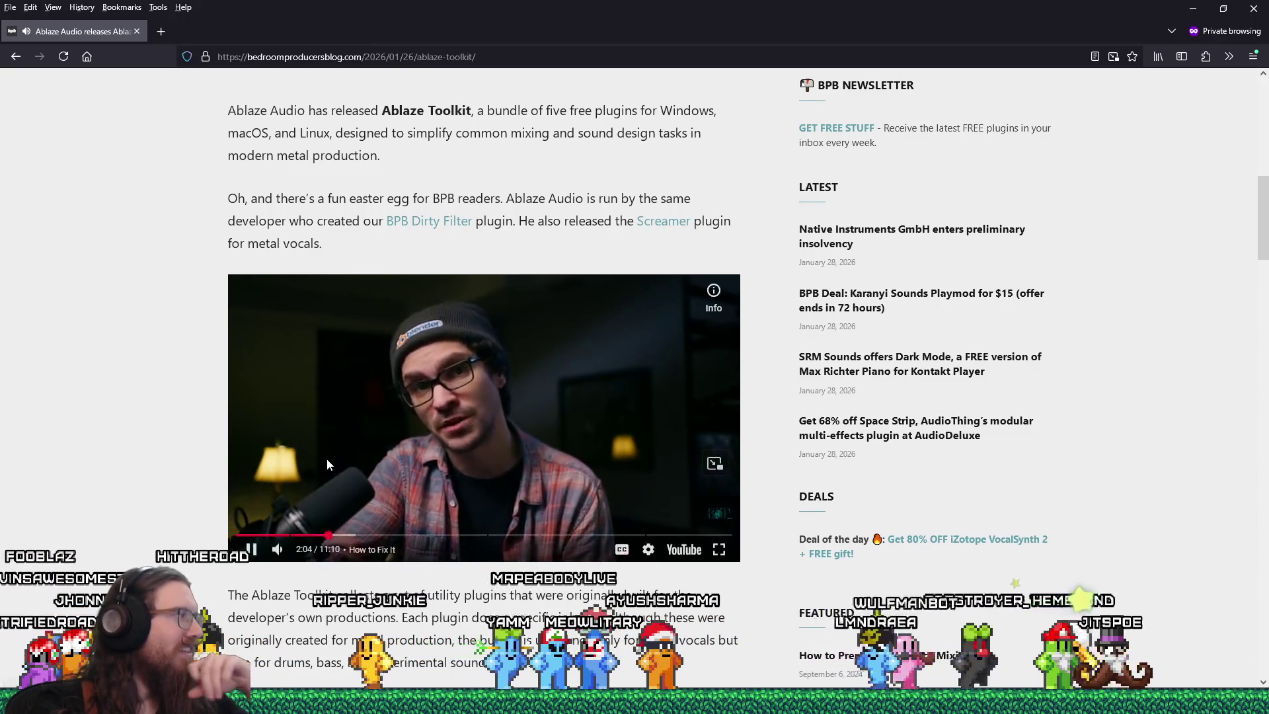
left_click_drag(338, 536, 341, 538)
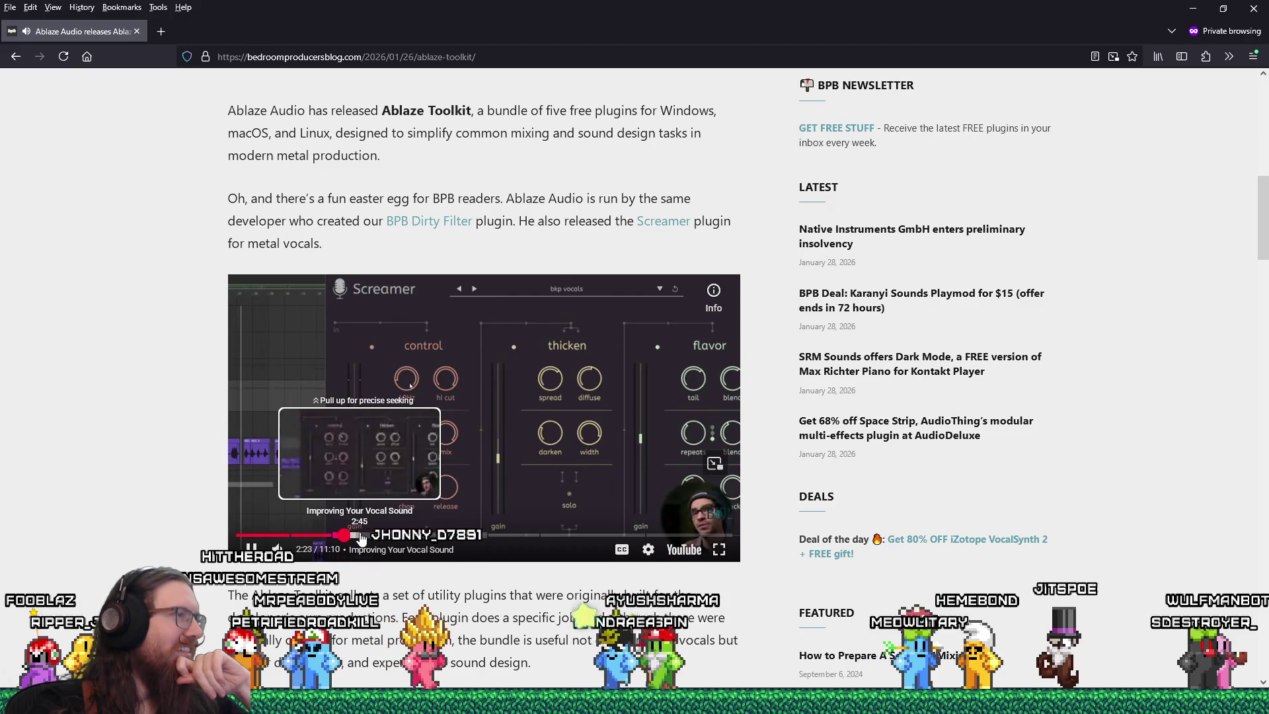
left_click(360, 538)
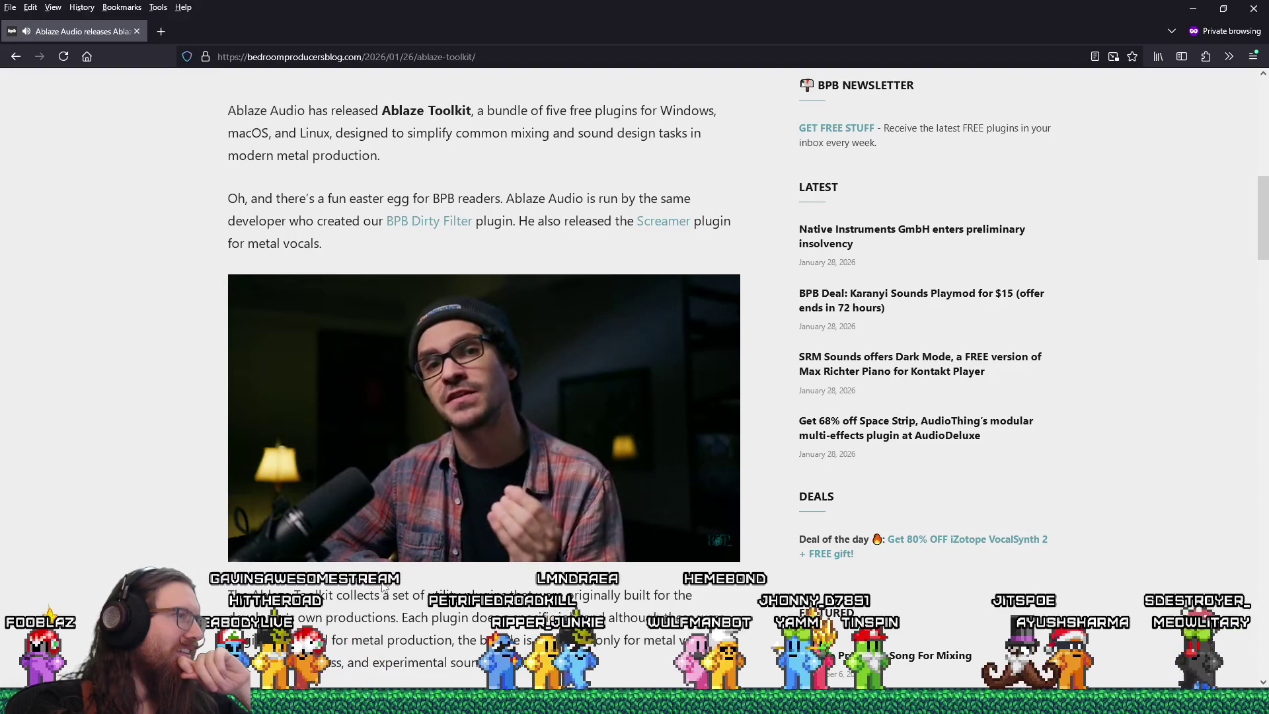
mouse_move(387, 540)
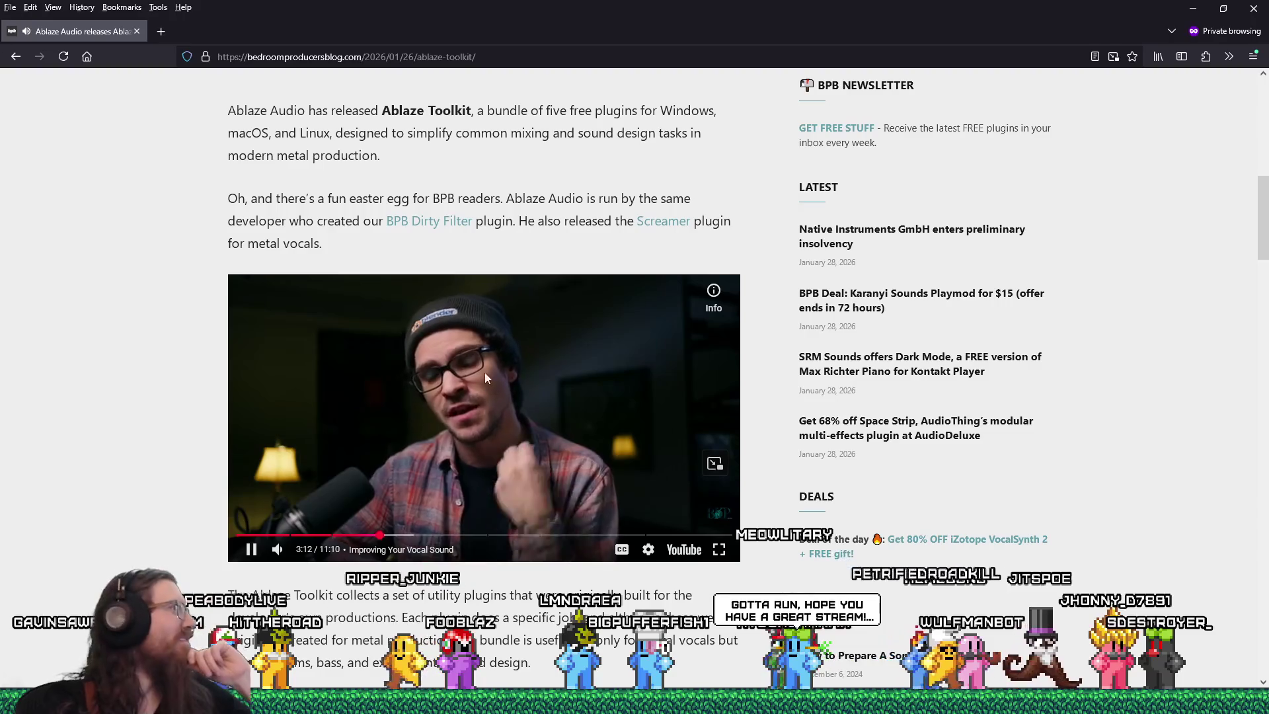
- Pause the video at 3:14 and scroll around the article
left_click(250, 549)
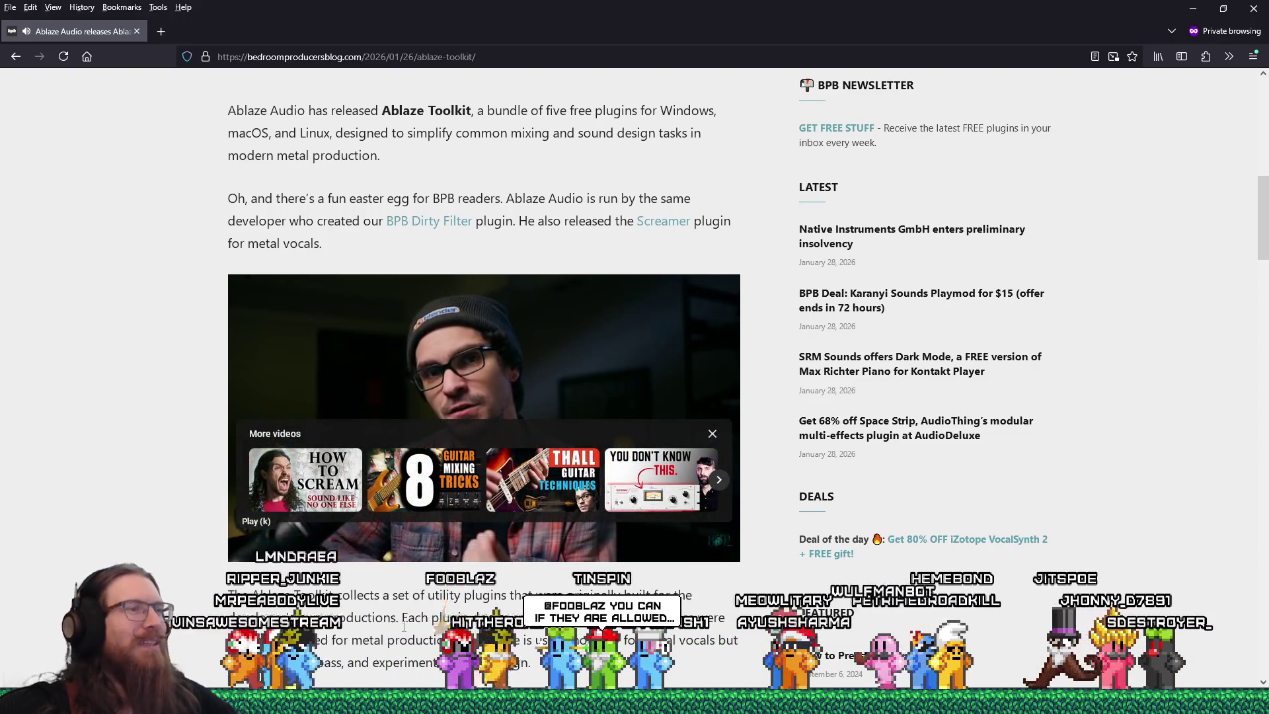
scroll(393, 619, "up", 8)
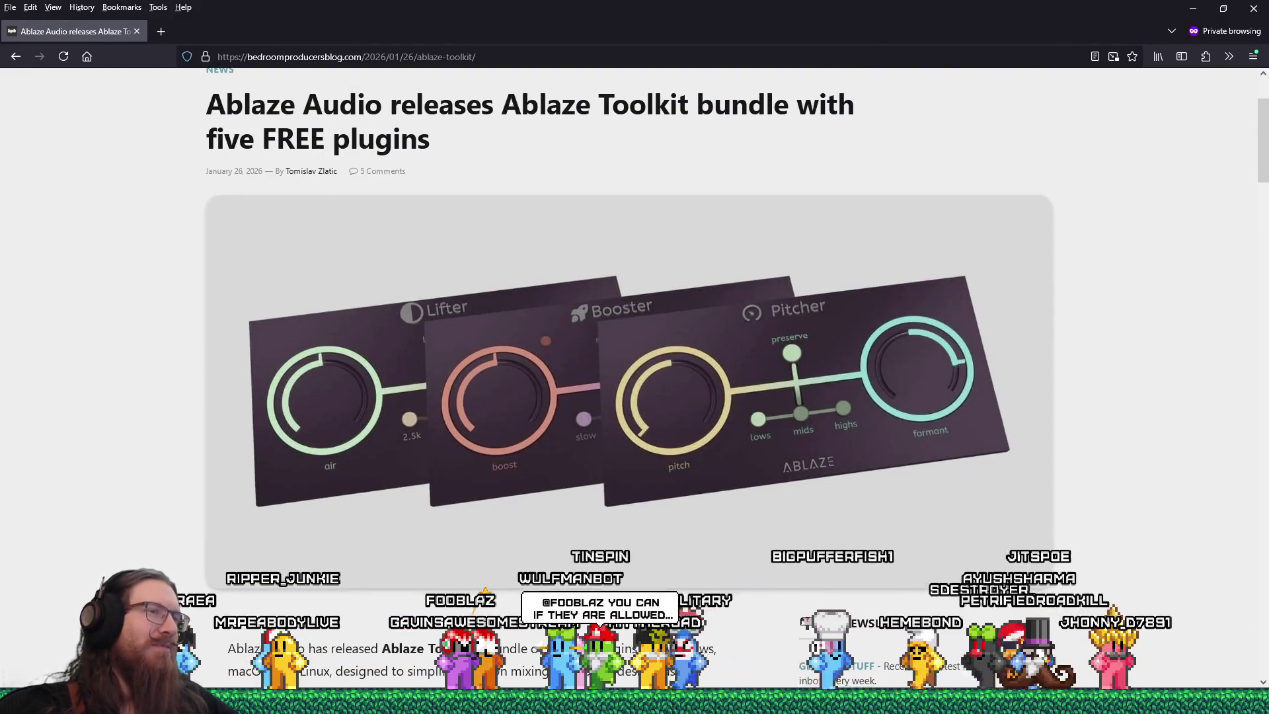
scroll(393, 620, "down", 4)
scroll(393, 620, "down", 3)
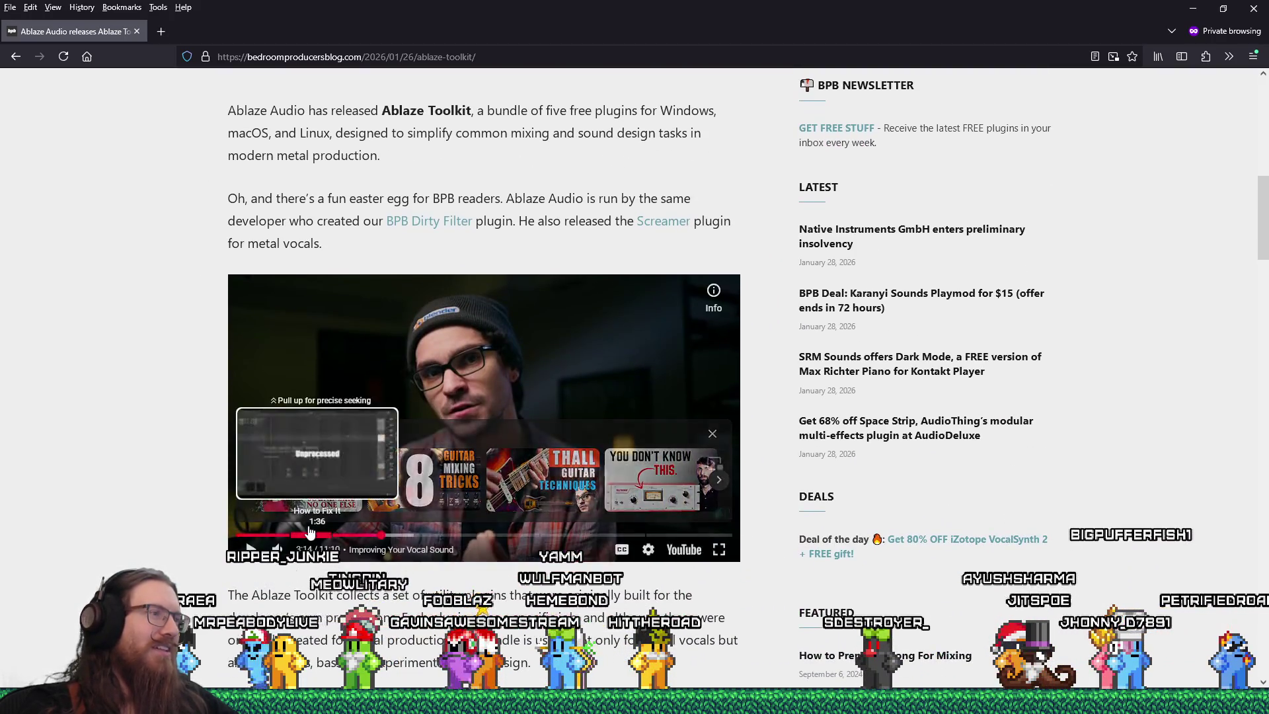
scroll(401, 405, "down", 3)
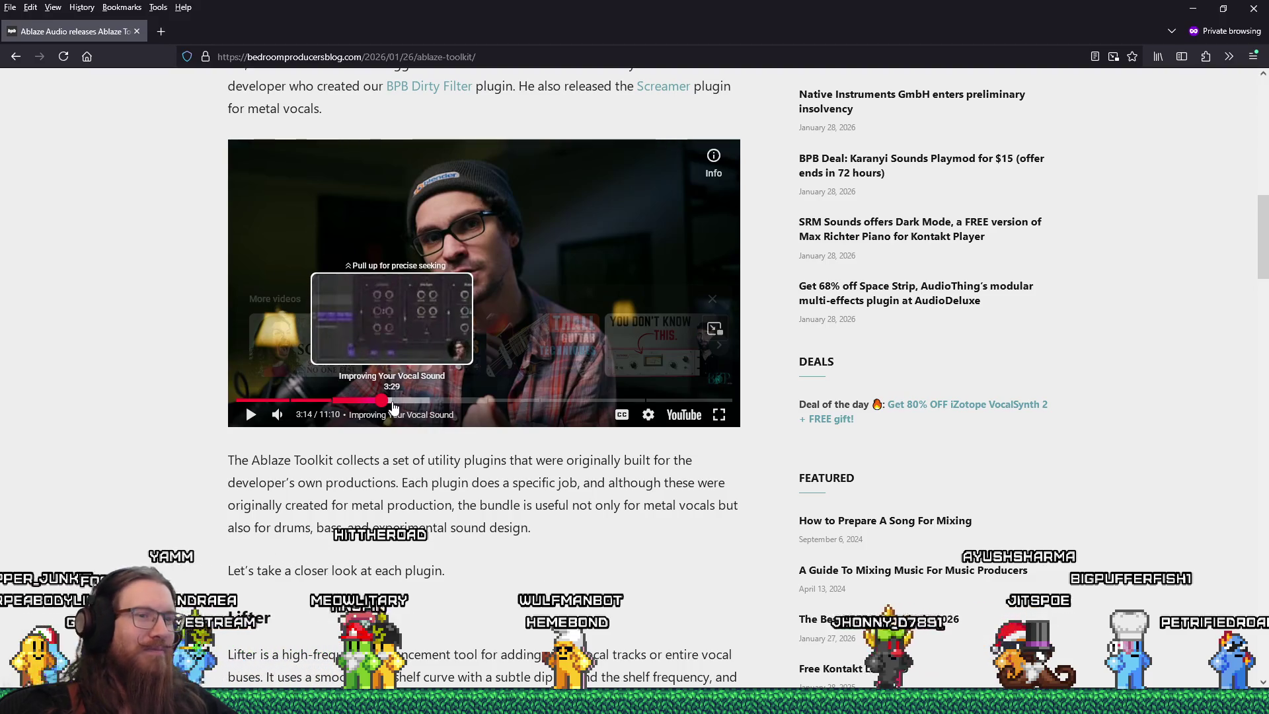
scroll(390, 423, "down", 7)
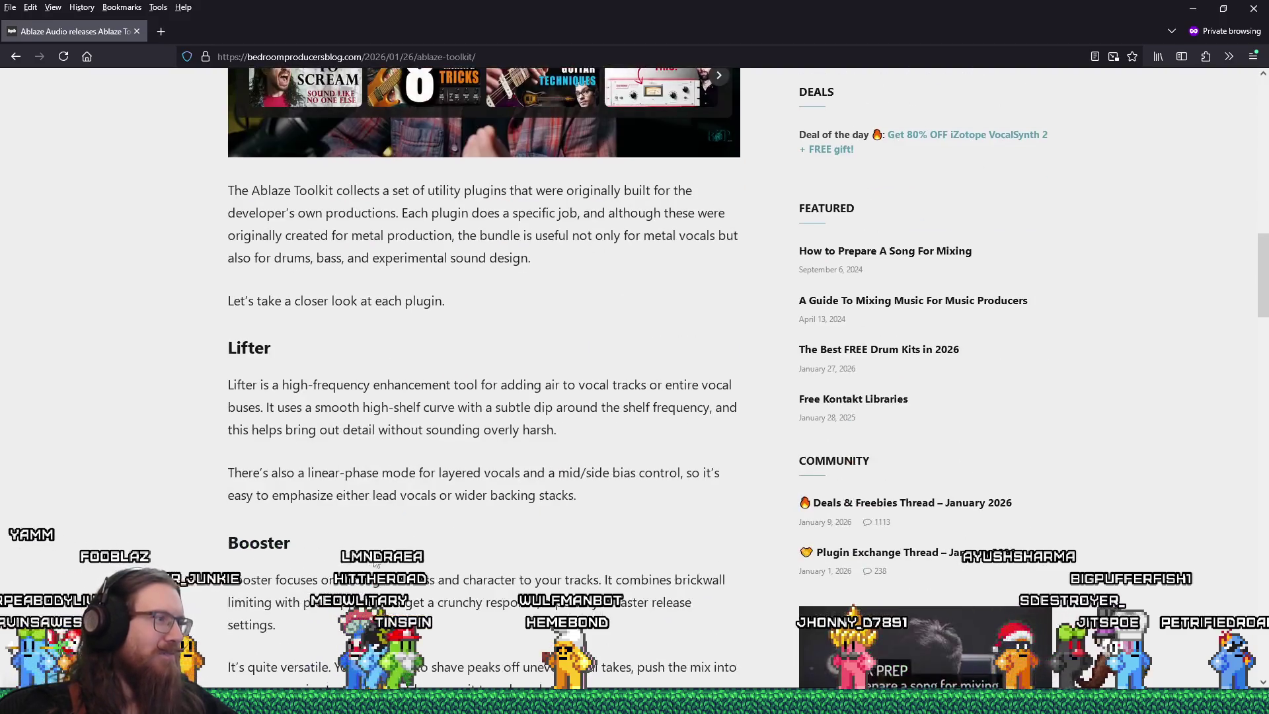
scroll(375, 557, "down", 4)
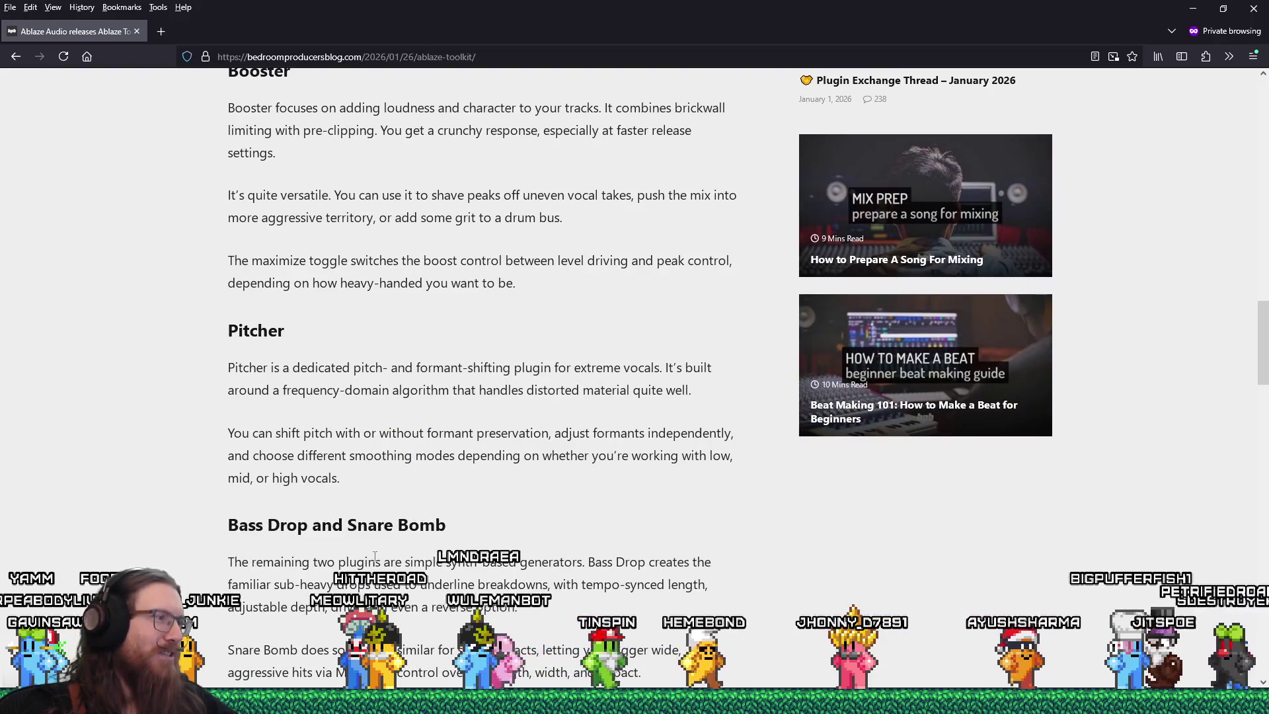
scroll(375, 557, "up", 9)
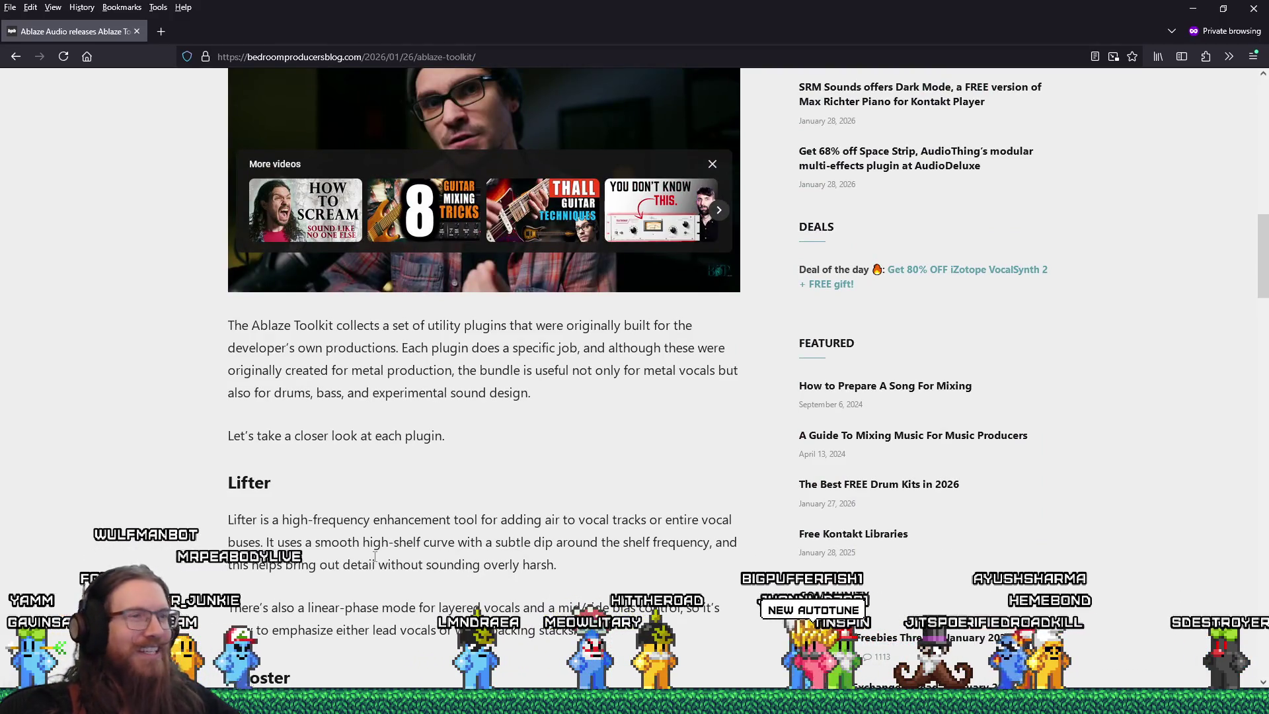
scroll(375, 558, "up", 3)
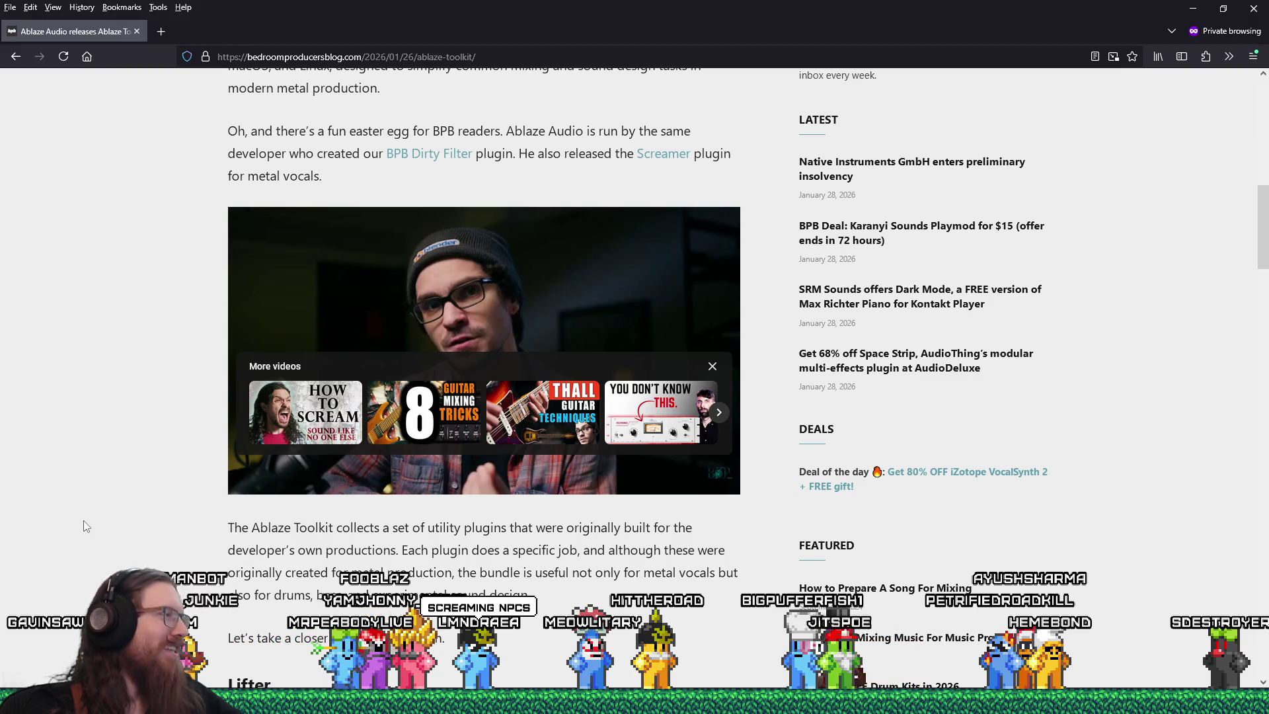
- Jump the video ahead to 4:00 and pause it at 4:05
left_click_drag(377, 468, 392, 471)
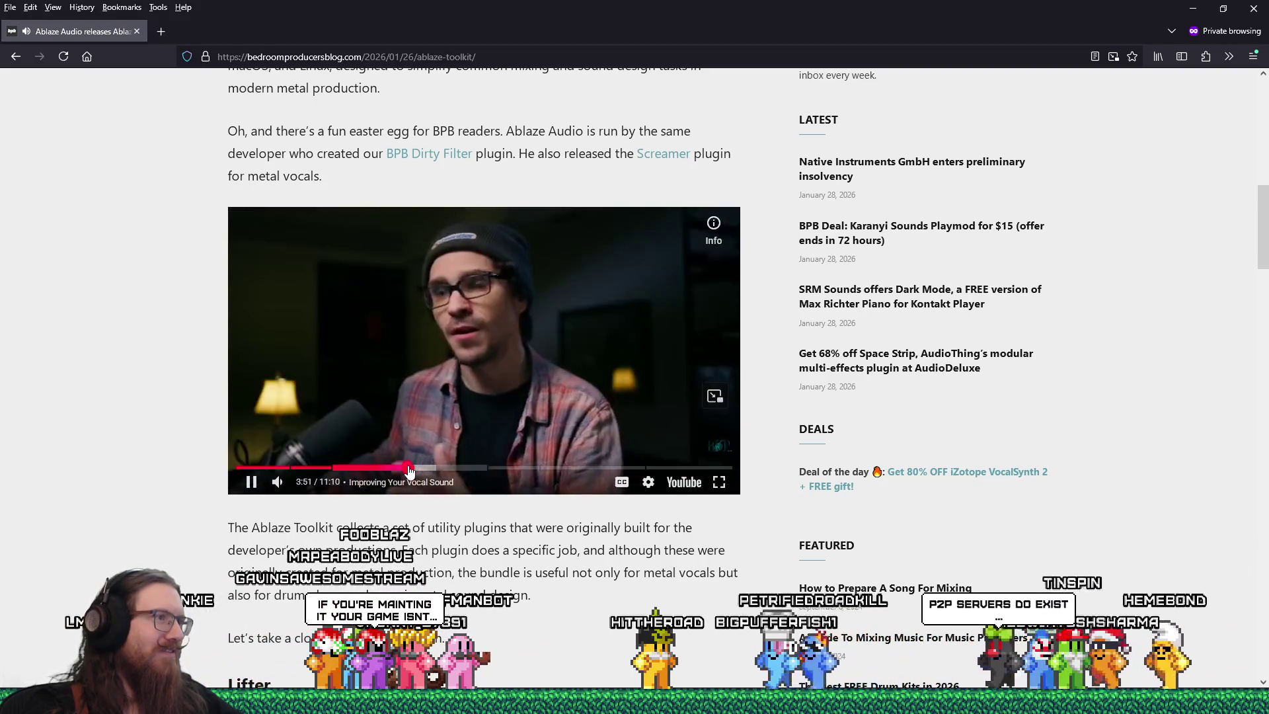
left_click(418, 471)
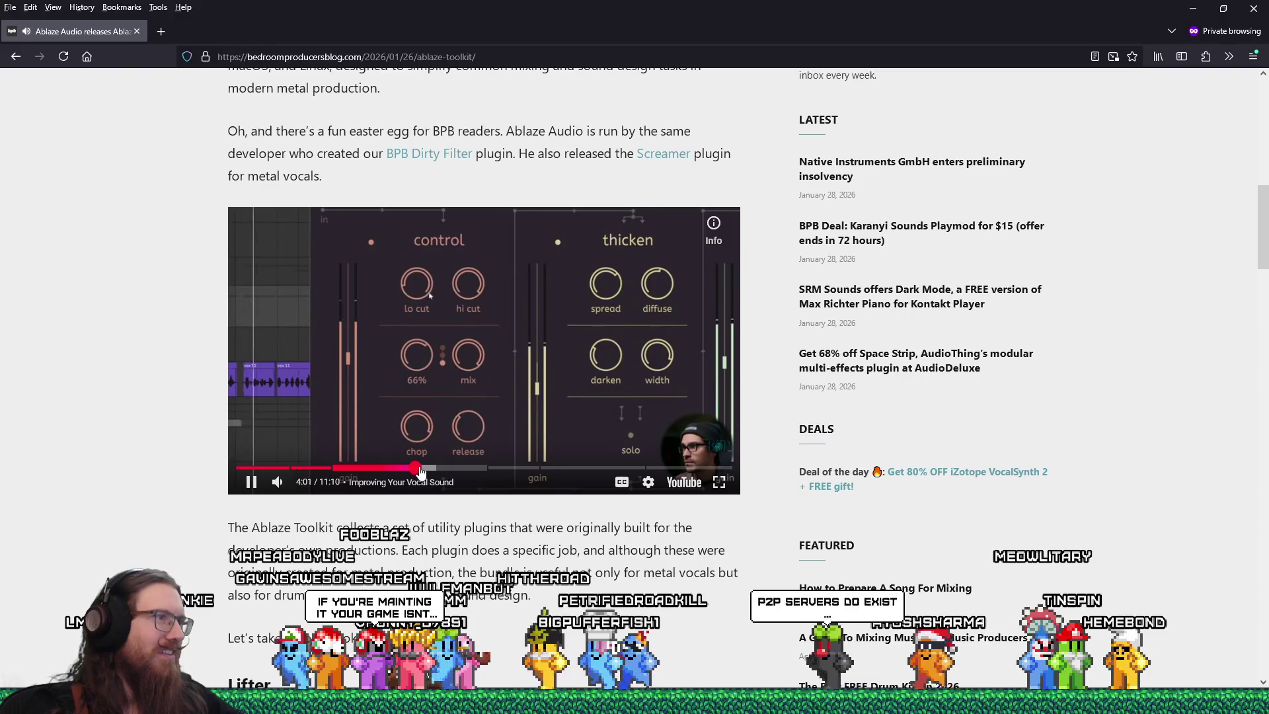
left_click_drag(420, 470, 420, 471)
left_click(252, 482)
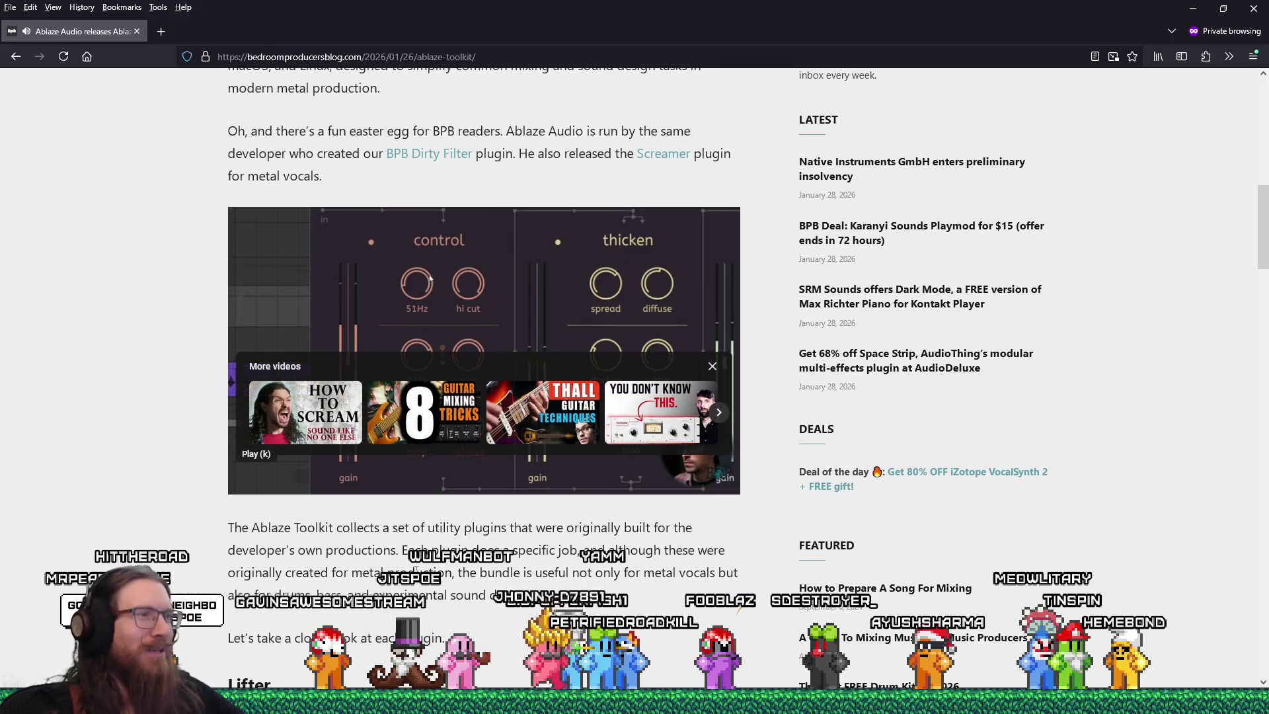
scroll(140, 304, "up", 4)
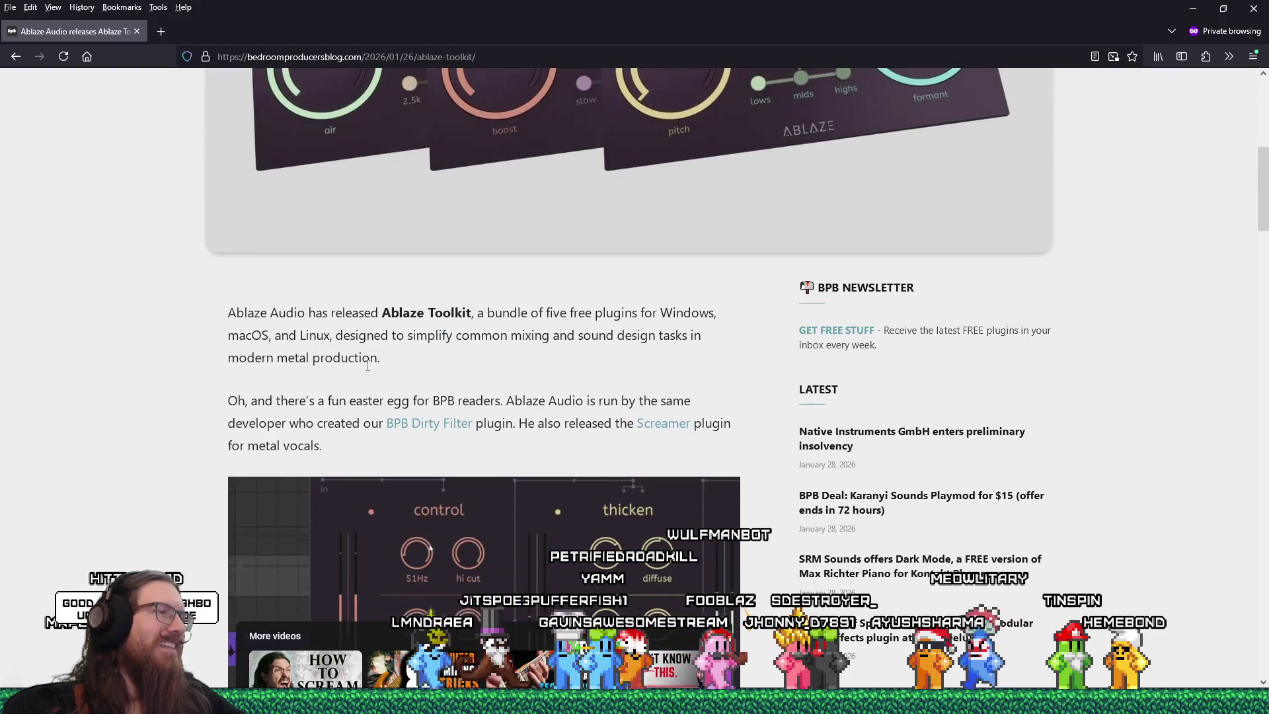
scroll(696, 415, "down", 10)
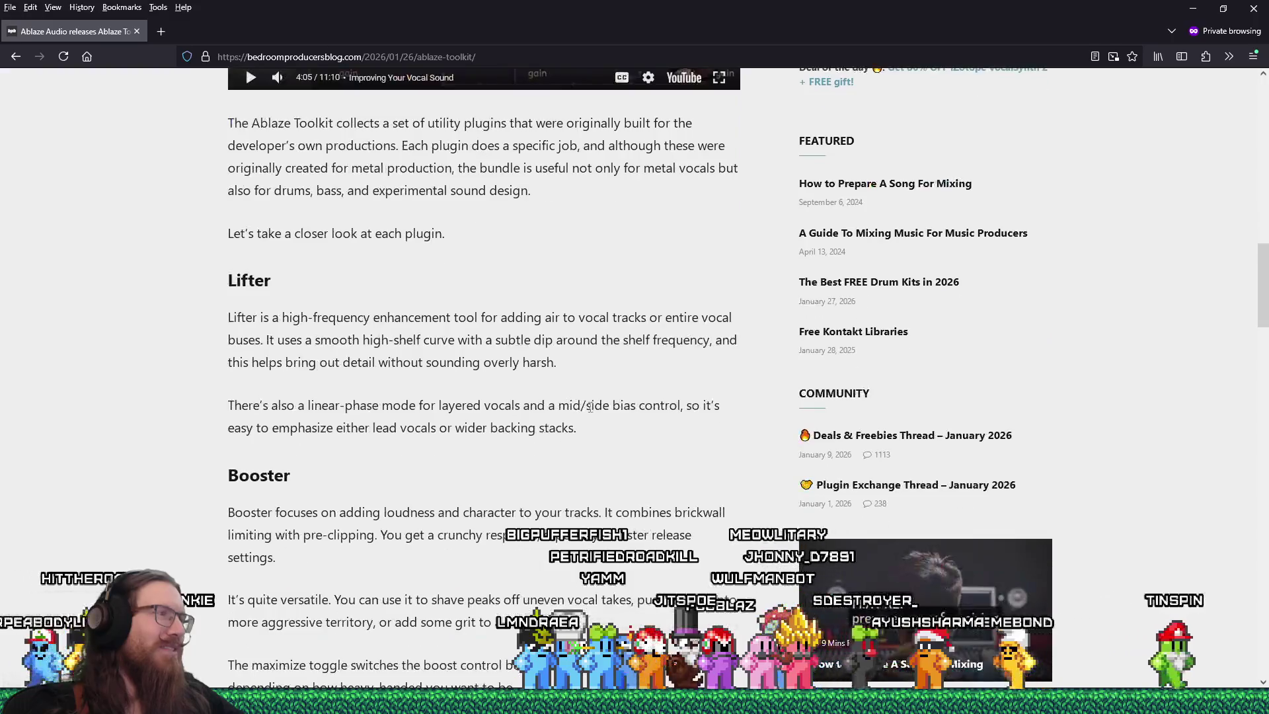
- Scroll to the comments showing the GLIBC_2.38 error report, then close the private window
scroll(590, 407, "down", 5)
scroll(589, 404, "down", 11)
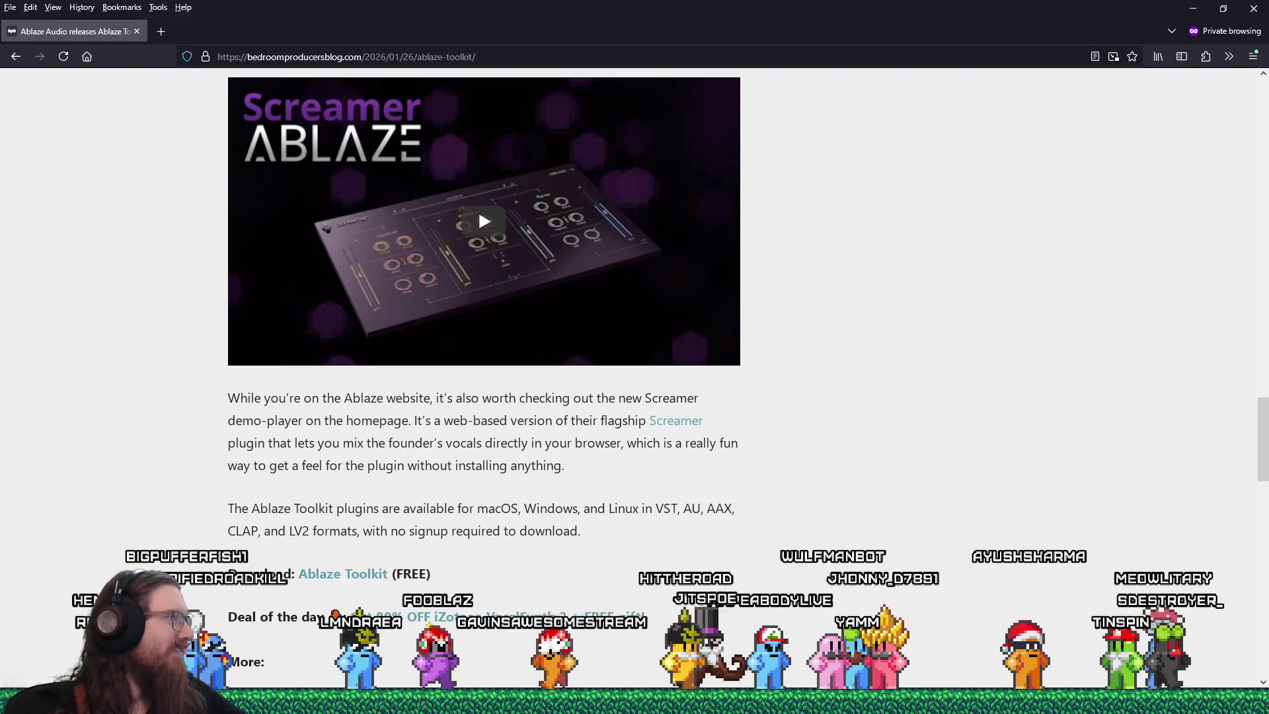
scroll(315, 488, "down", 10)
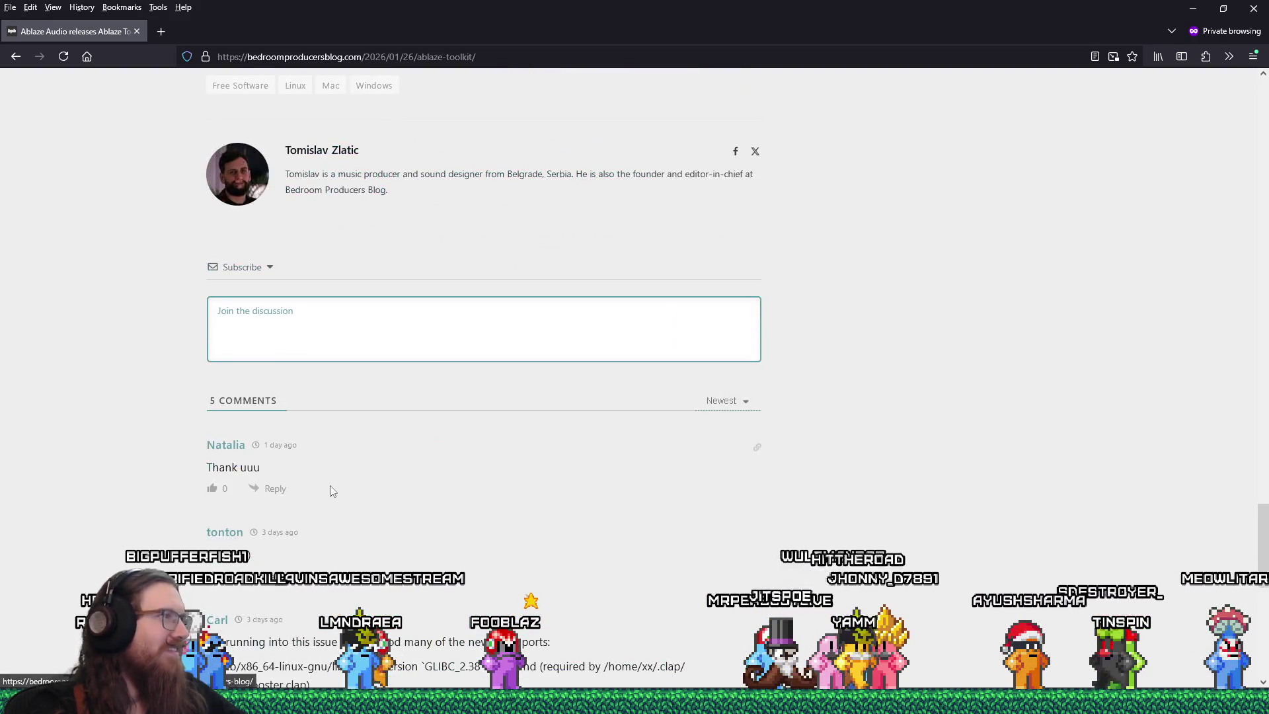
scroll(332, 490, "down", 7)
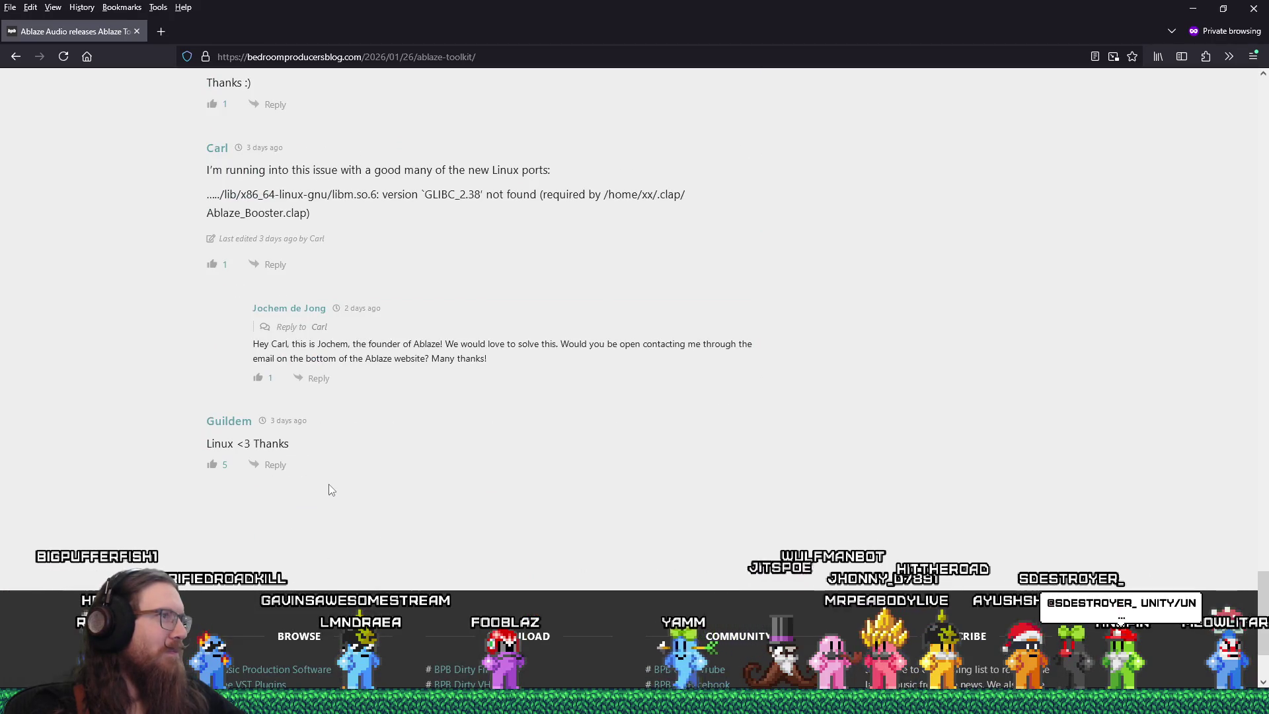
scroll(330, 490, "up", 3)
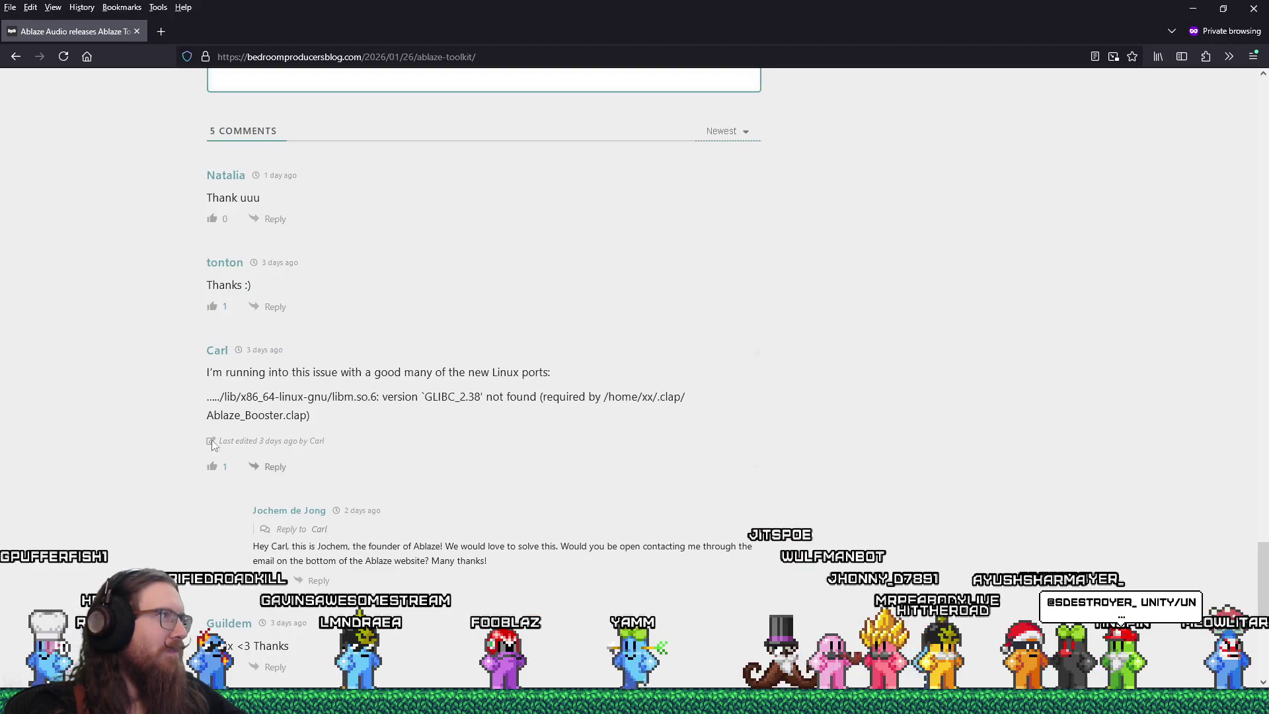
left_click(136, 32)
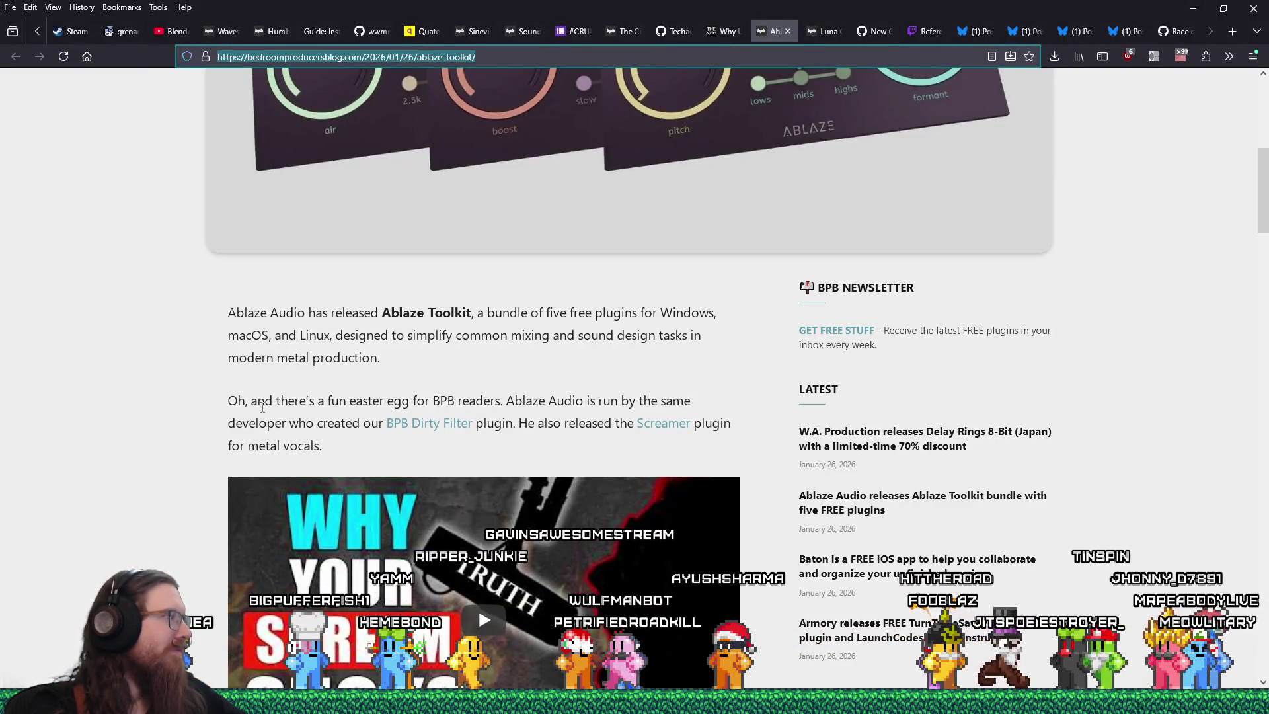
scroll(262, 408, "down", 4)
scroll(263, 412, "down", 20)
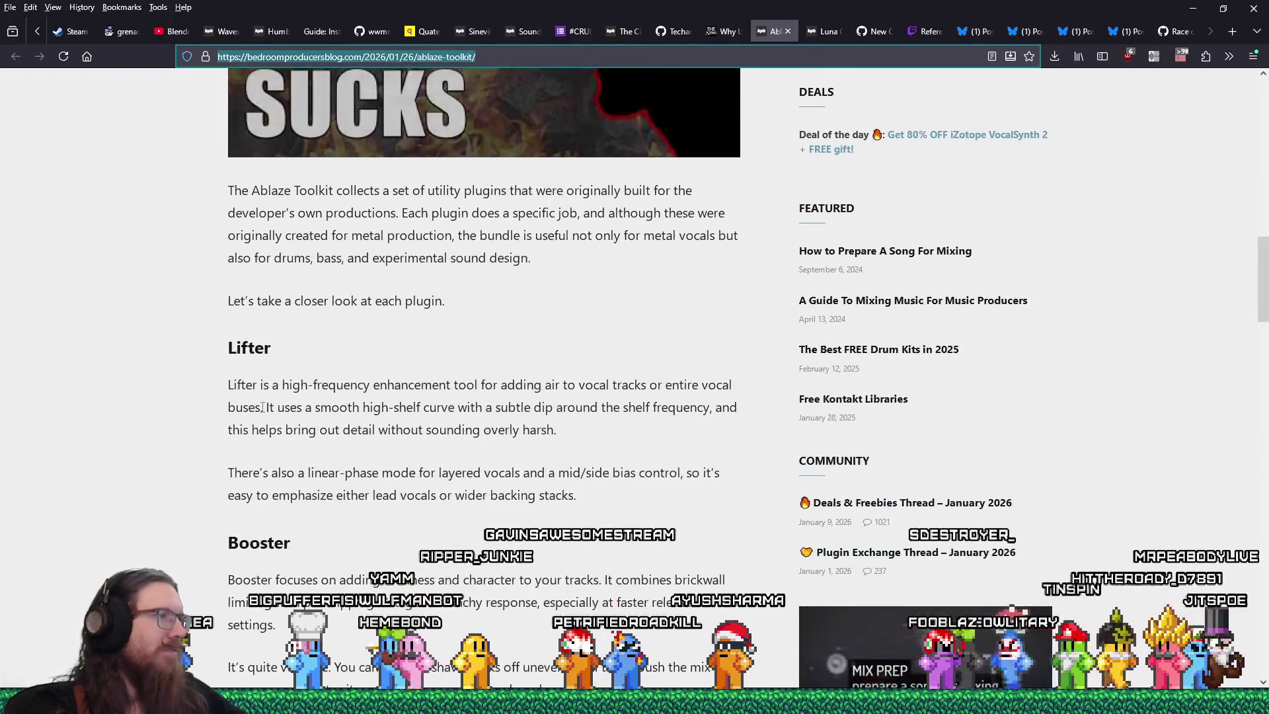
scroll(263, 406, "down", 12)
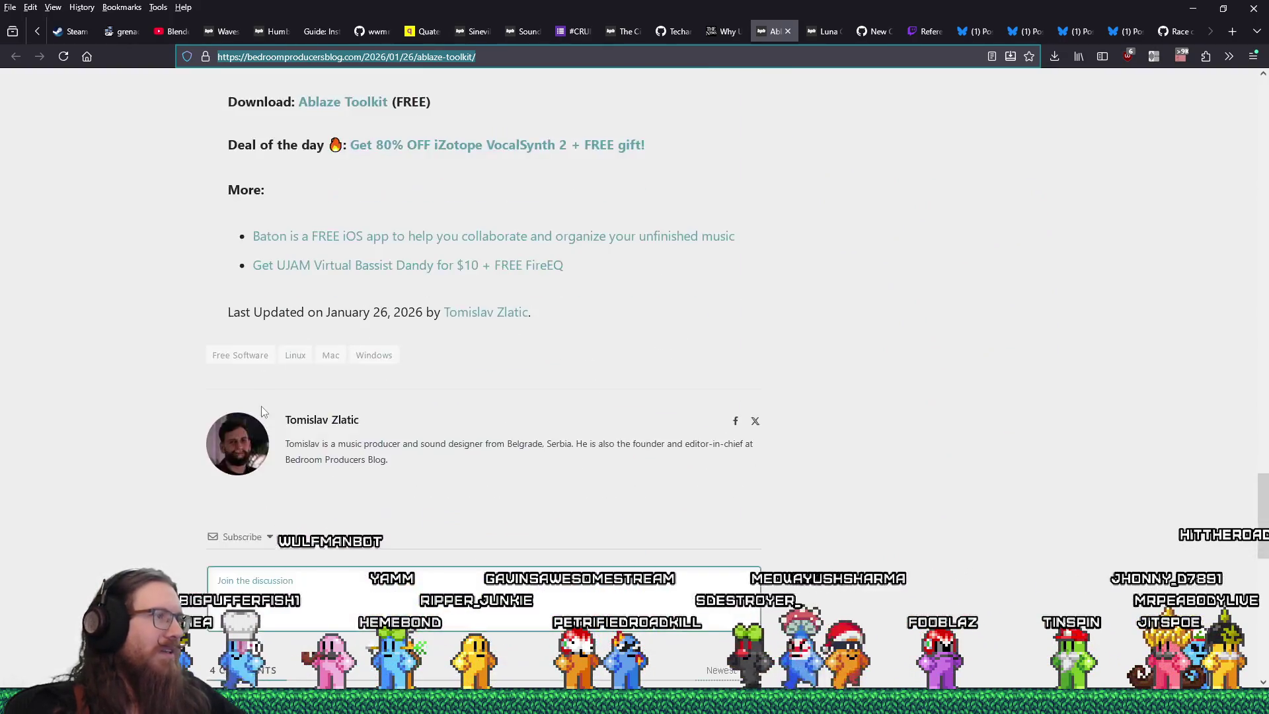
scroll(262, 406, "up", 8)
middle_click(781, 41)
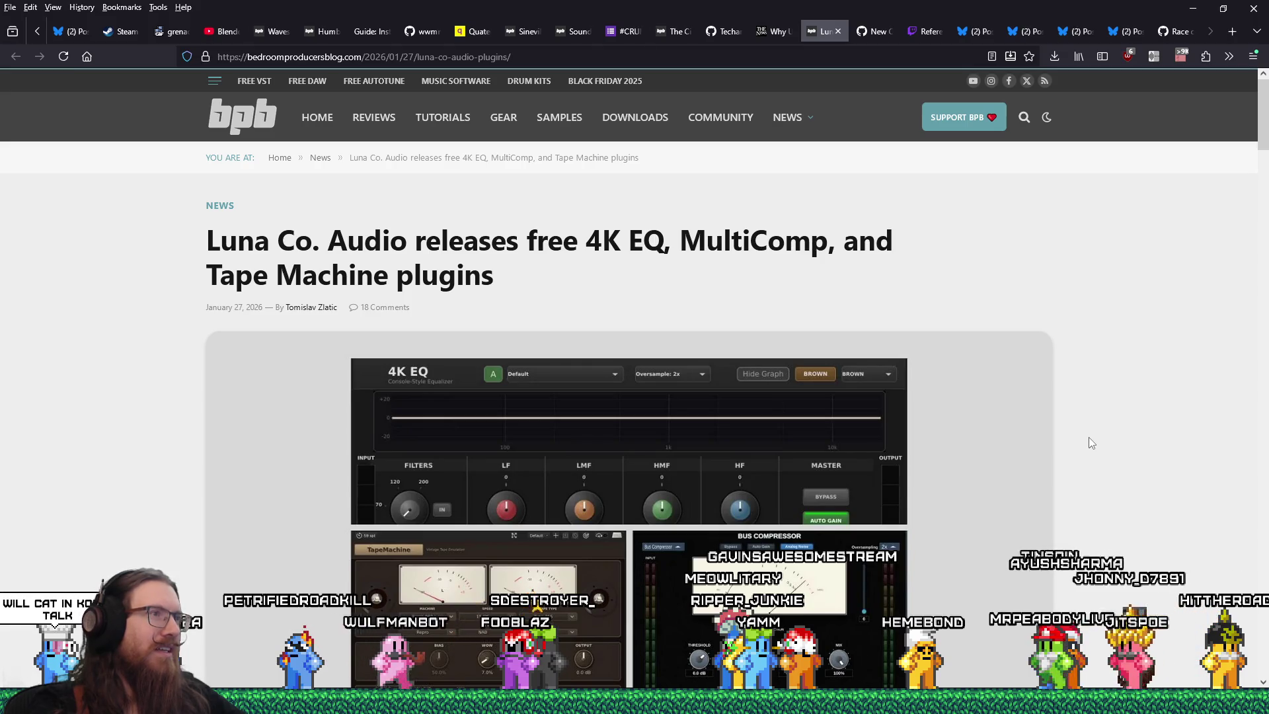
- Scroll through the Luna Co. Audio free plugins article
scroll(1089, 438, "down", 1)
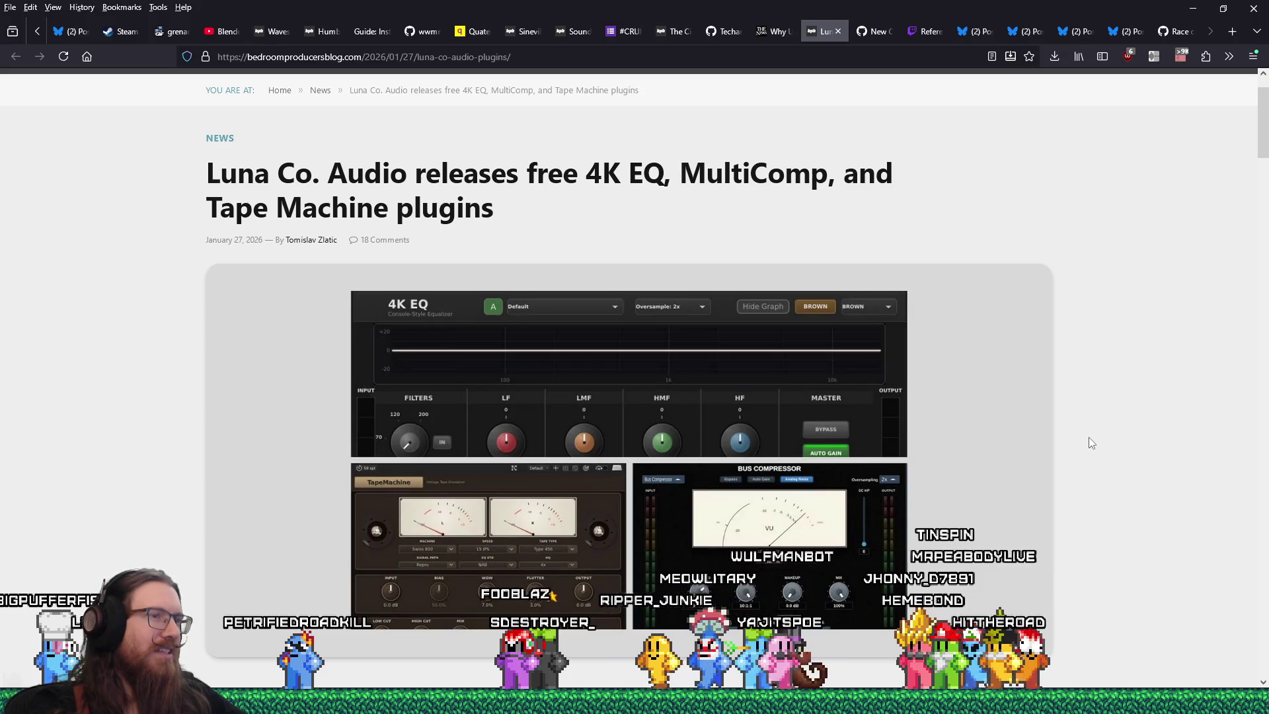
scroll(1092, 443, "down", 4)
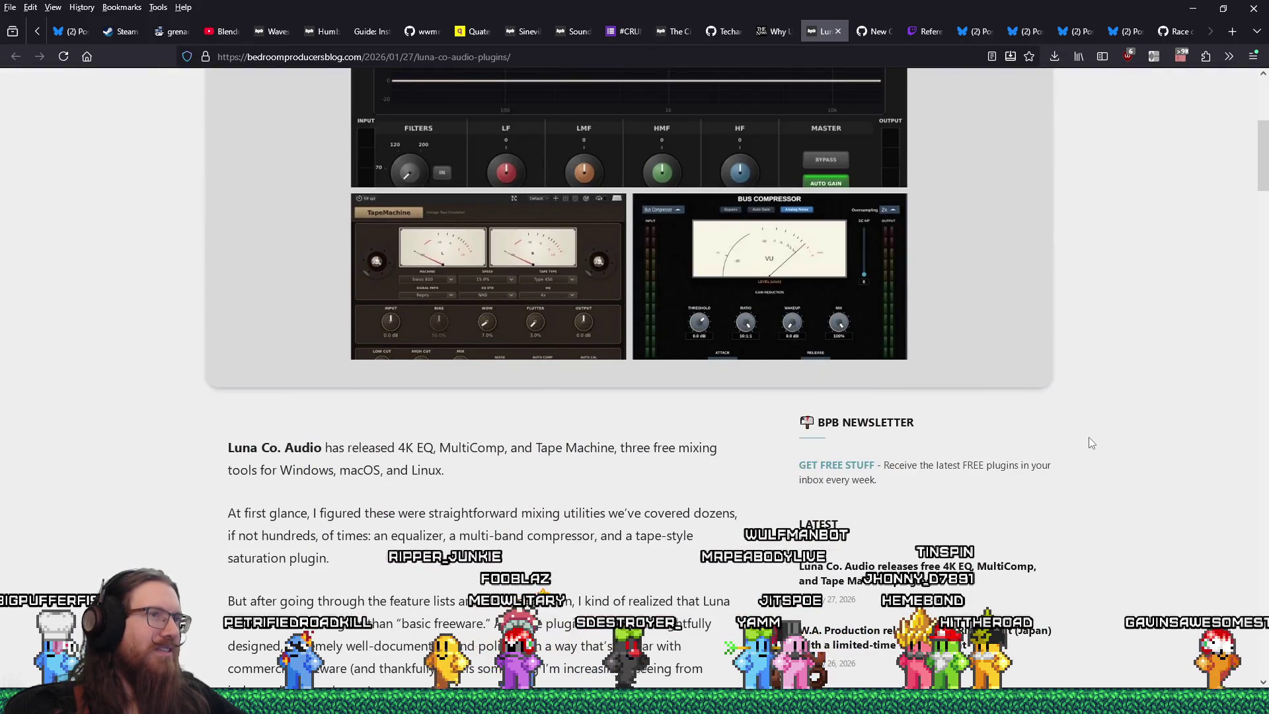
scroll(1091, 443, "up", 3)
scroll(1091, 443, "up", 1)
scroll(1092, 443, "up", 1)
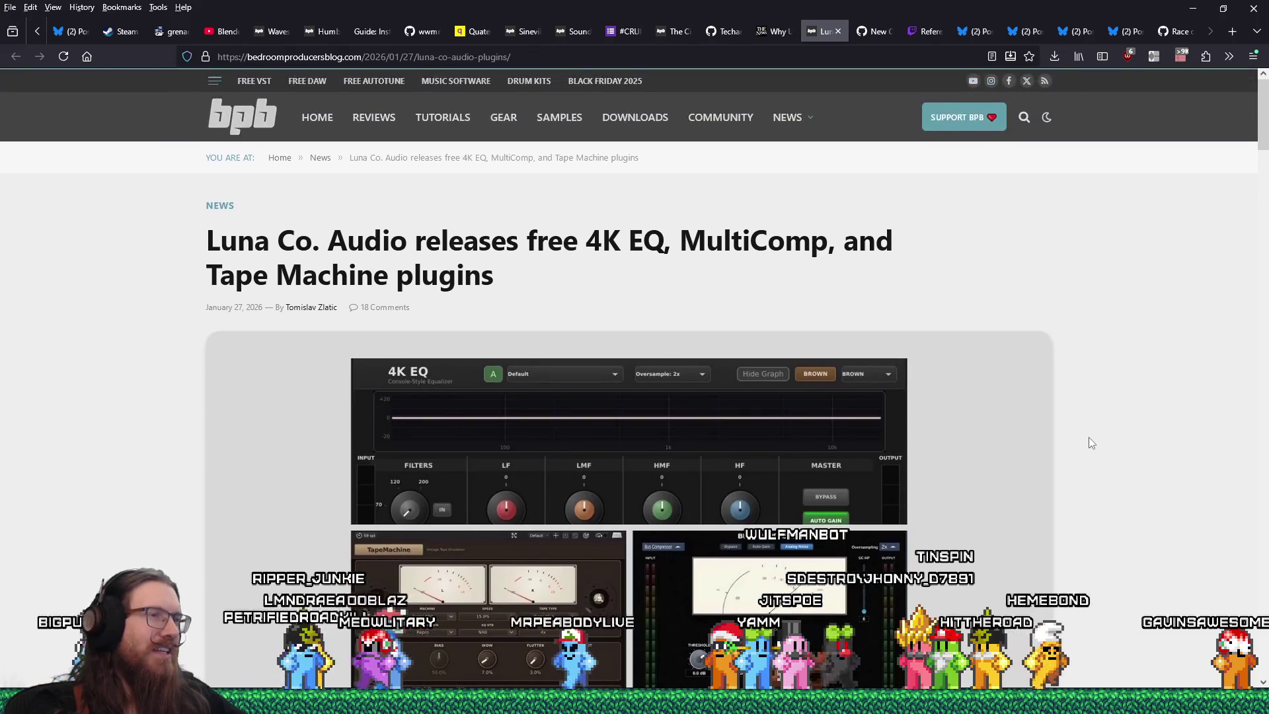
scroll(1092, 443, "down", 15)
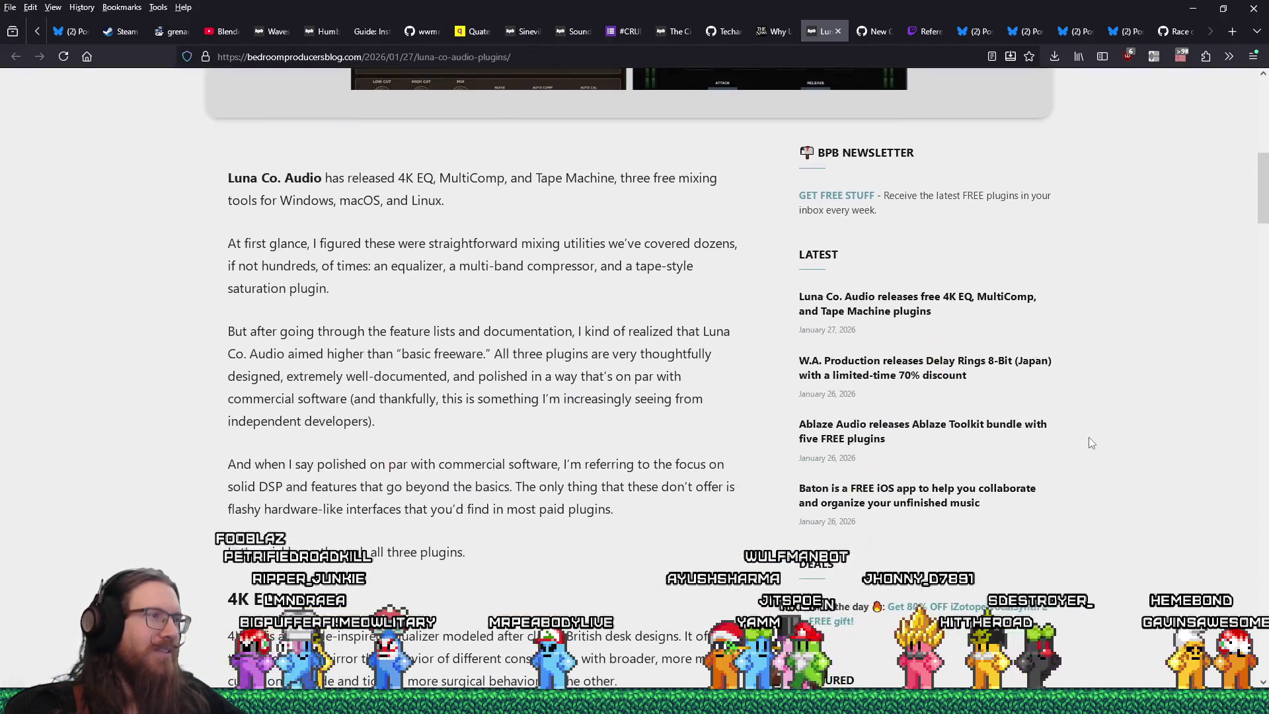
scroll(1089, 439, "down", 5)
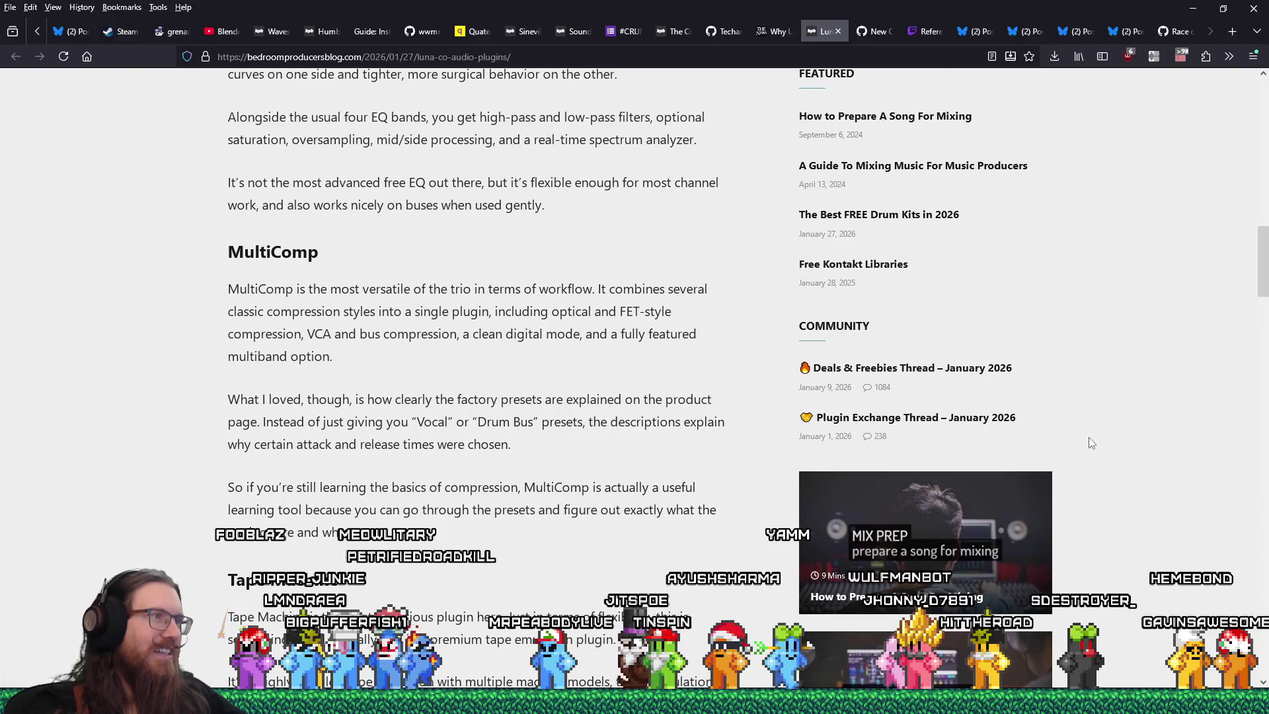
scroll(1089, 438, "down", 1)
scroll(1091, 443, "down", 5)
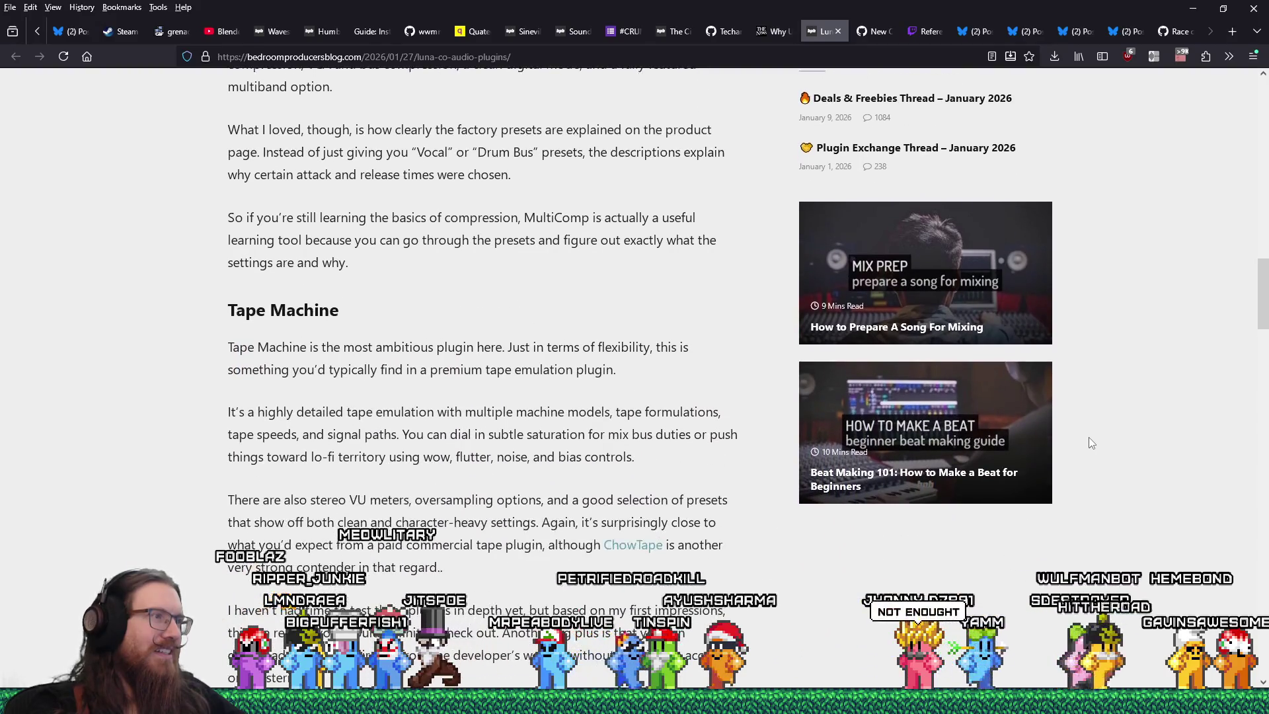
- Highlight the Tape Machine passage and nearby text while reading the article
mouse_move(343, 213)
left_mouse_down()
mouse_move(462, 224)
mouse_move(449, 292)
mouse_move(431, 251)
left_mouse_up()
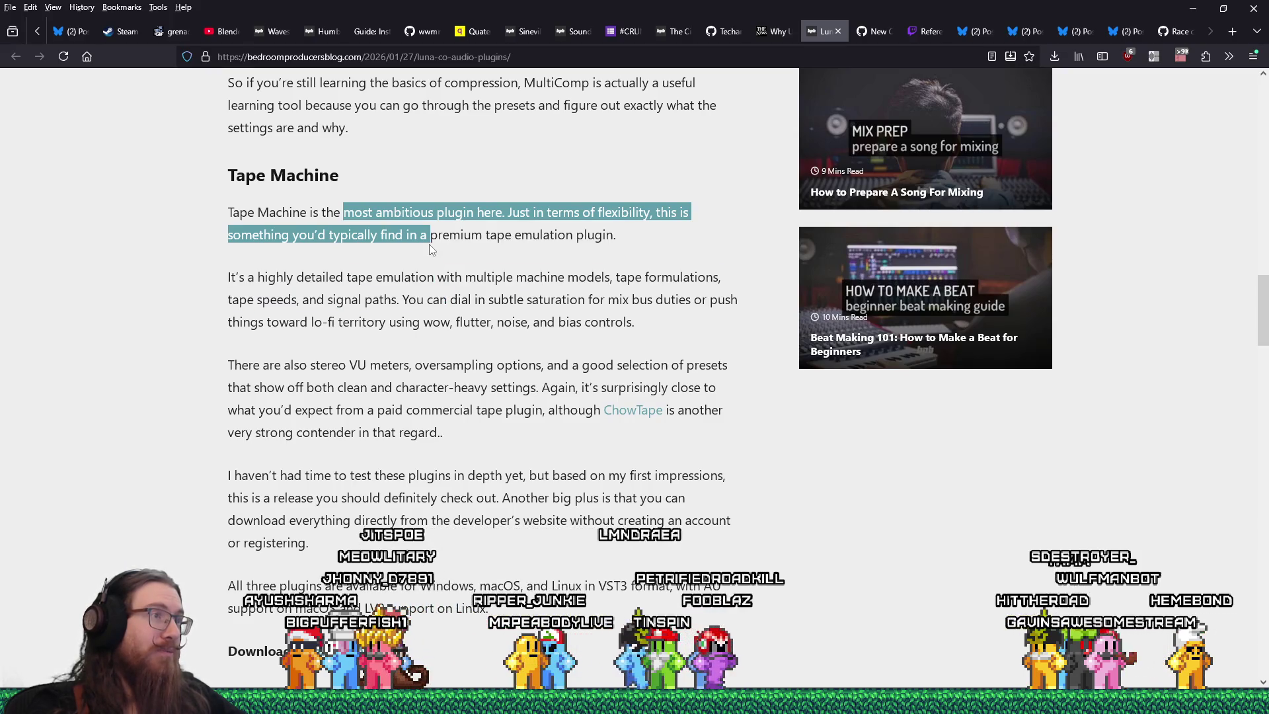
left_click_drag(614, 256, 576, 281)
scroll(611, 285, "down", 5)
scroll(611, 286, "up", 1)
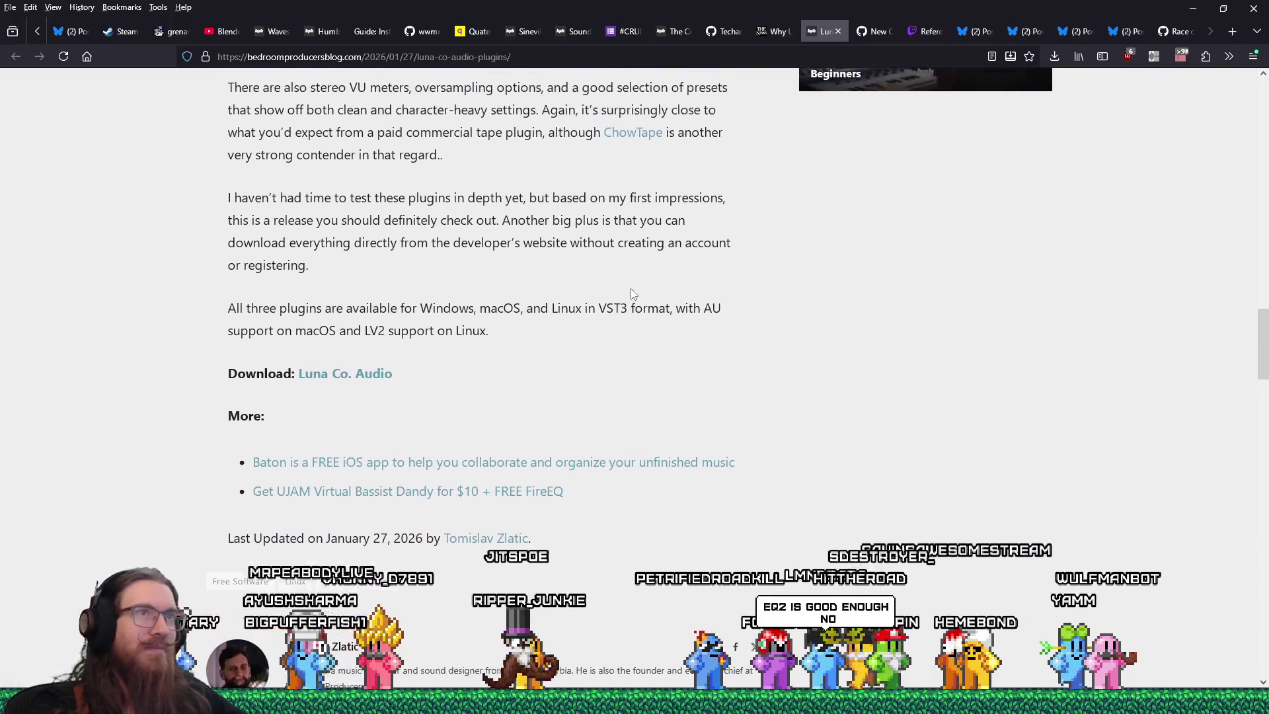
left_click(873, 31)
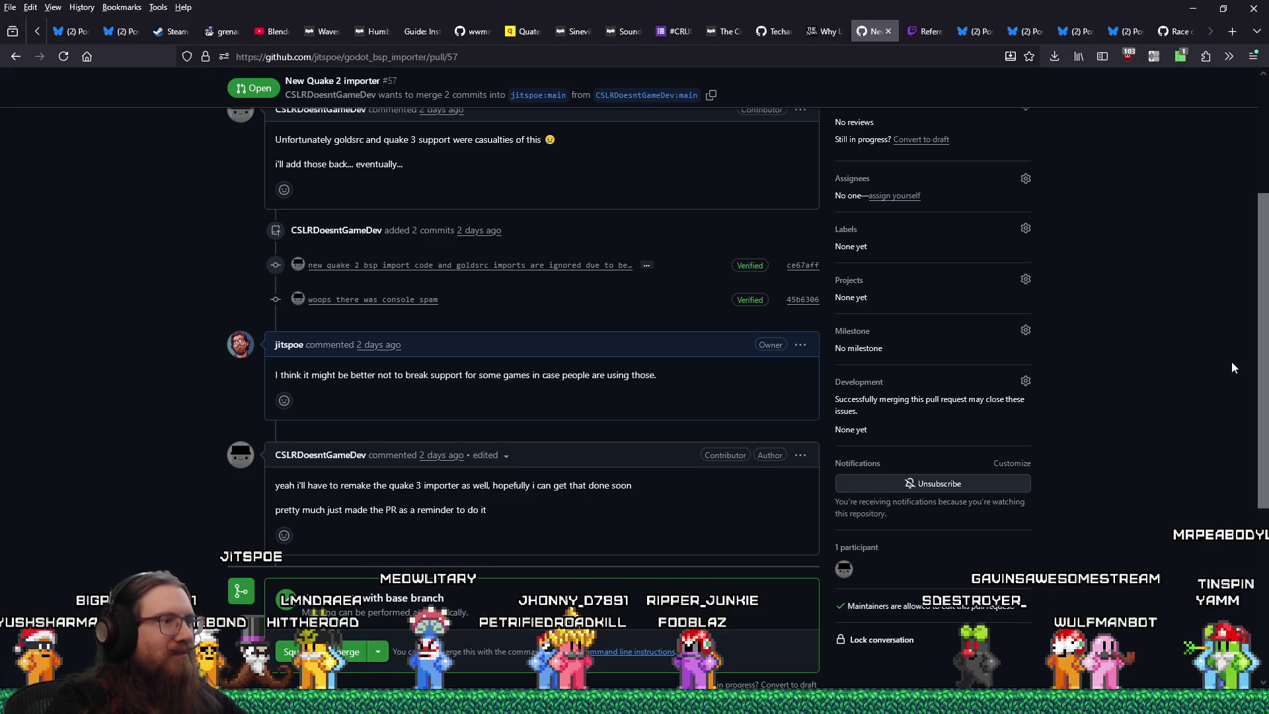
- Scroll through the New Quake 2 importer pull request's conversation to the end and back to the top
scroll(1242, 357, "up", 1)
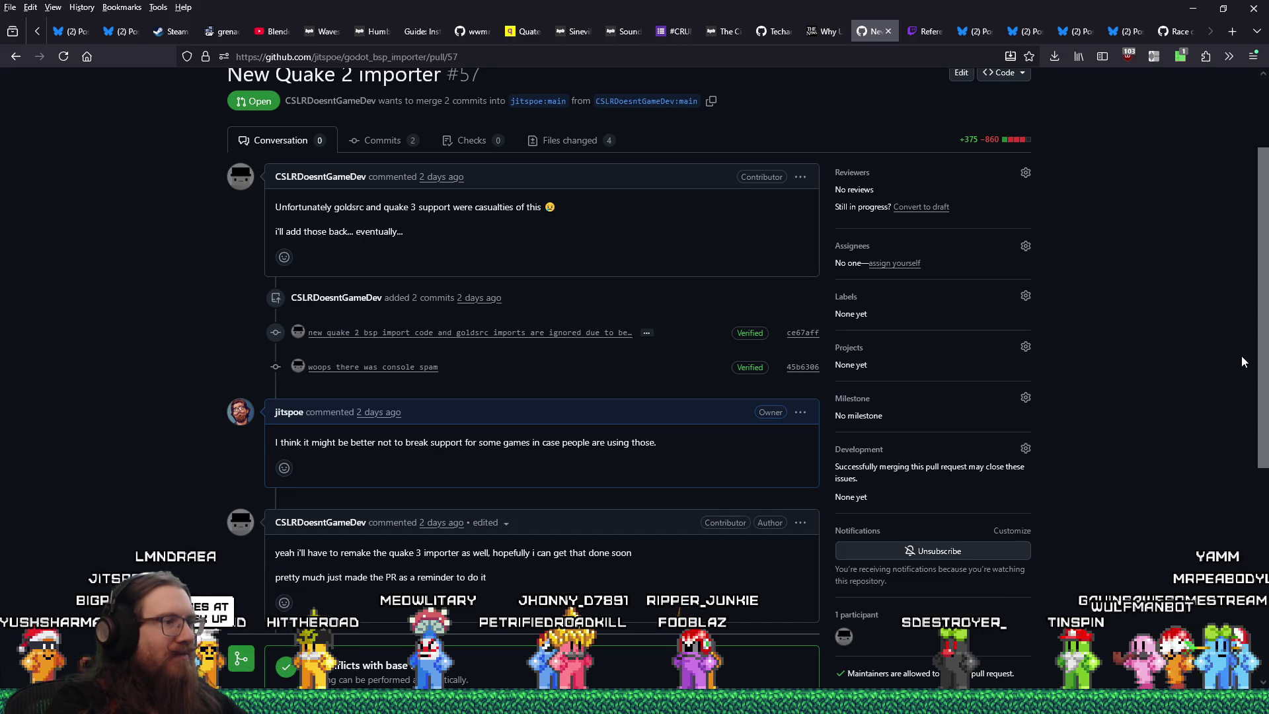
scroll(1242, 357, "up", 2)
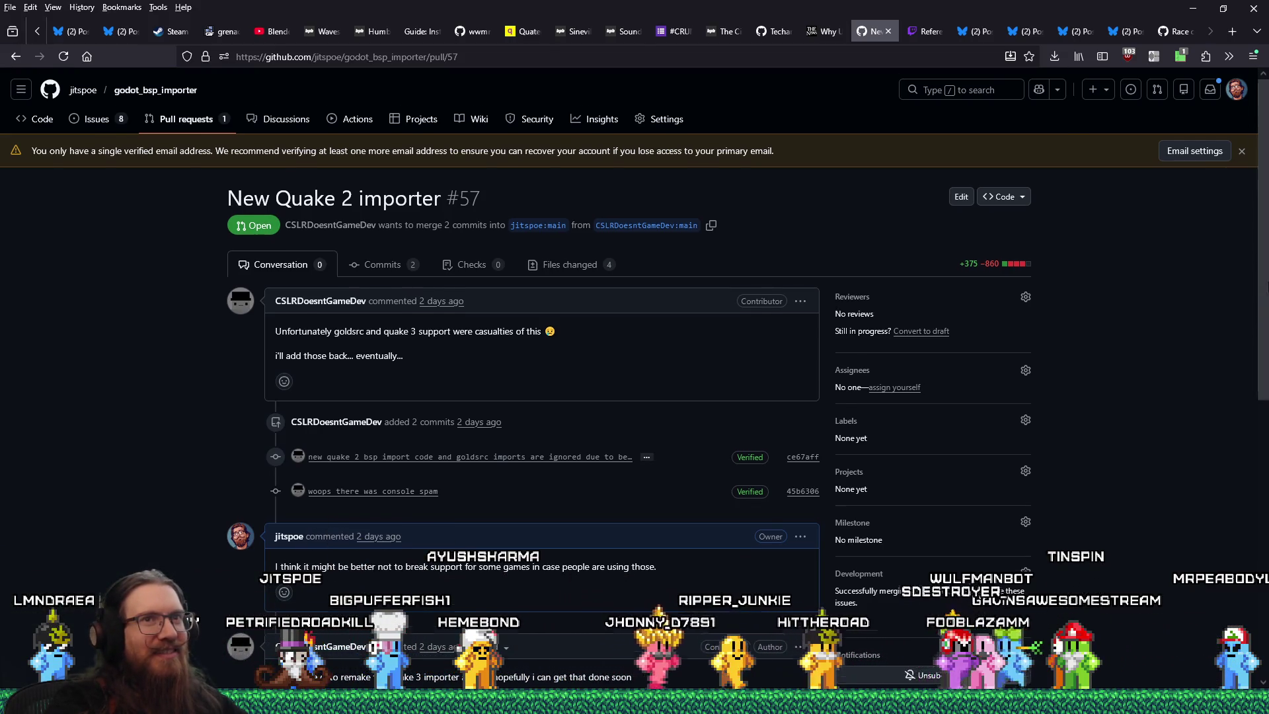
left_click(1263, 529)
left_click(1263, 199)
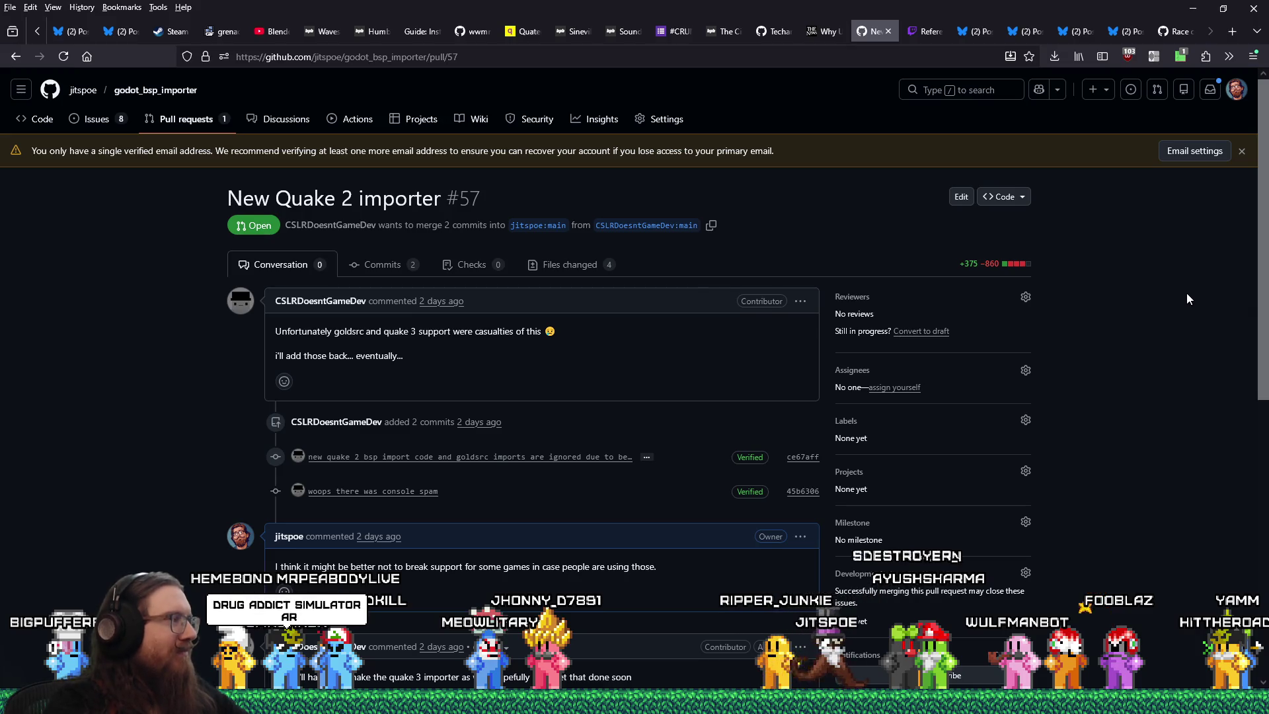
left_click(1163, 33)
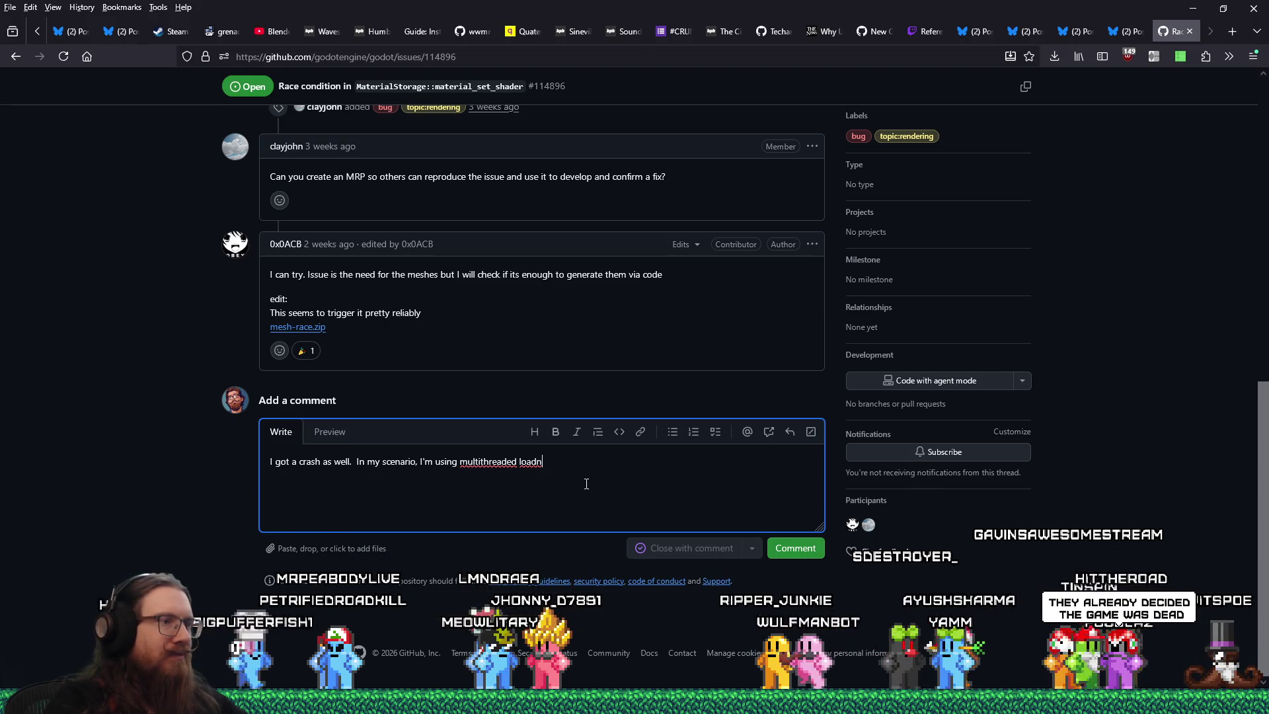
- Finish the line 'multithreaded loading for levels:' and paste the Visual Studio call stack below it
type("ing for levels:")
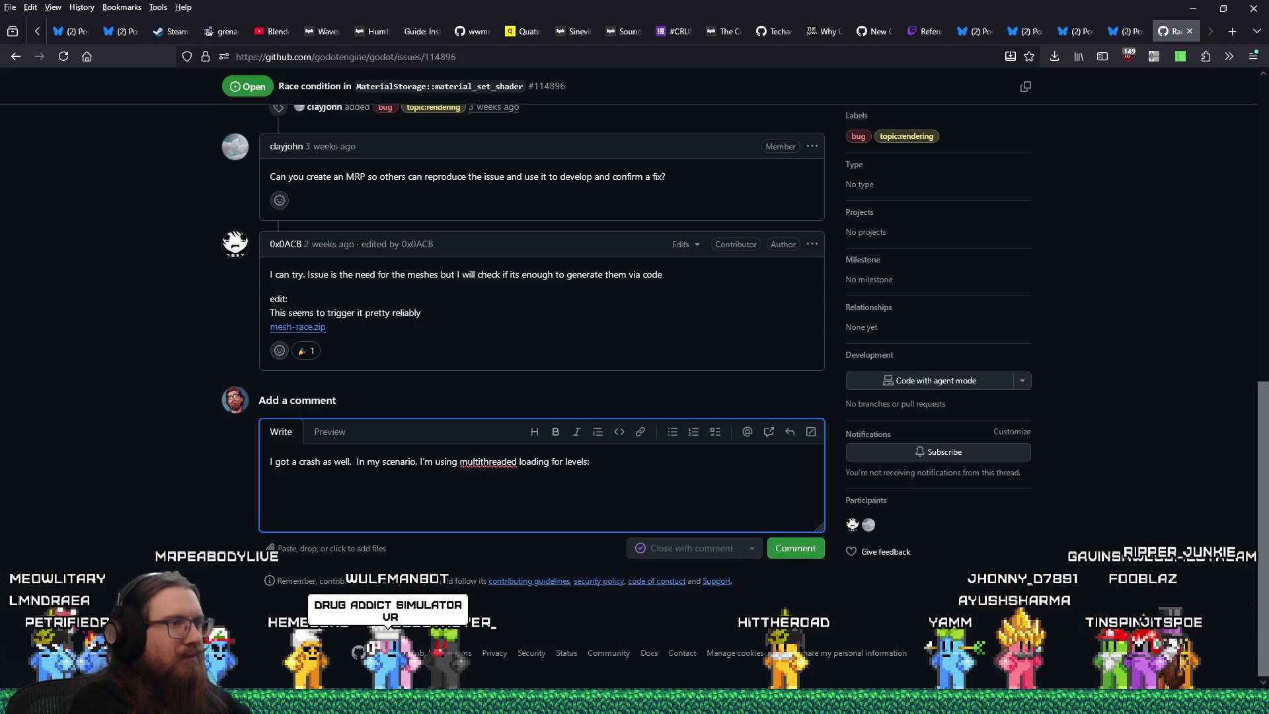
key("alt+Tab")
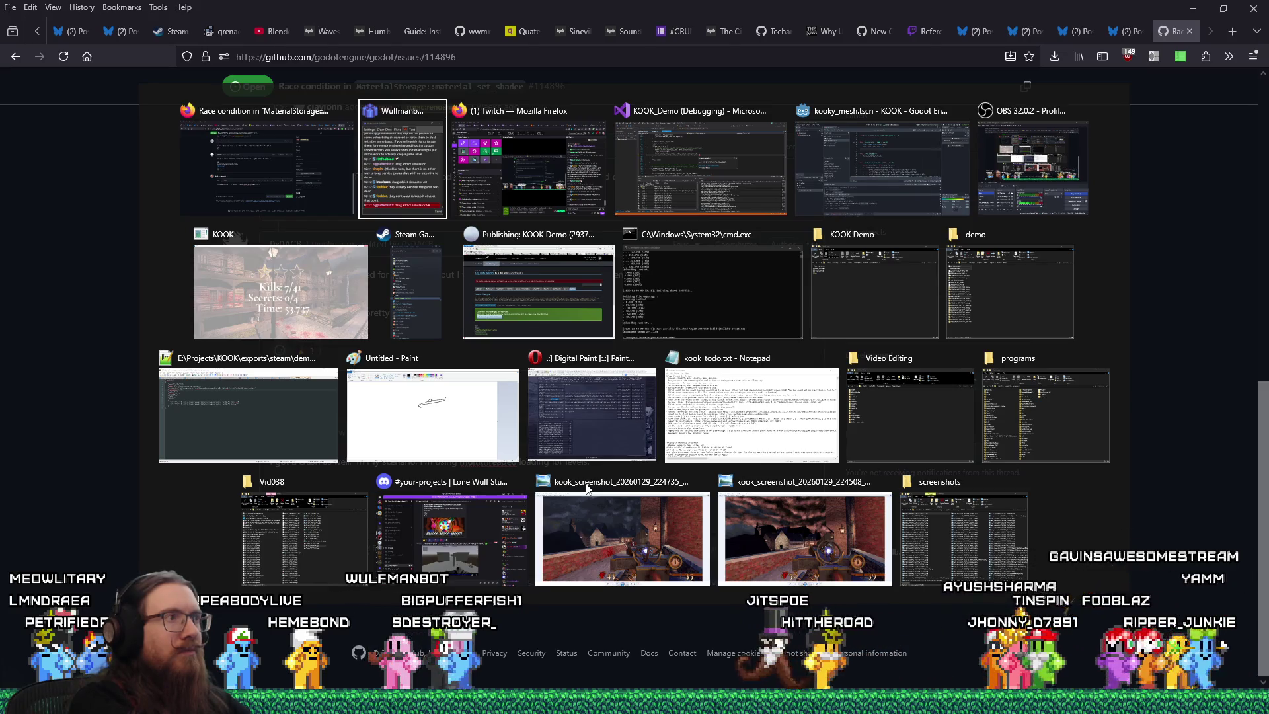
key("Tab")
key("Tab")
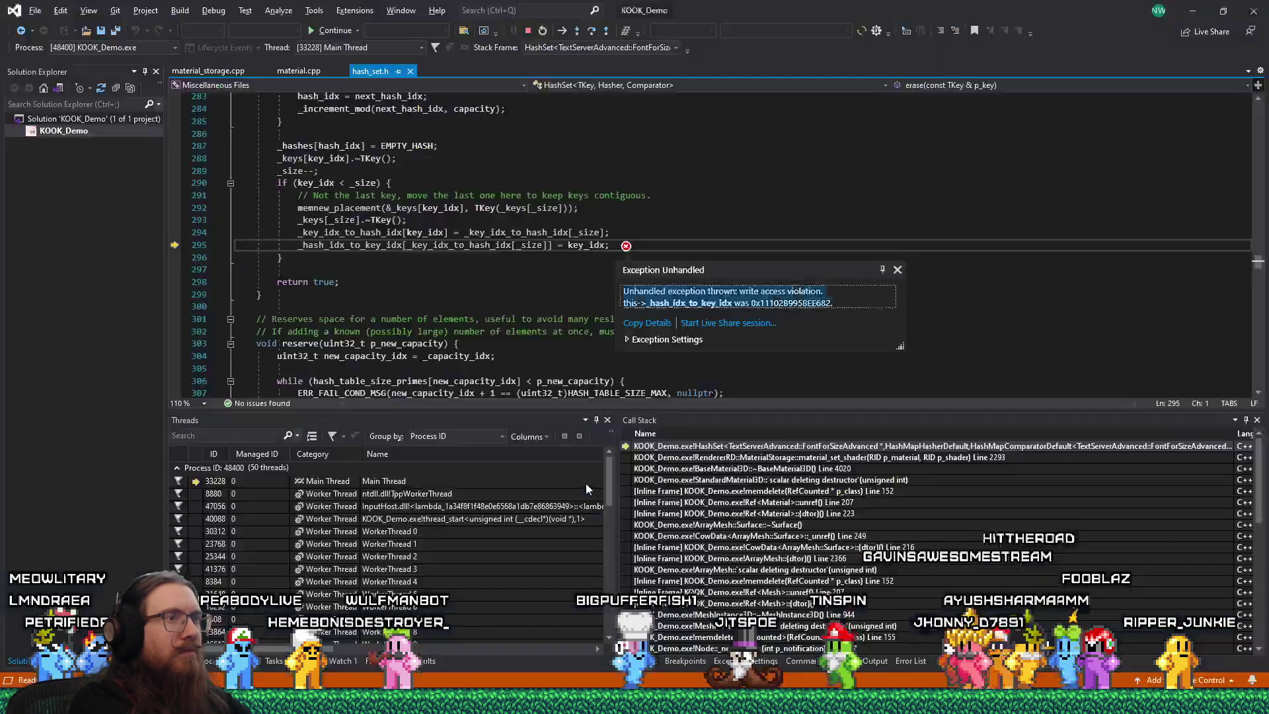
scroll(695, 577, "down", 10)
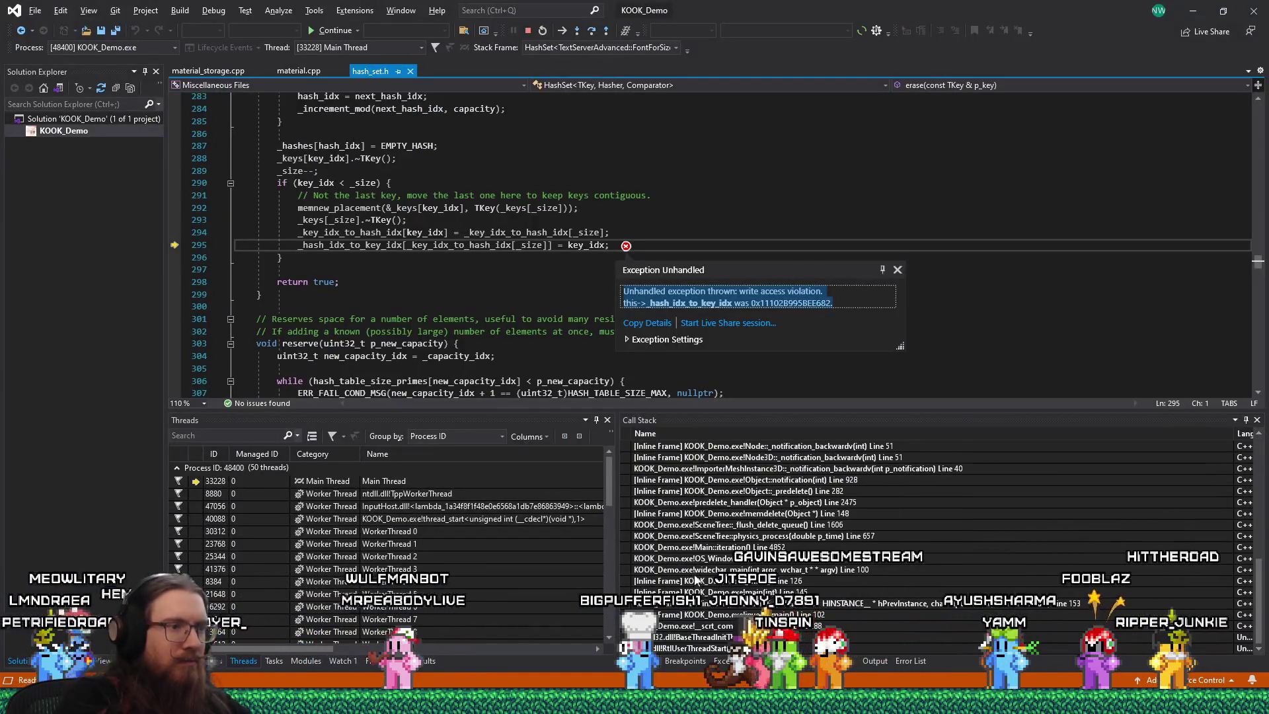
left_click(696, 577)
scroll(694, 562, "up", 10)
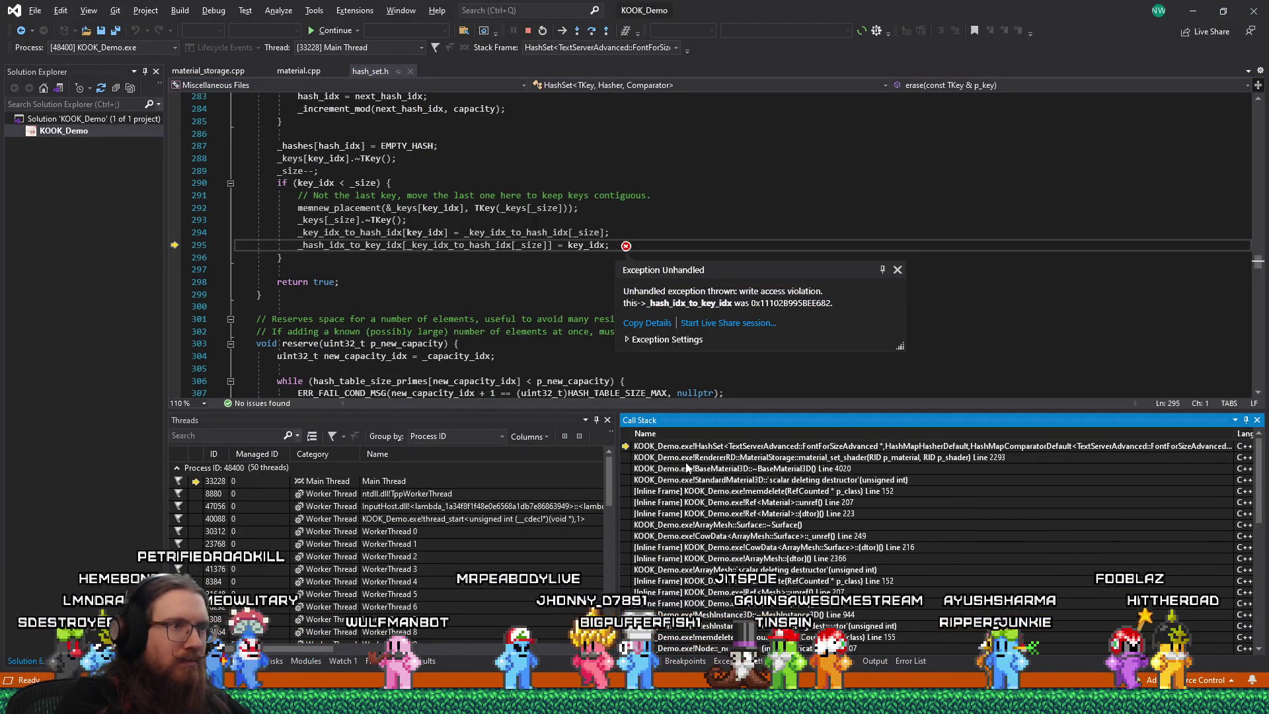
key("ctrl+a")
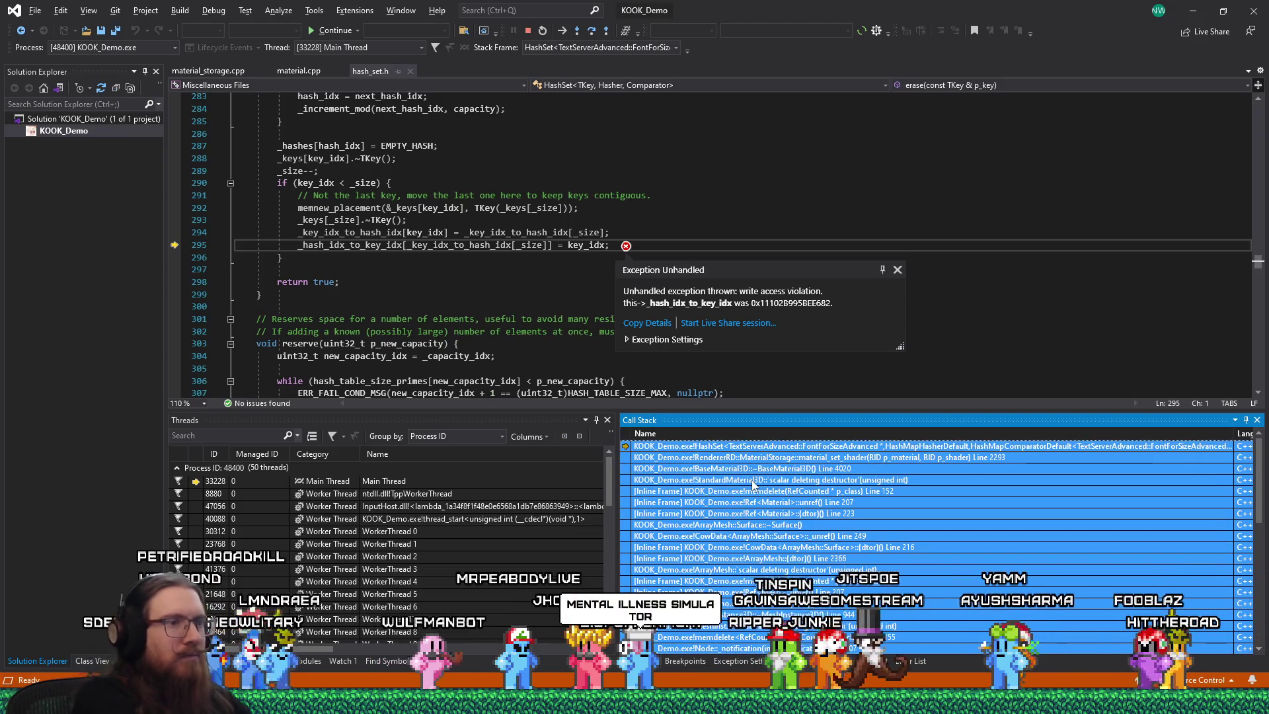
key("alt+Tab")
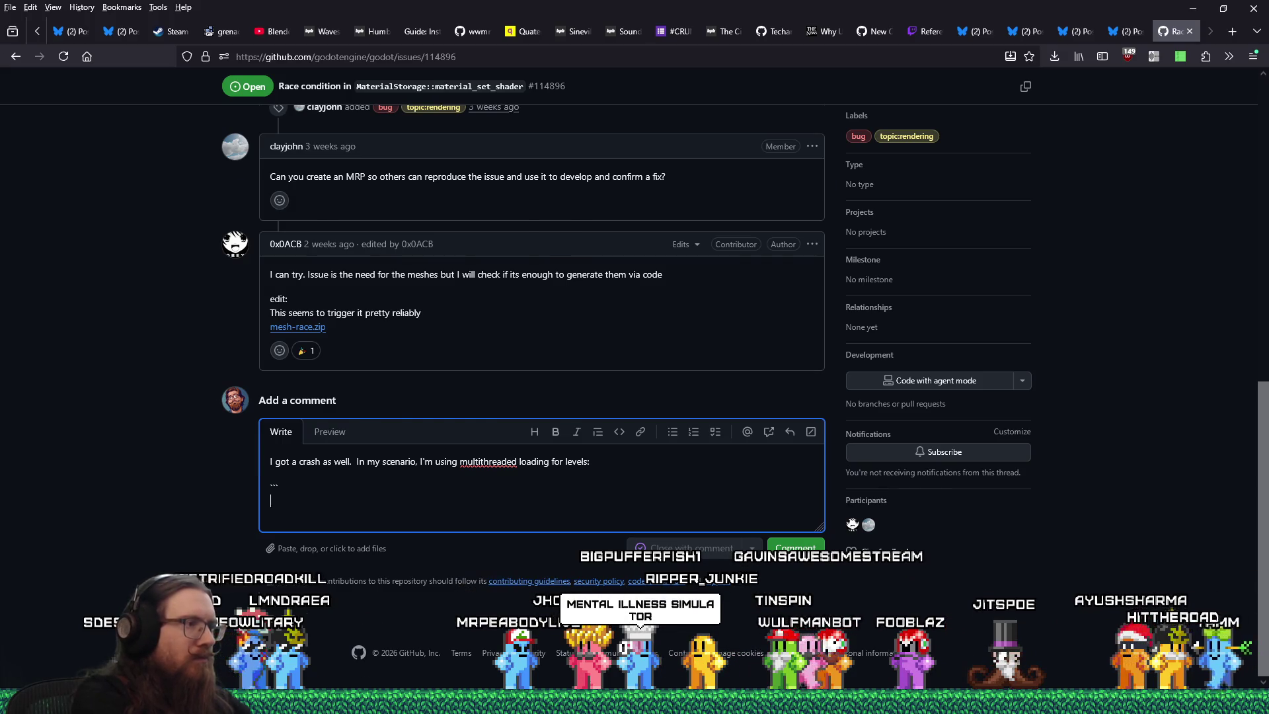
key("ctrl+v")
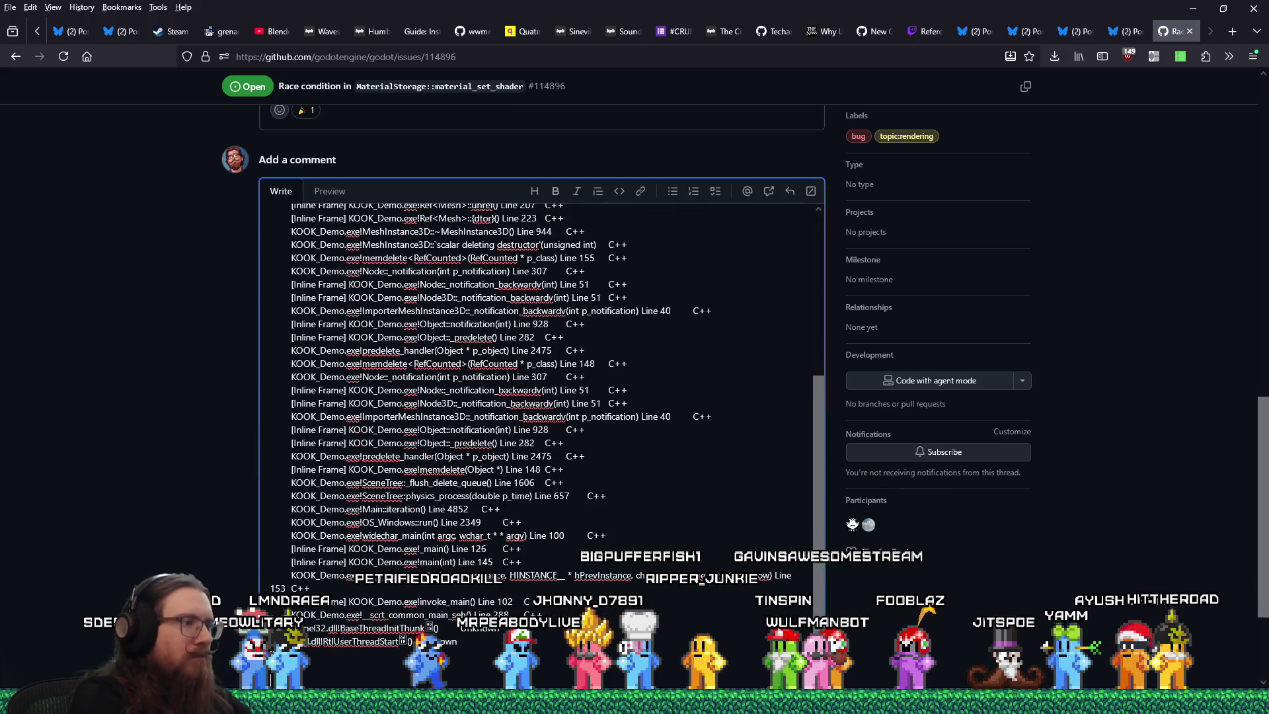
- Copy the crashing if block on lines 290–296 from the Visual Studio editor
key("alt+Tab")
left_click_drag(319, 267, 284, 184)
left_click(302, 220)
left_click_drag(296, 253, 203, 182)
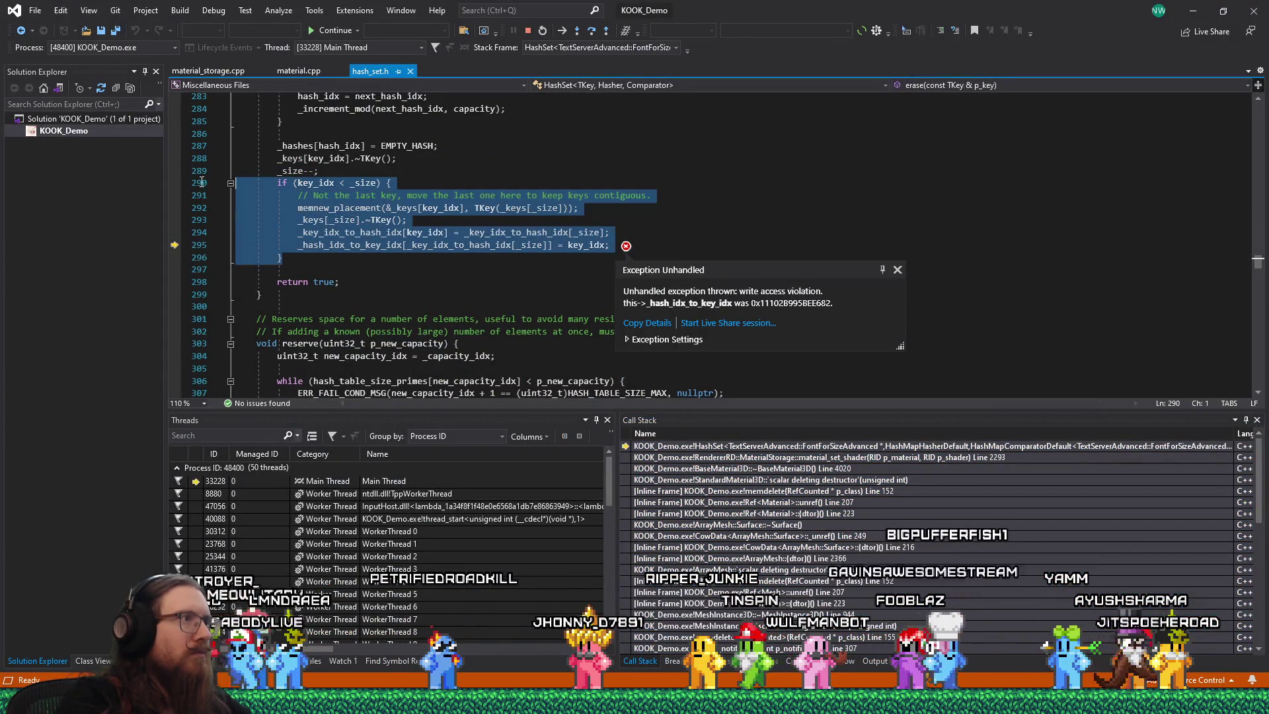
right_click(308, 210)
left_click(364, 485)
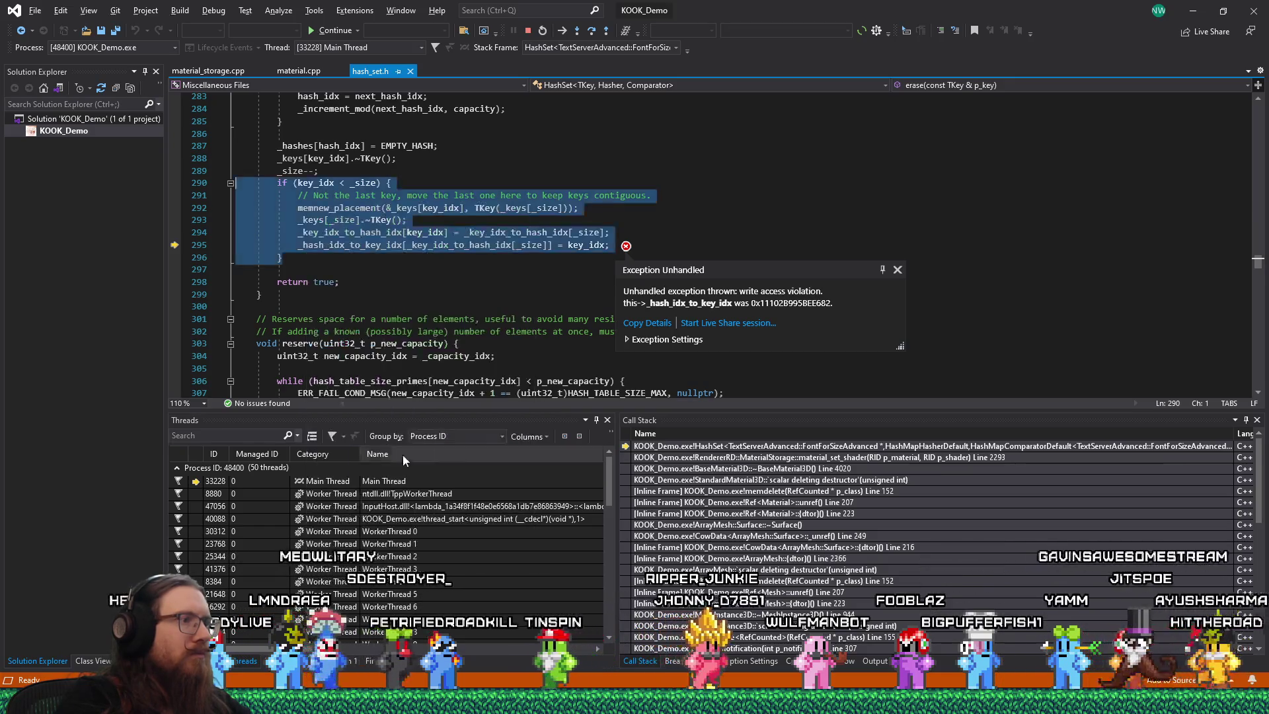
- Paste the if block into the comment as a ``` code block below 'The crash is here:'
key("alt+Tab")
type("T")
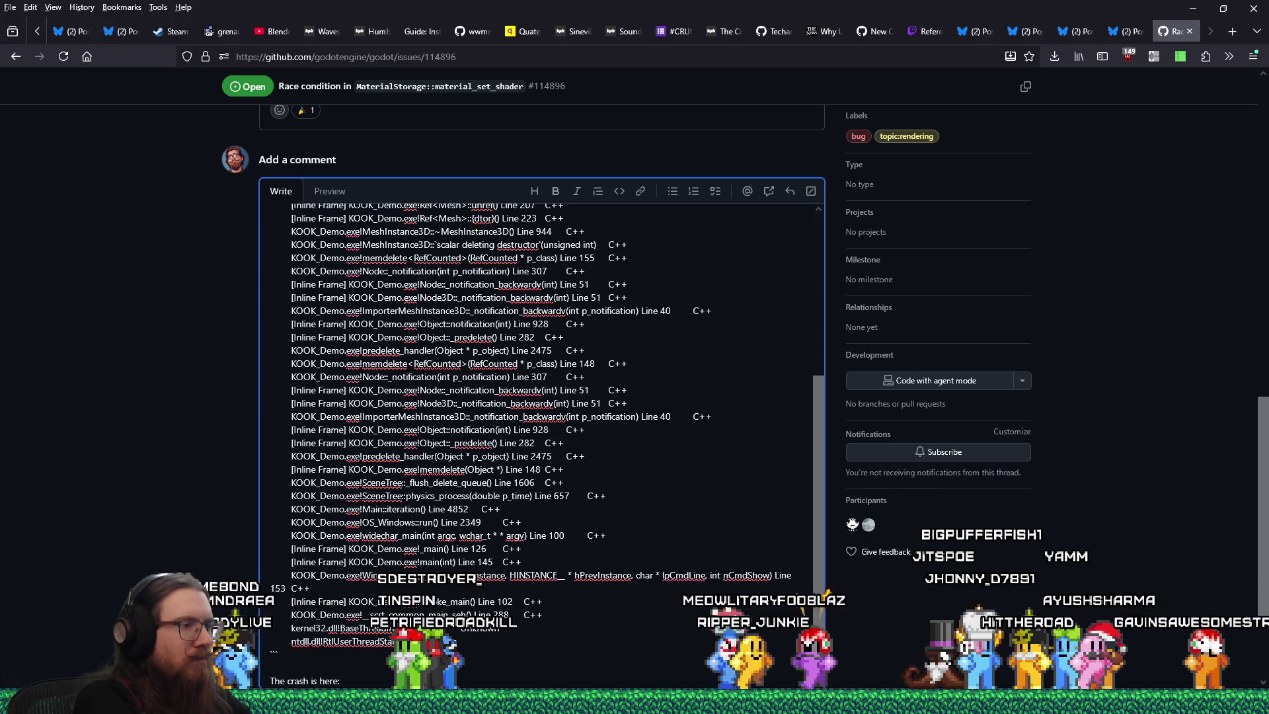
key("Return")
key("Return")
type("```C++")
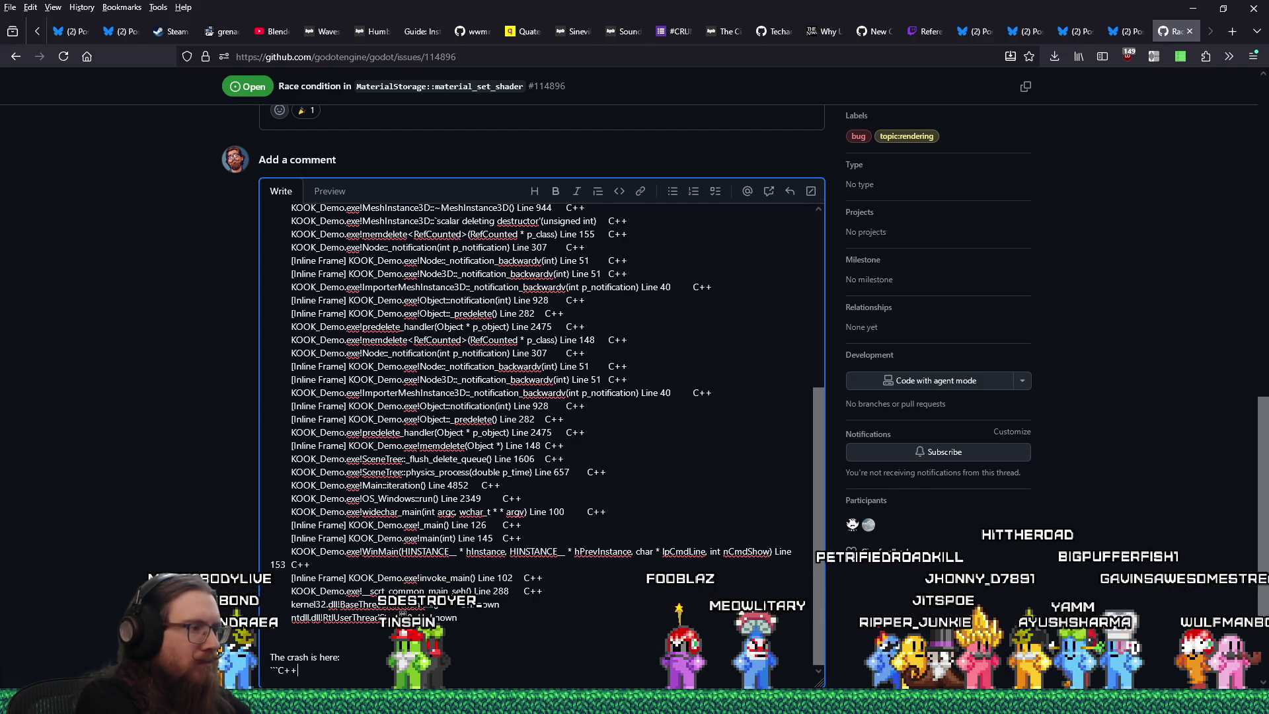
key("Return")
key("ctrl+v")
key("Return")
type("```")
key("Return")
- Copy the unhandled exception message from Visual Studio into the comment
key("alt+Tab")
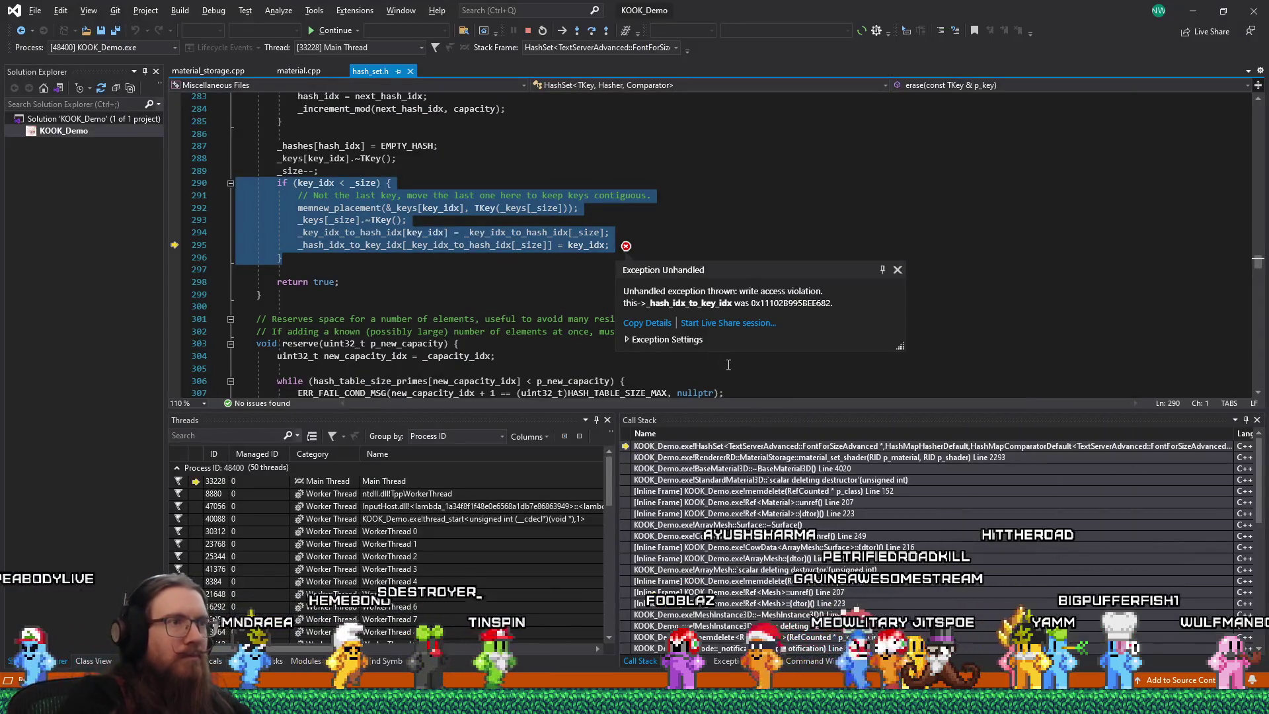
left_click_drag(831, 303, 623, 292)
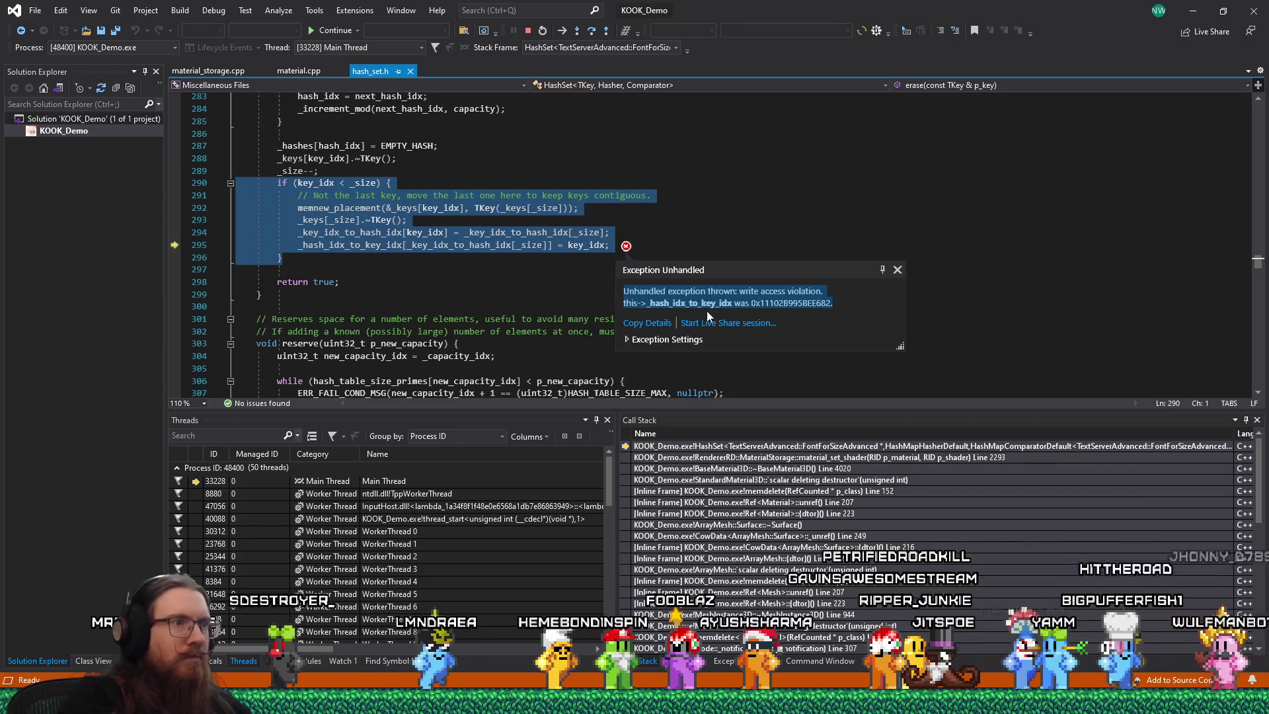
key("alt+Tab")
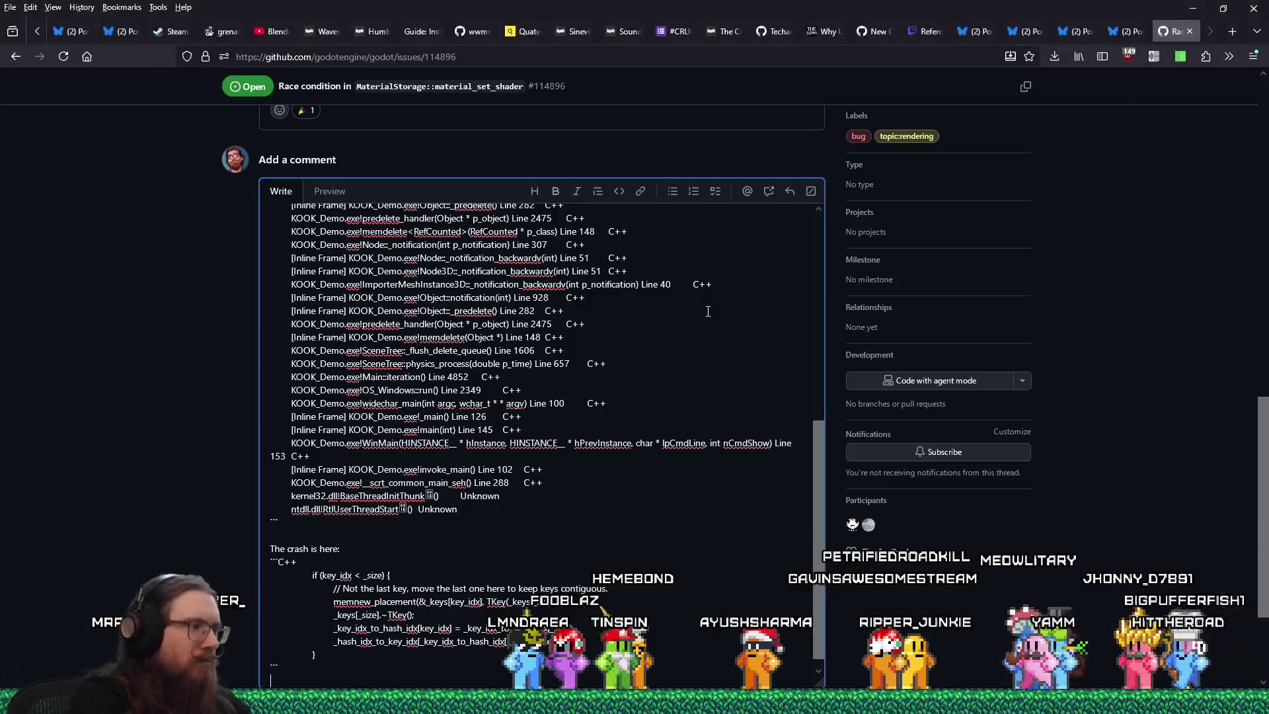
key("ctrl+v")
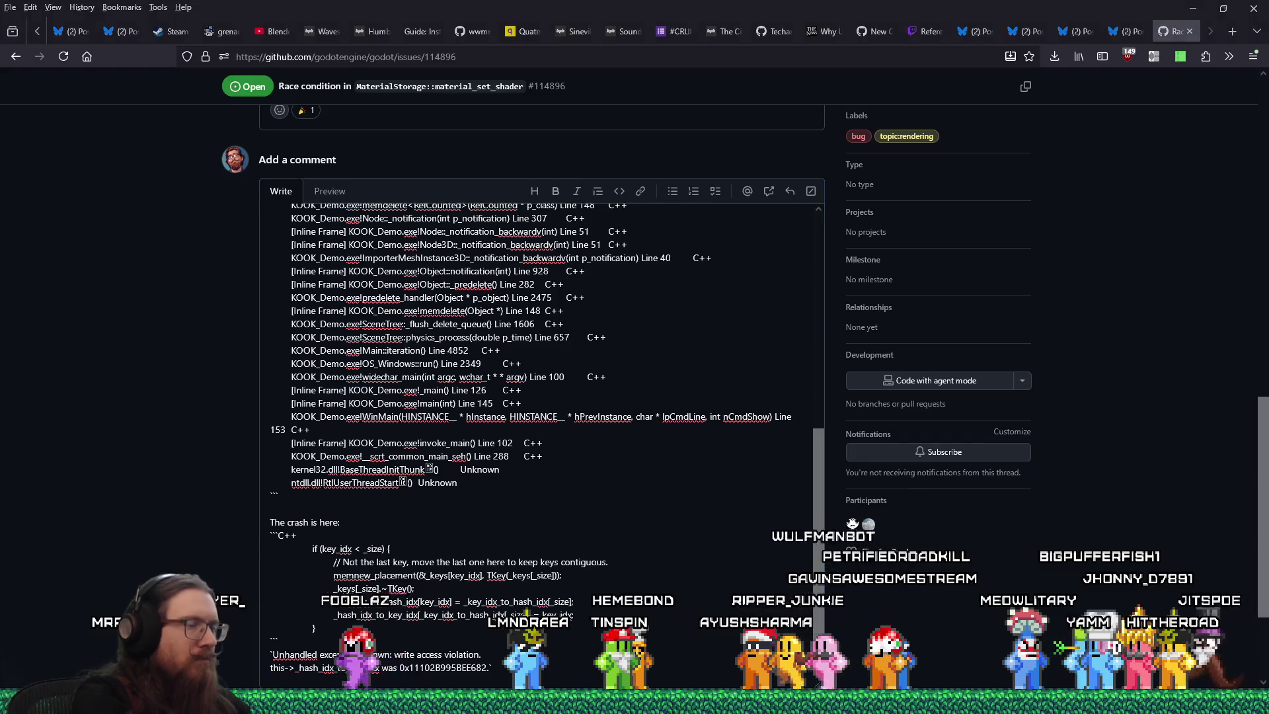
- Copy the key_idx and _size datatip values into the comment draft
key("alt+Tab")
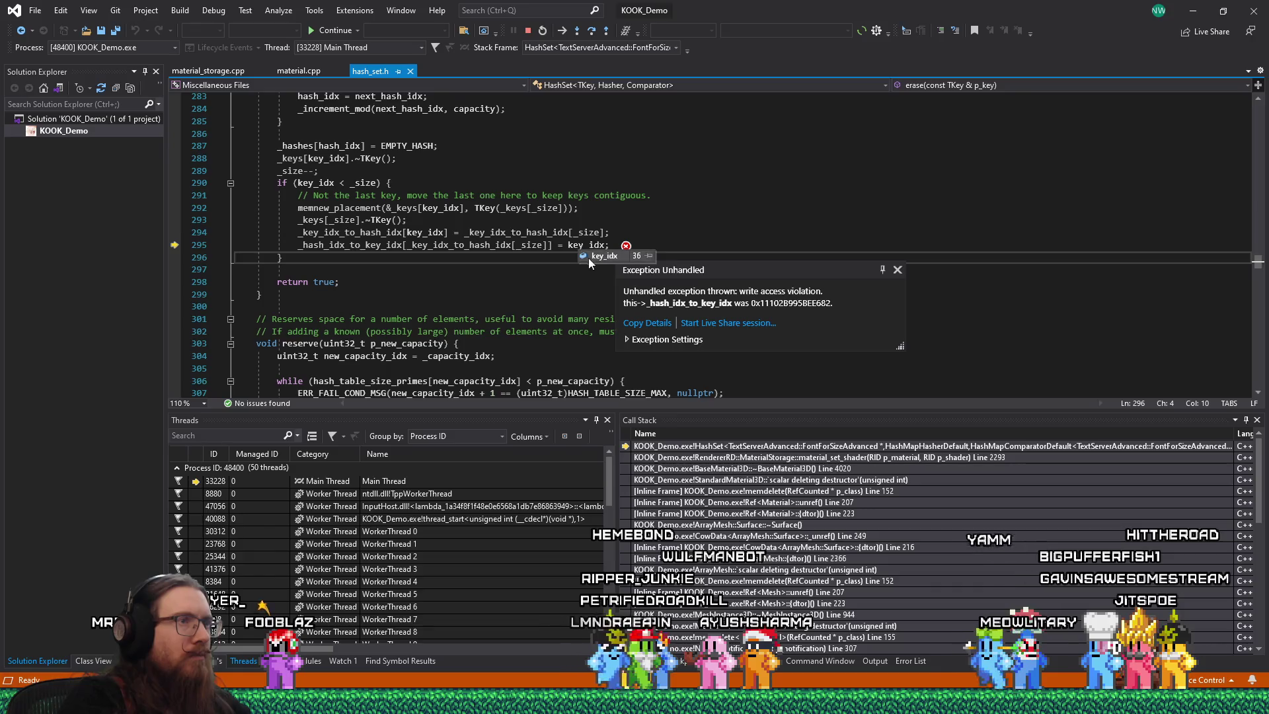
right_click(605, 259)
left_click(625, 275)
key("alt+Tab")
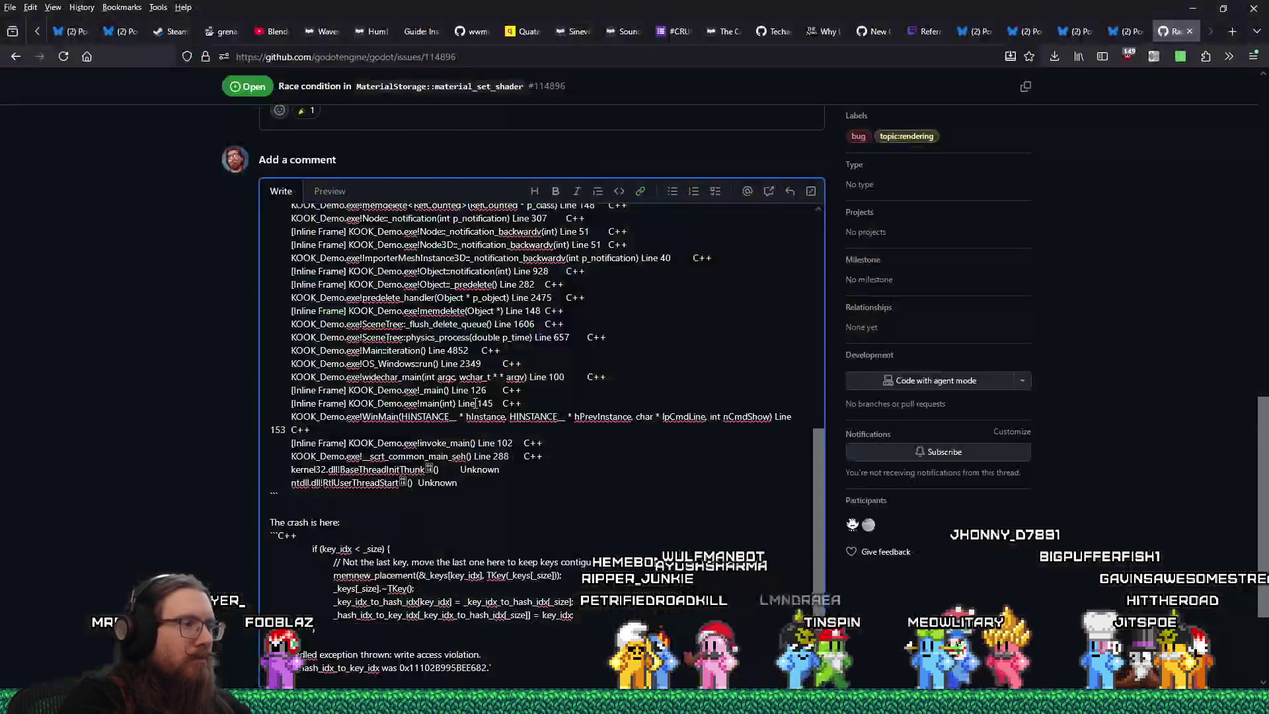
key("alt+Tab")
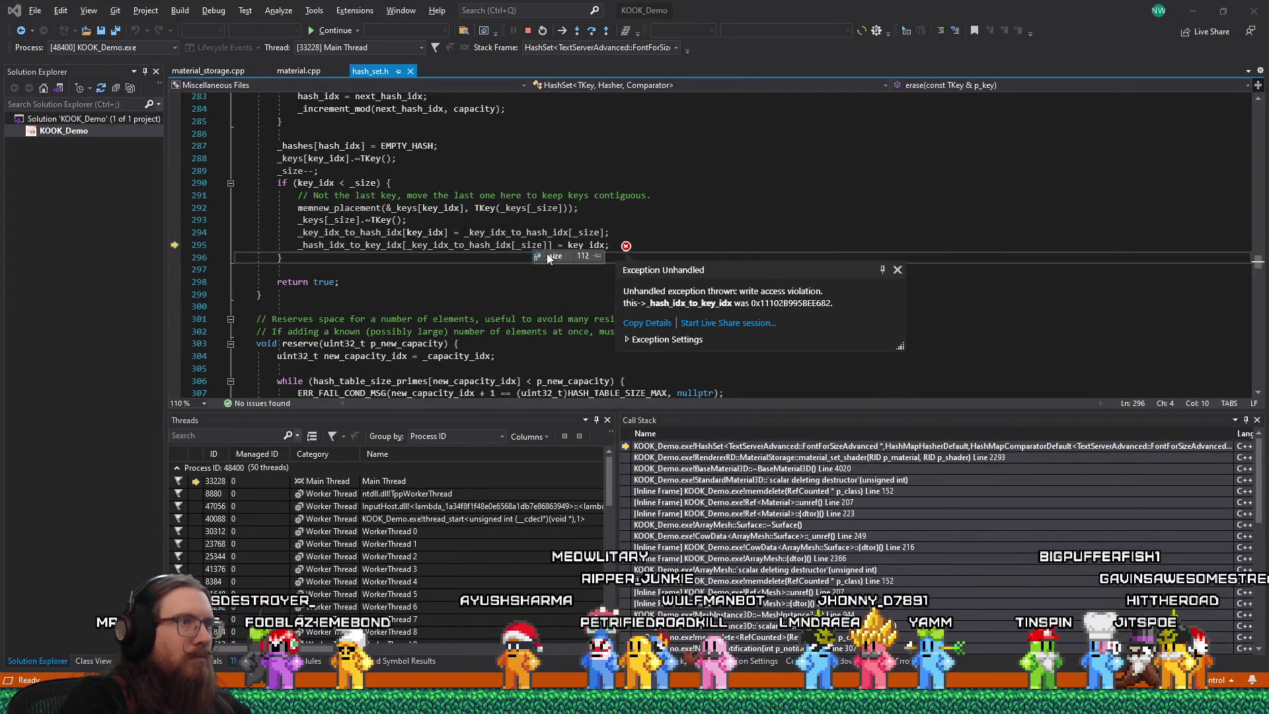
right_click(548, 258)
left_click(577, 264)
key("alt+Tab")
key("ctrl+v")
key("alt+Tab")
- Copy the _key_idx_to_hash_idx and _hash_idx_to_key_idx datatip values into the comment draft
mouse_move(481, 247)
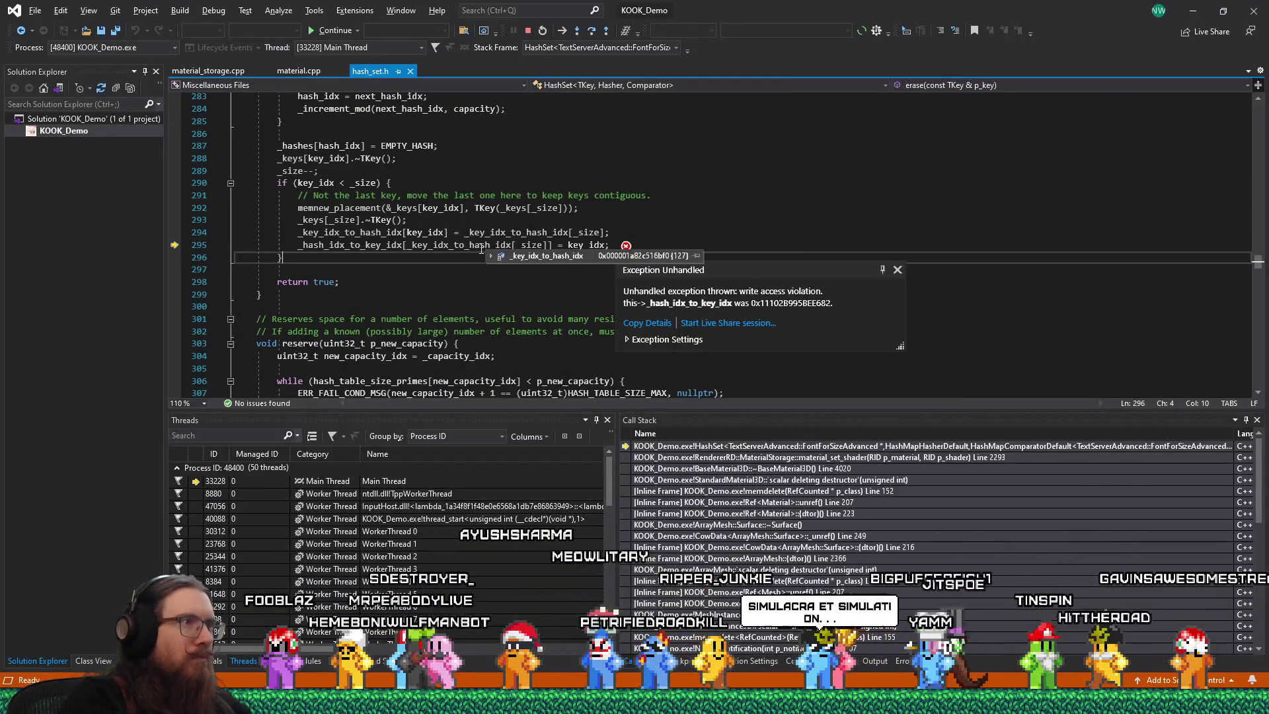
right_click(521, 256)
left_click(549, 264)
key("alt+Tab")
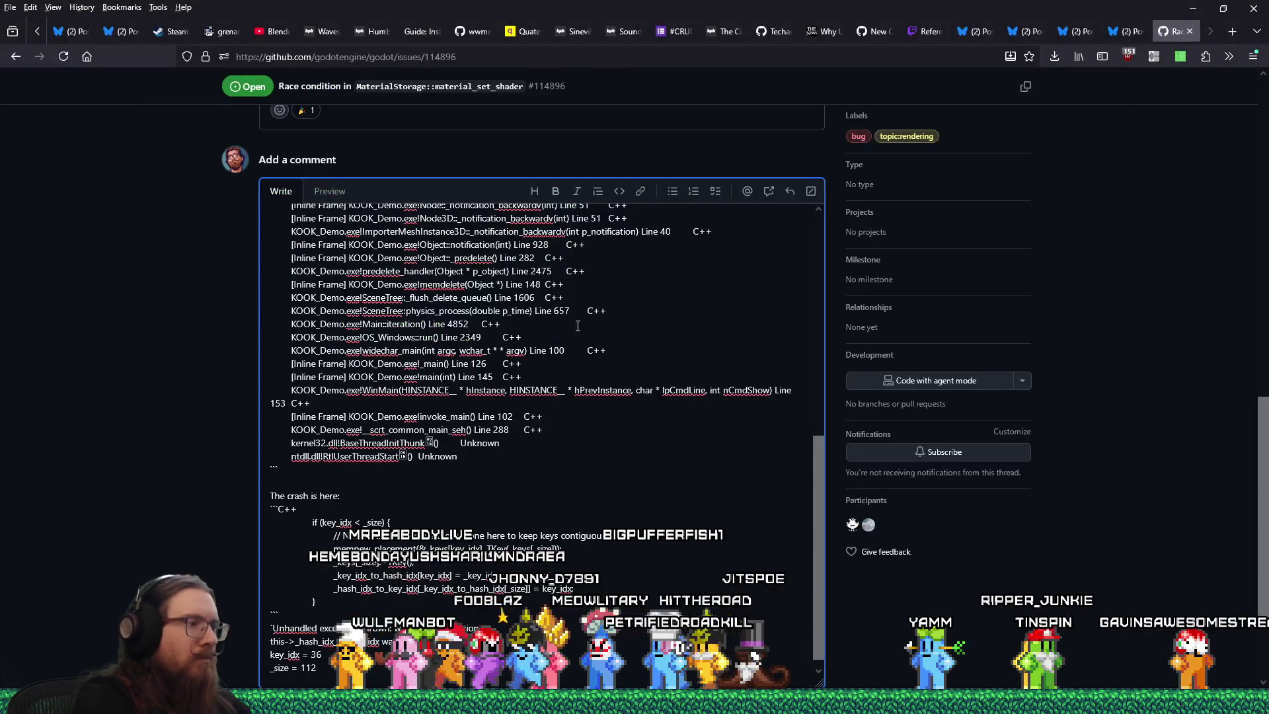
key("alt+Tab")
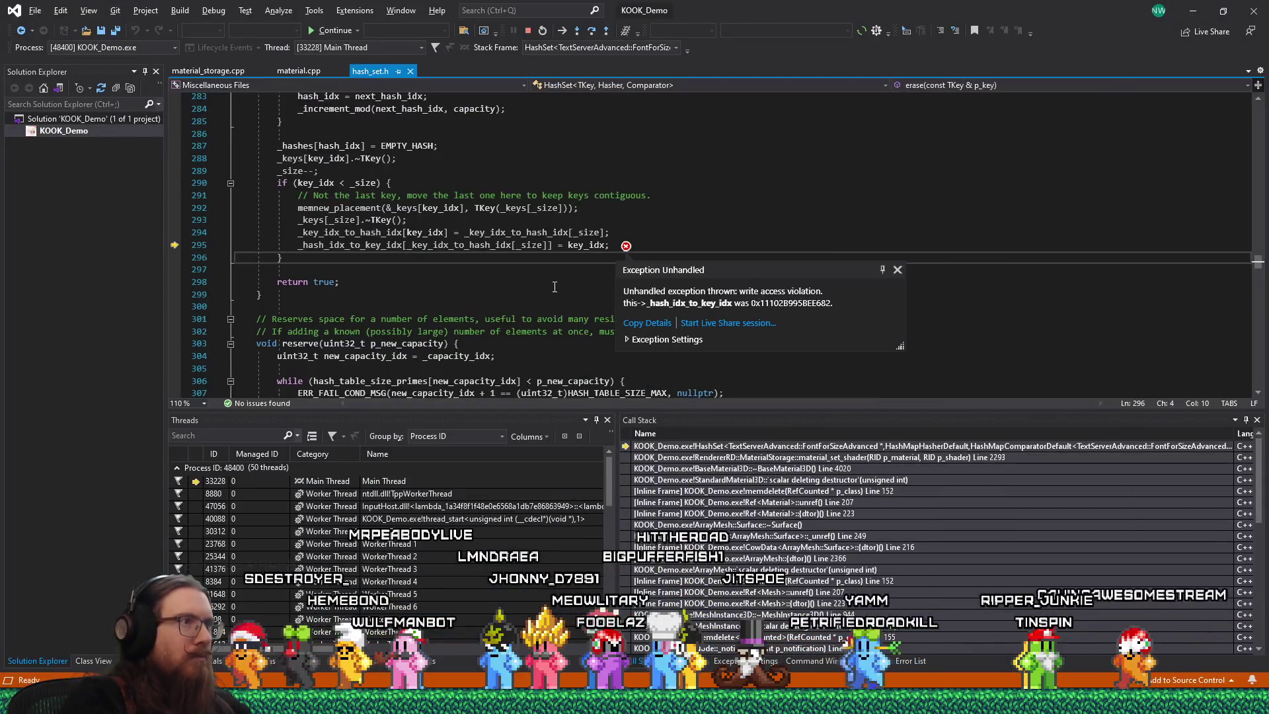
mouse_move(458, 257)
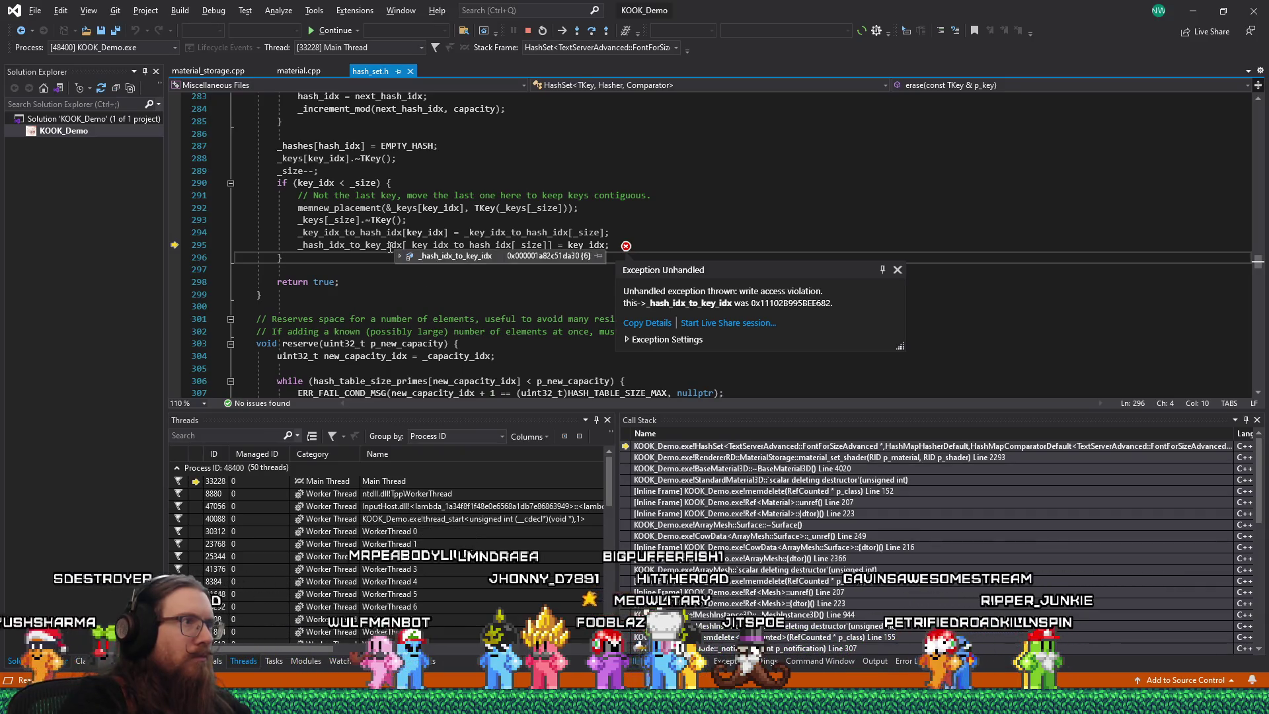
left_click(489, 270)
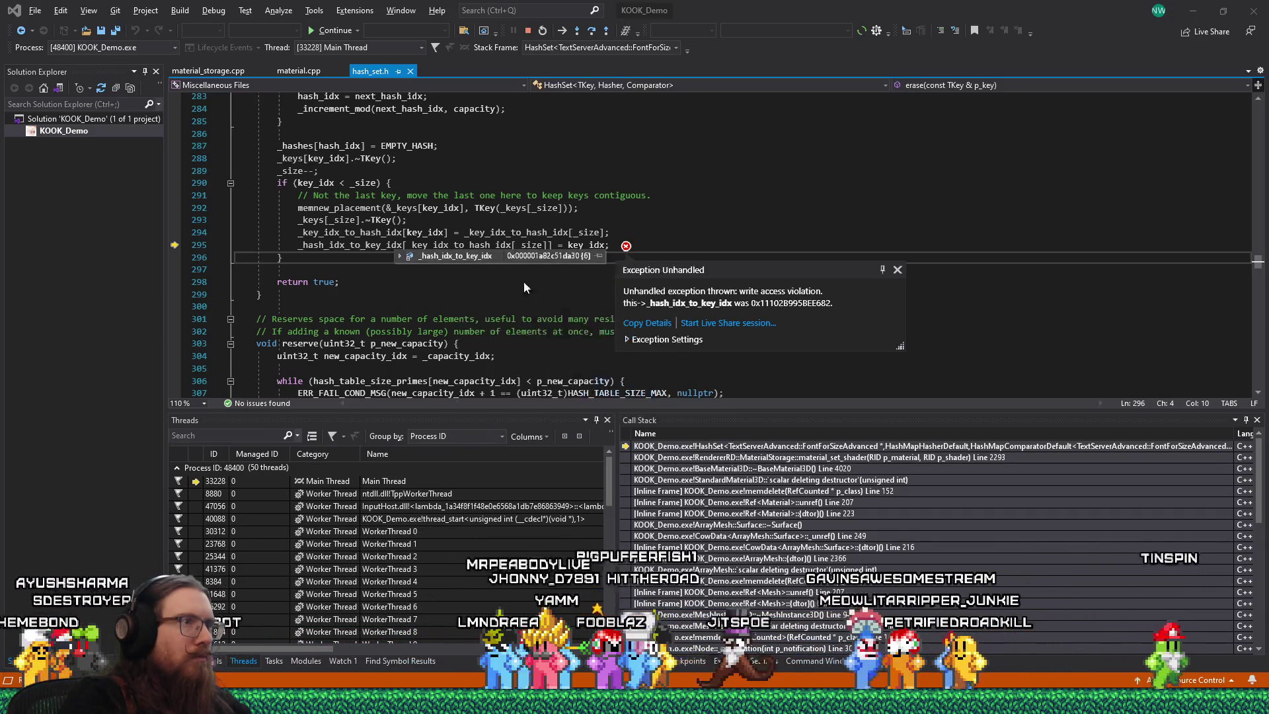
key("alt+Tab")
key("ctrl+v")
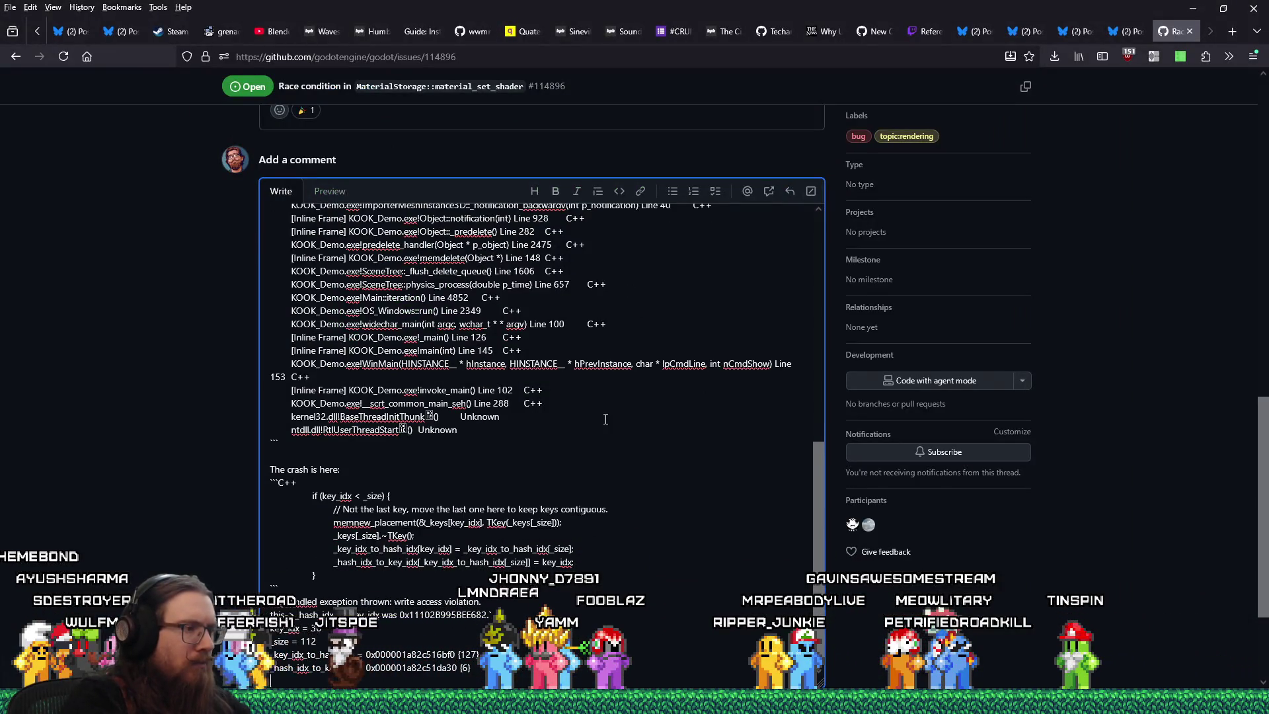
key("alt+Tab")
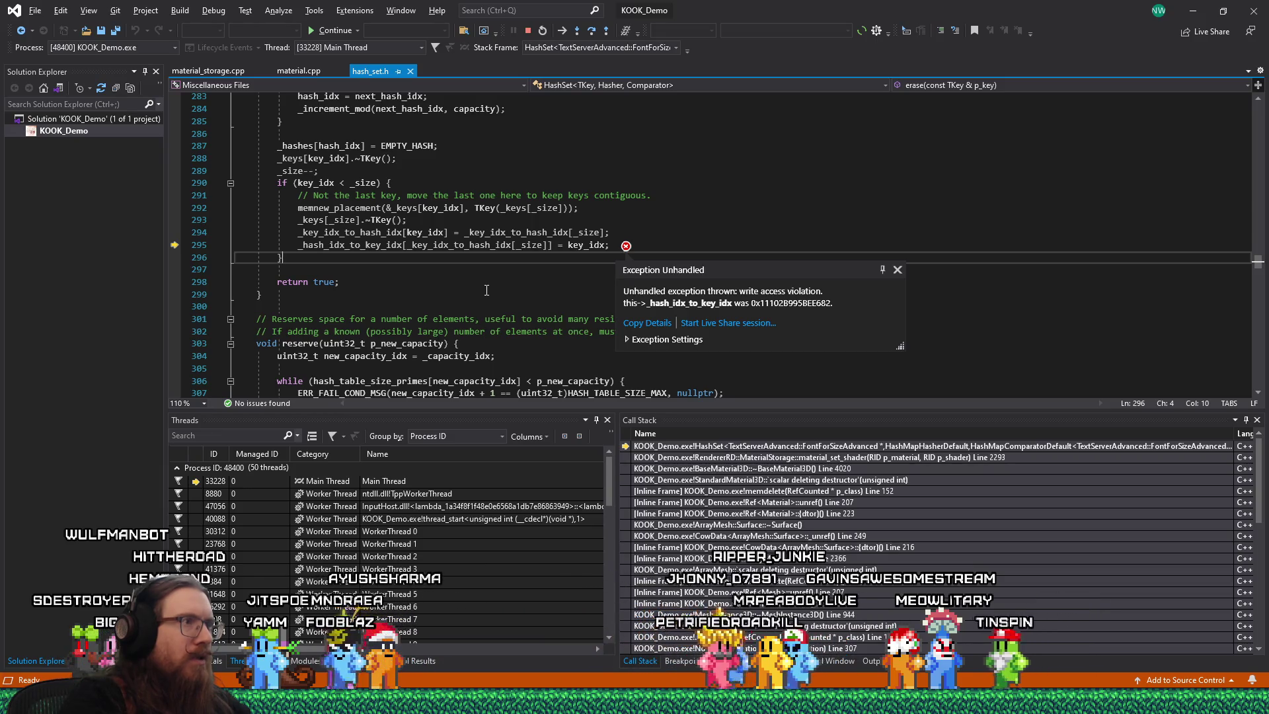
- Inspect the _key_idx_to_hash_idx, _size and _hash_idx_to_key_idx values on lines 294–295
mouse_move(351, 238)
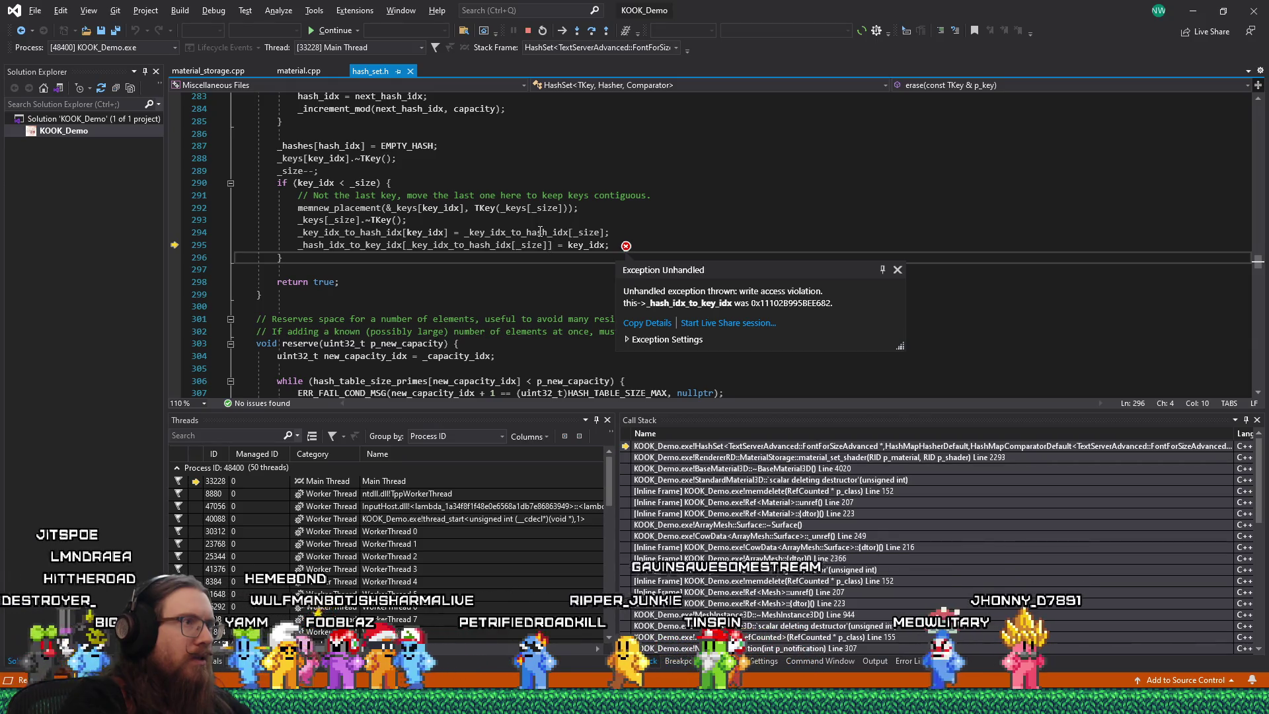
mouse_move(576, 233)
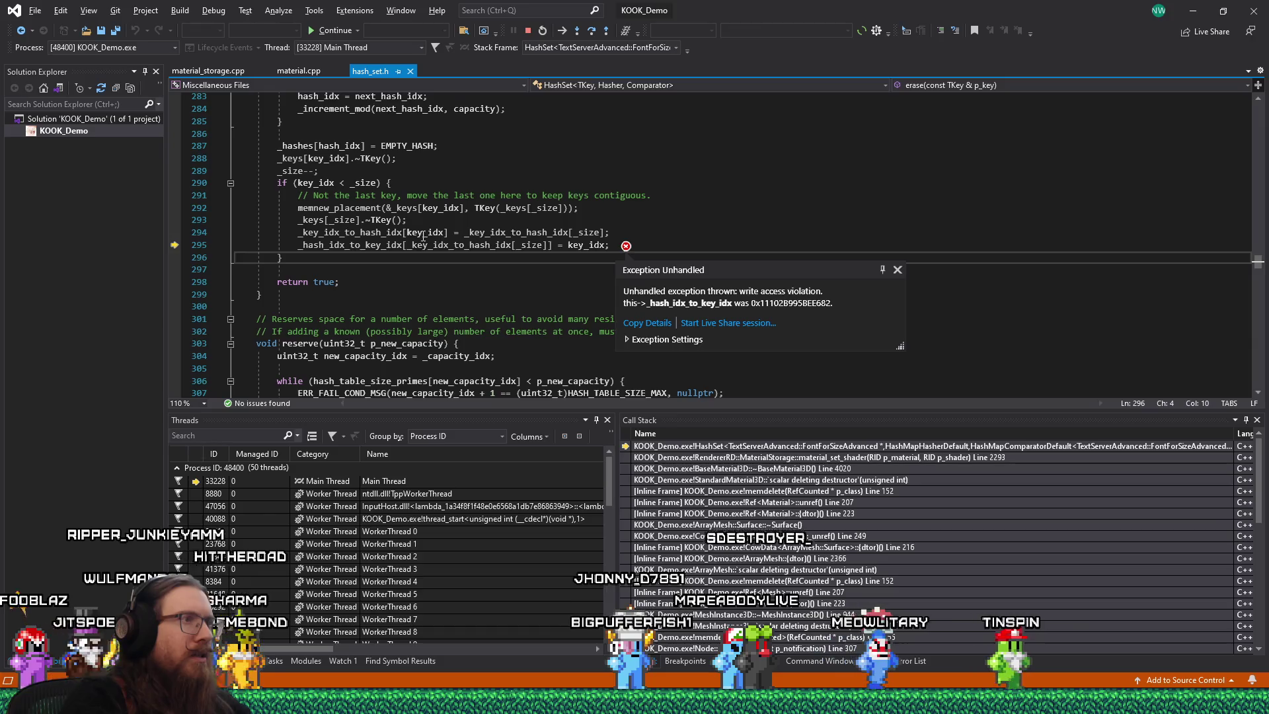
mouse_move(398, 244)
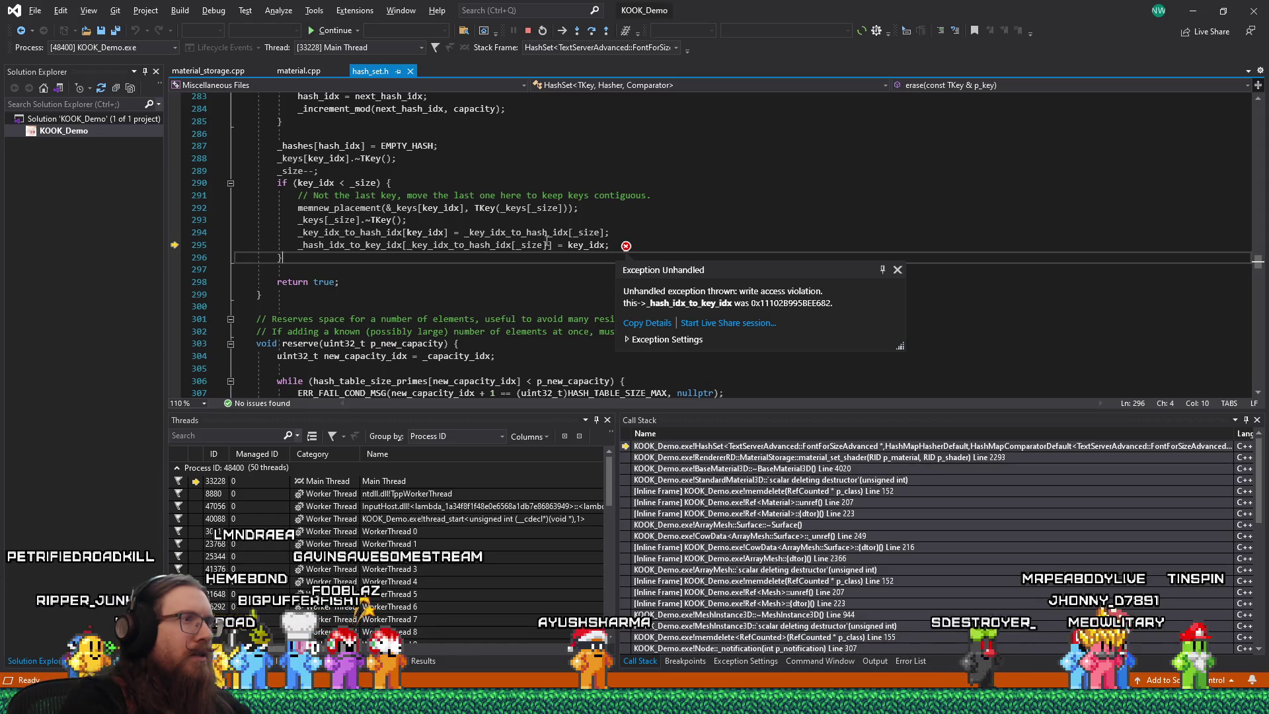
mouse_move(310, 243)
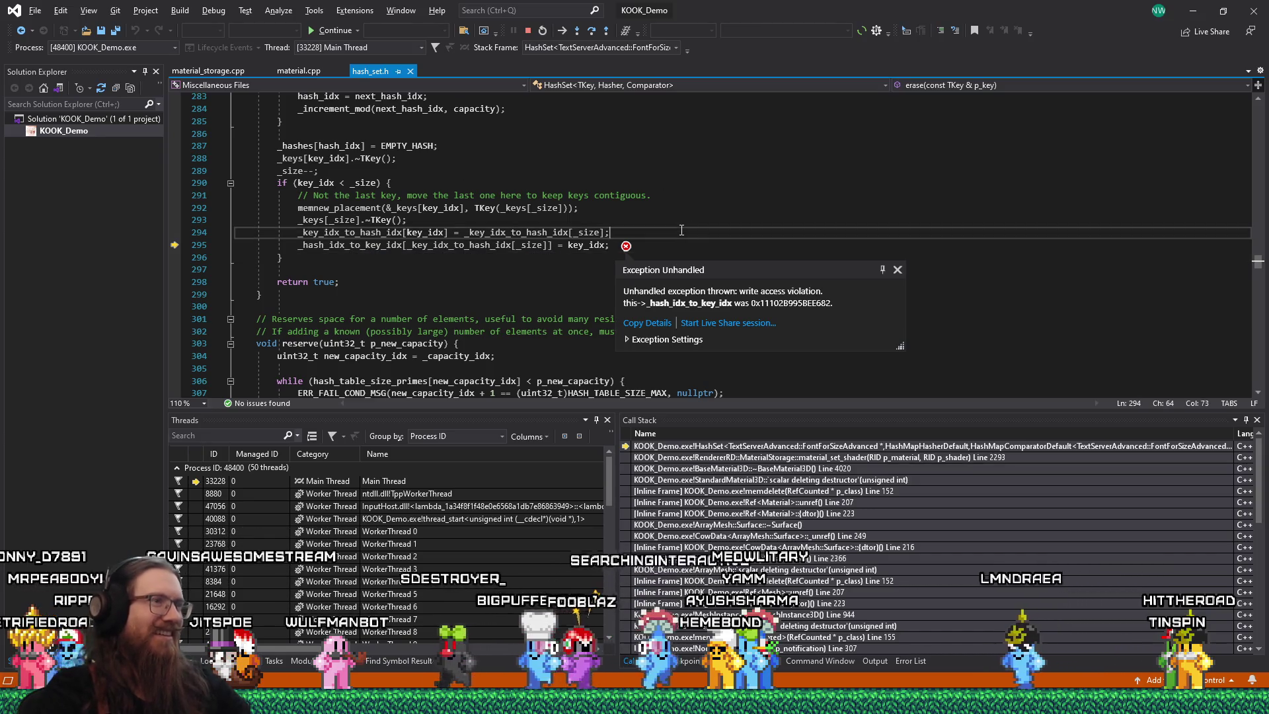
left_click(612, 245)
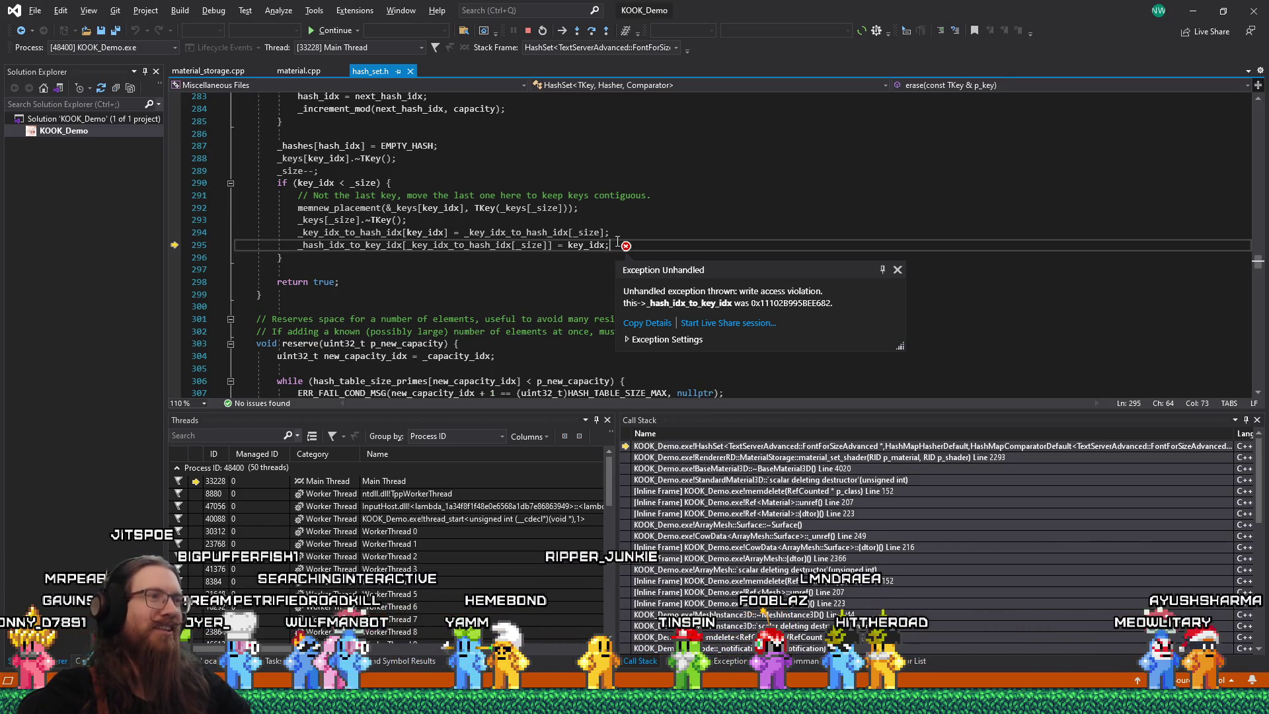
left_click(469, 254)
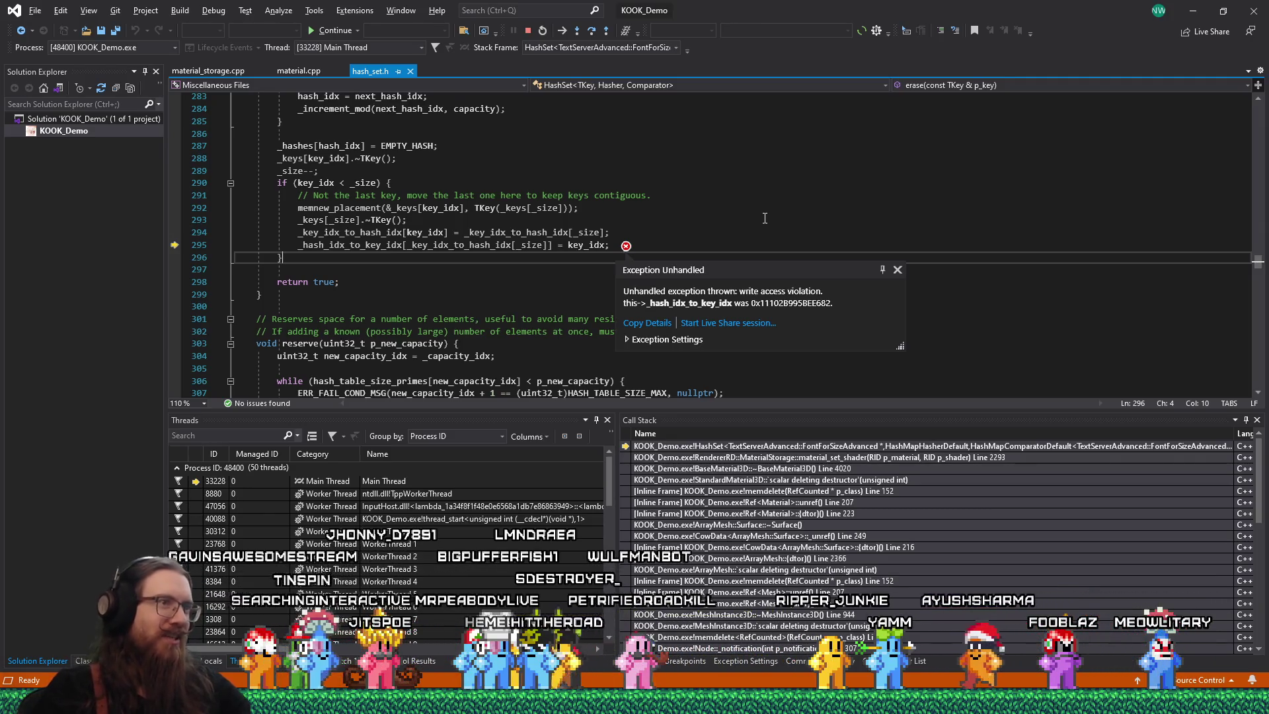
left_click(584, 246)
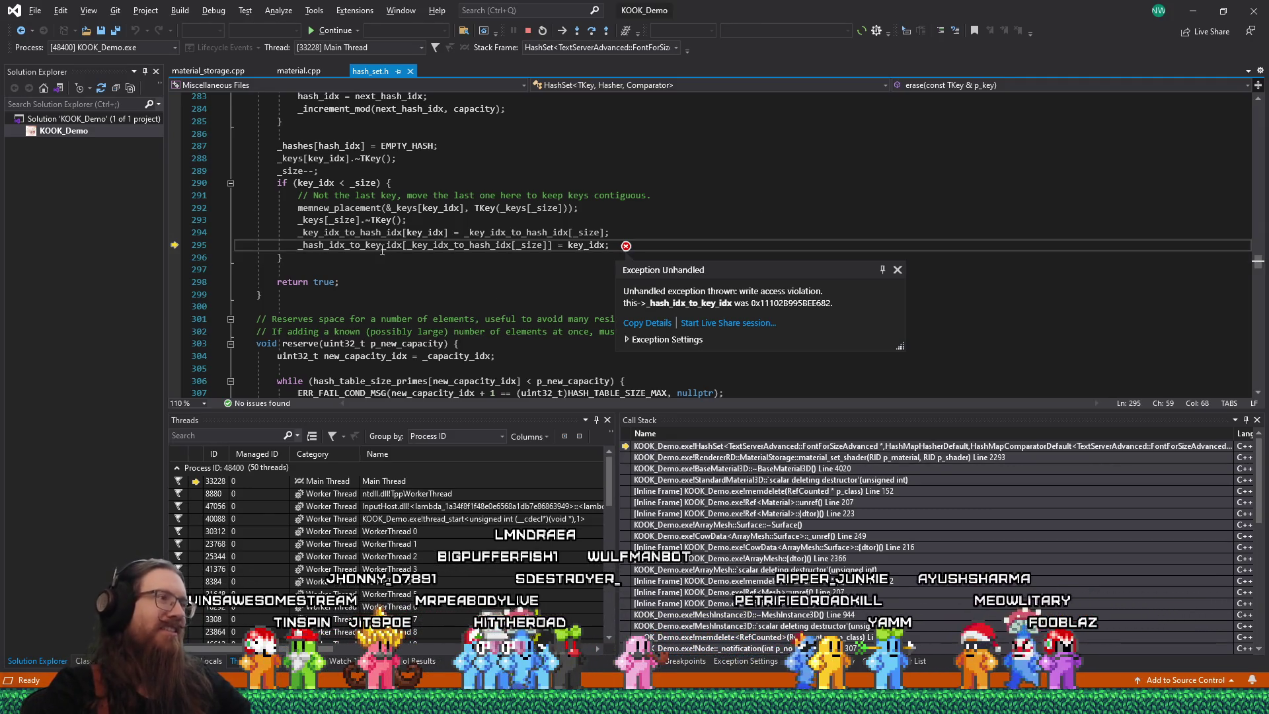
left_click(359, 232)
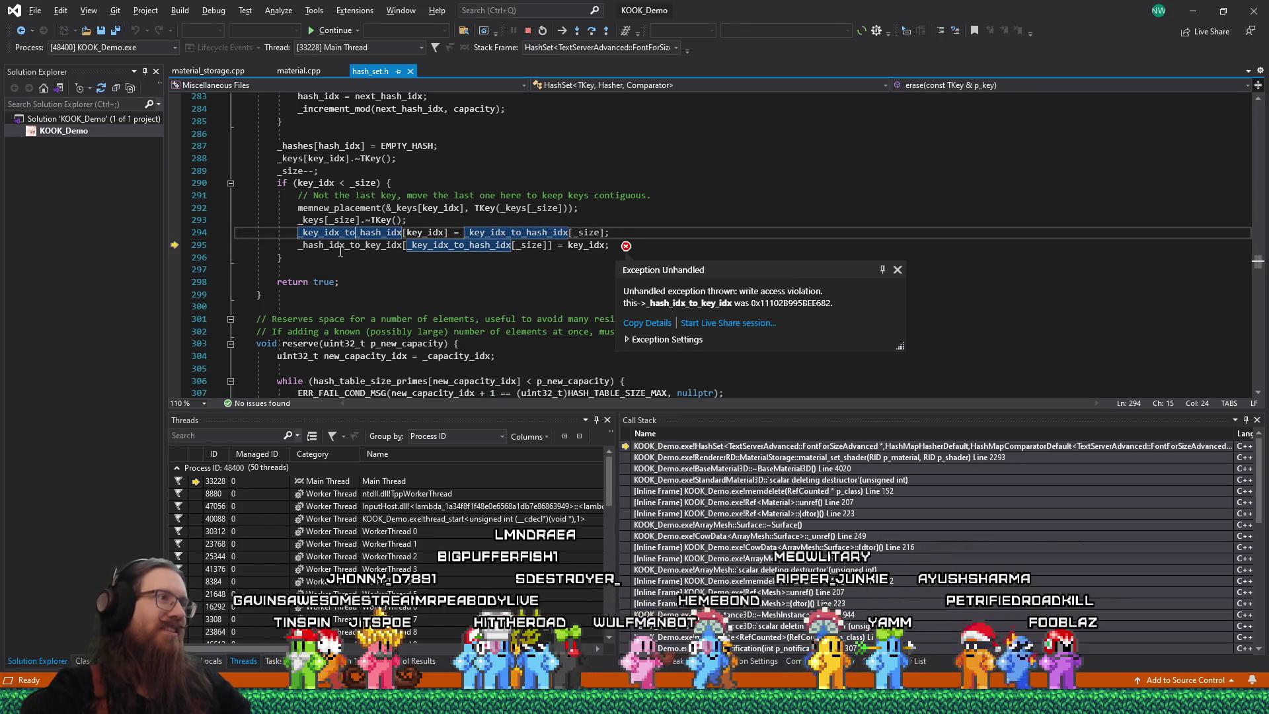
left_click(341, 250)
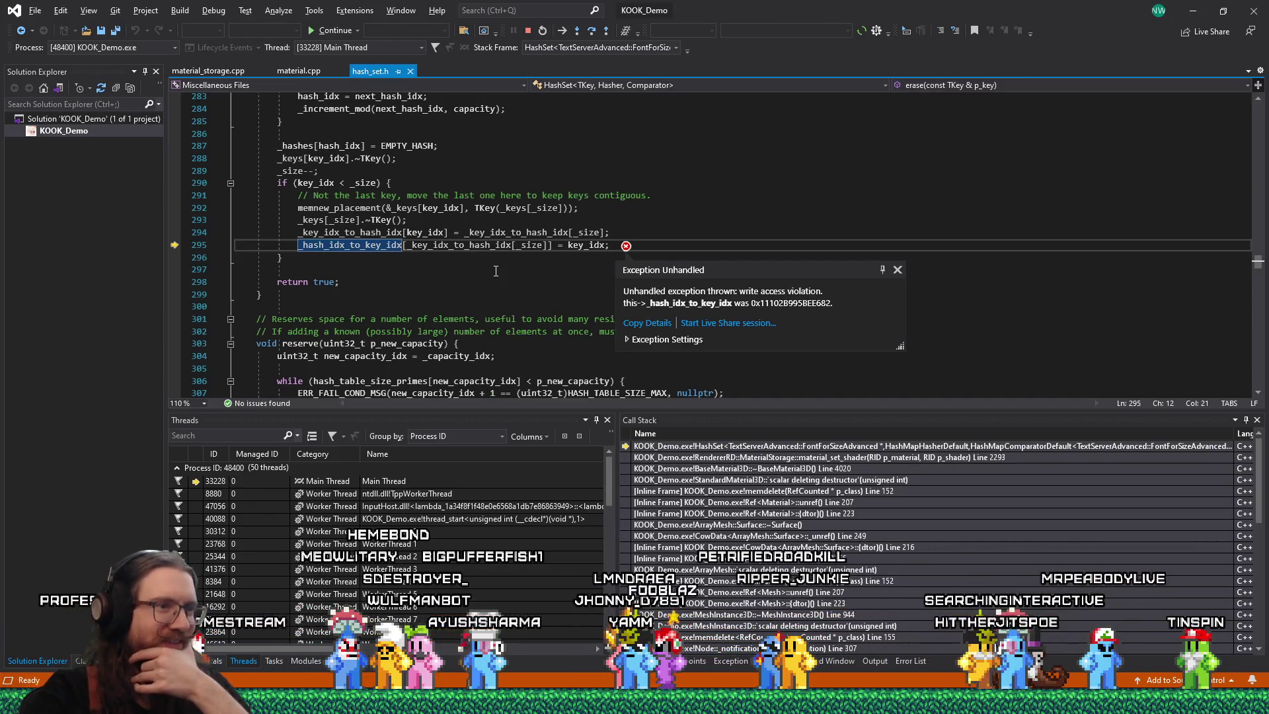
mouse_move(464, 245)
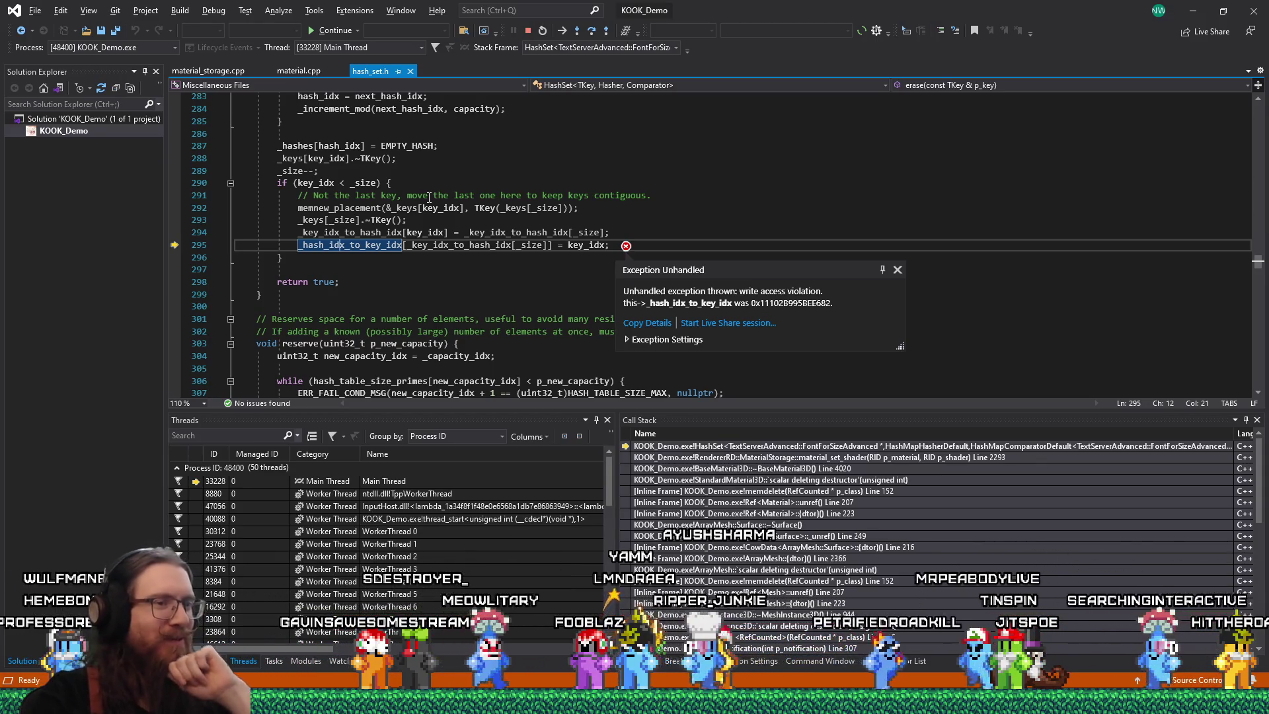
left_click(558, 186)
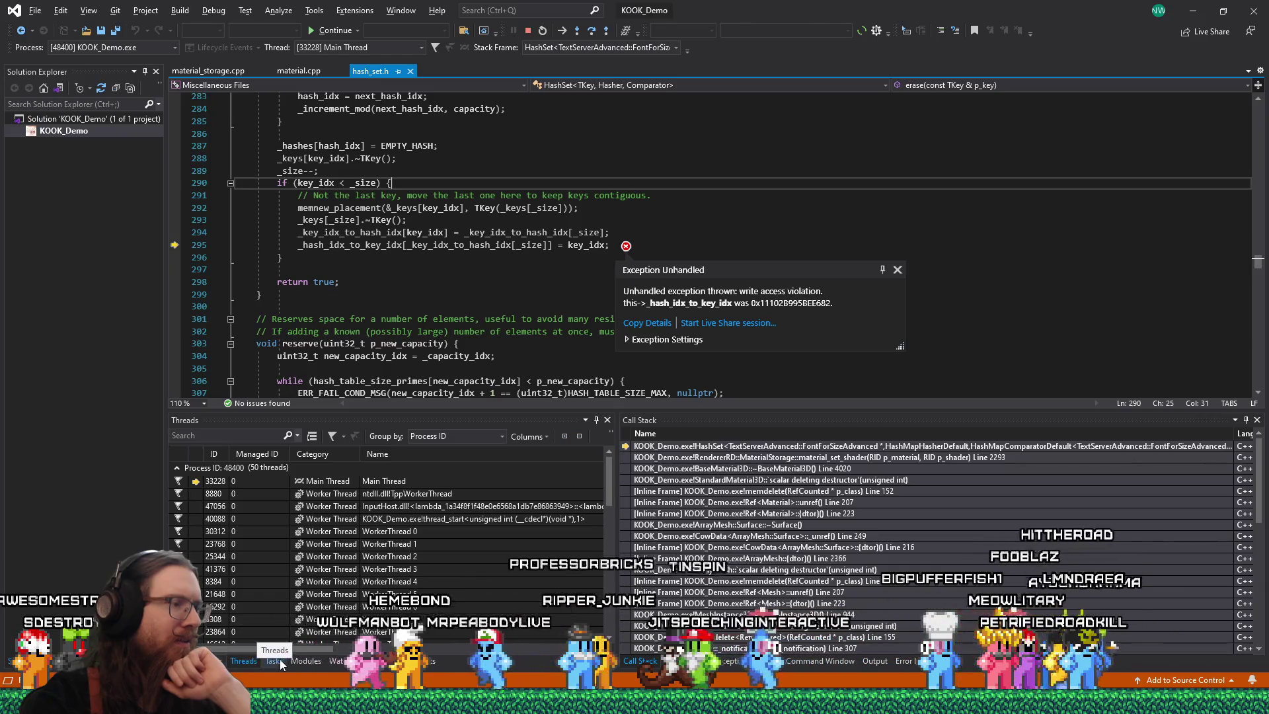
left_click(334, 659)
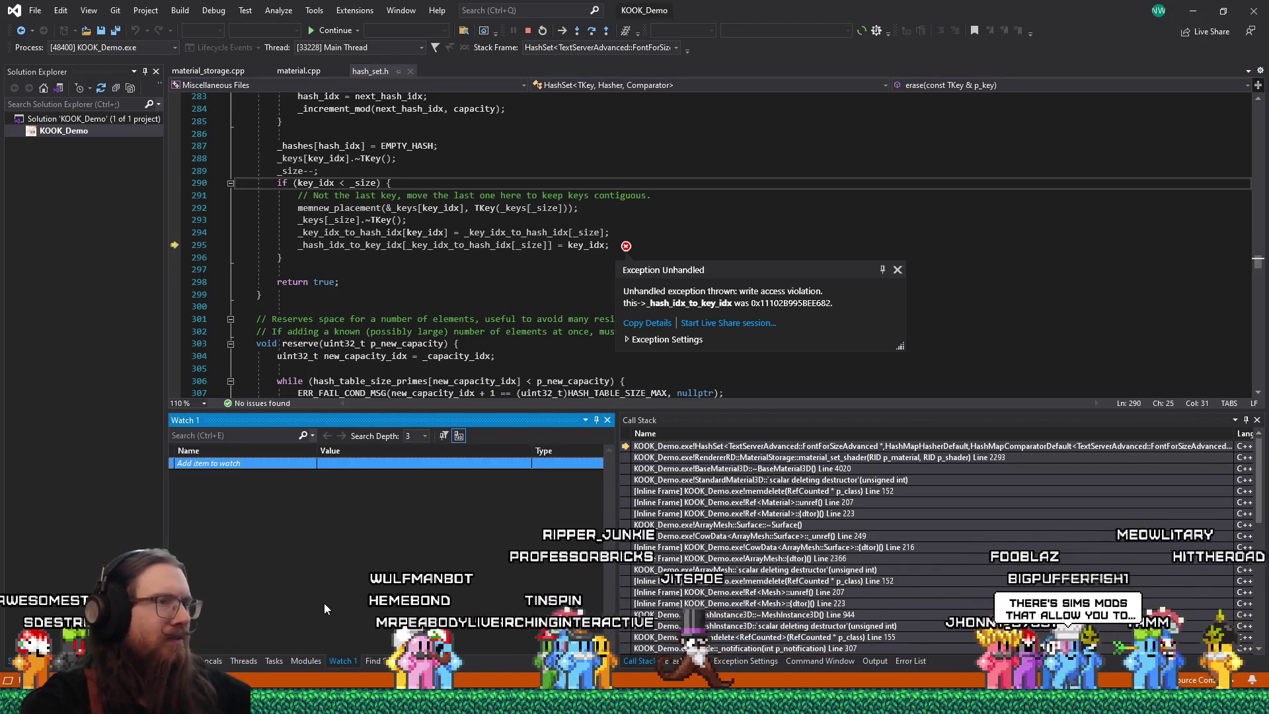
- Add this->_hash_idx_to_key_idx to Watch 1 and copy its value 0x000001a82c51da30 {6}
type("this-")
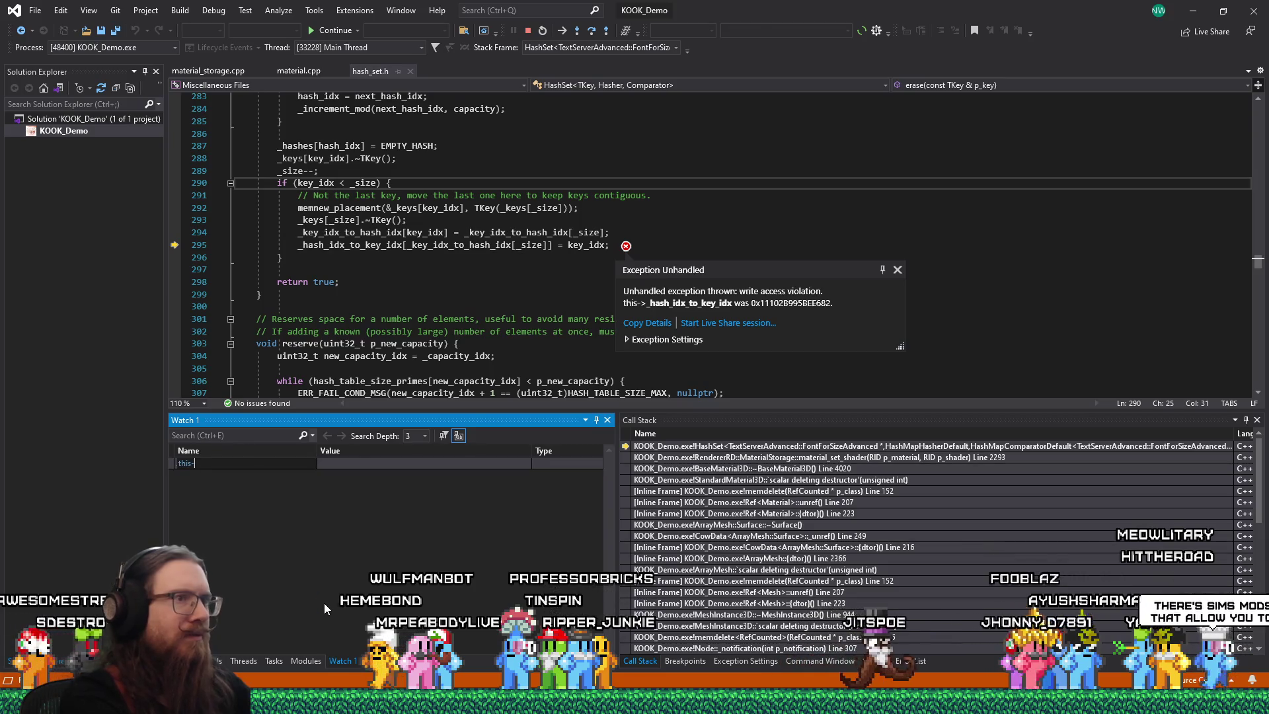
type(">_hash_")
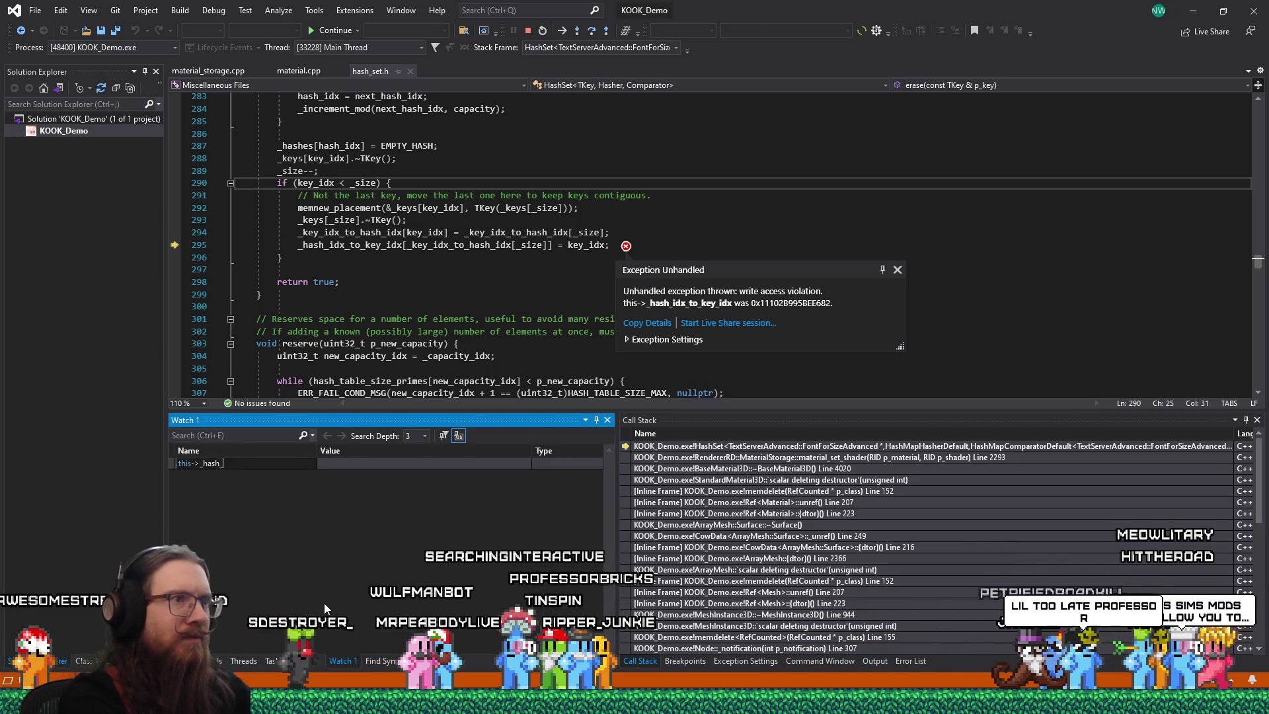
type("idx_to_key")
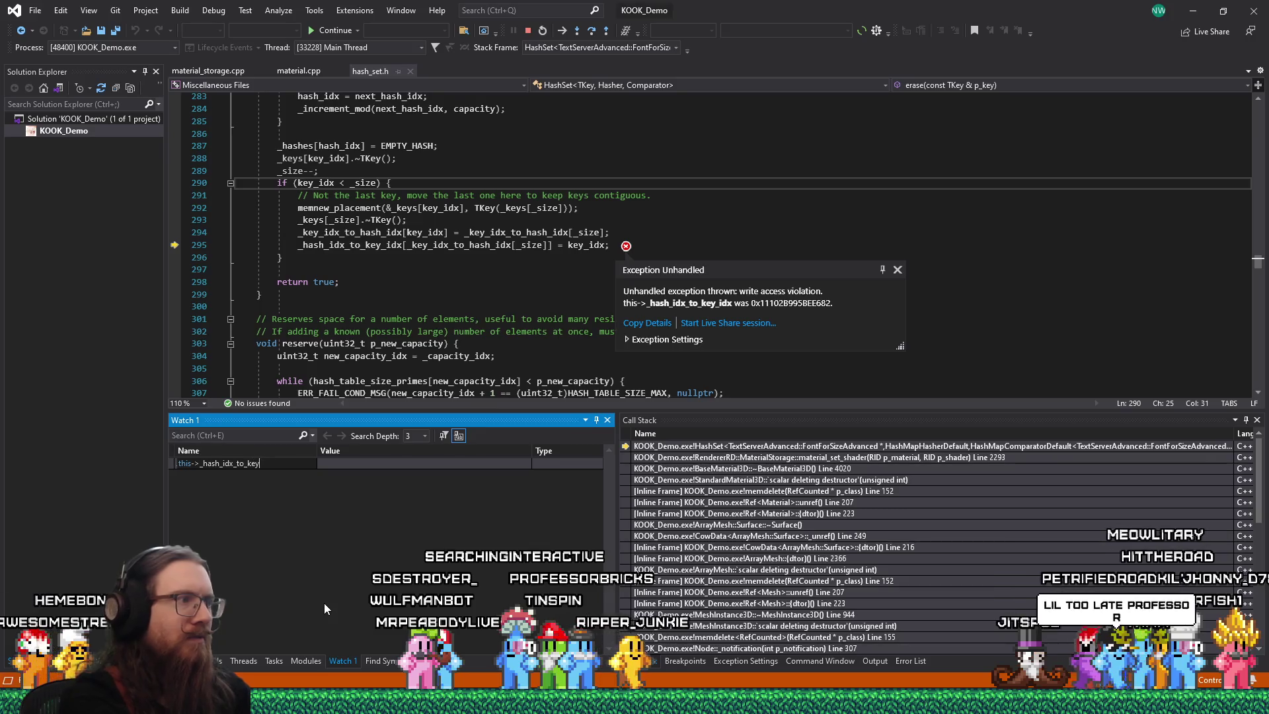
type("_idx")
key("Return")
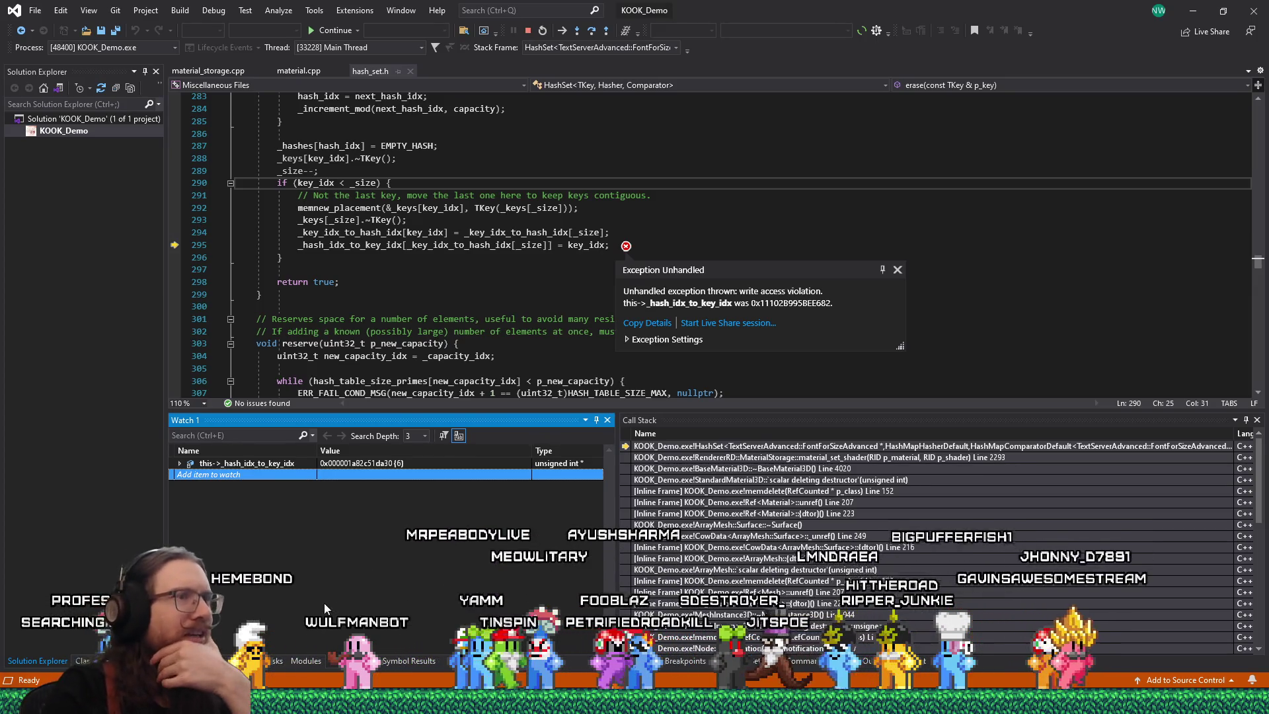
left_click(417, 463)
right_click(350, 467)
left_click(395, 419)
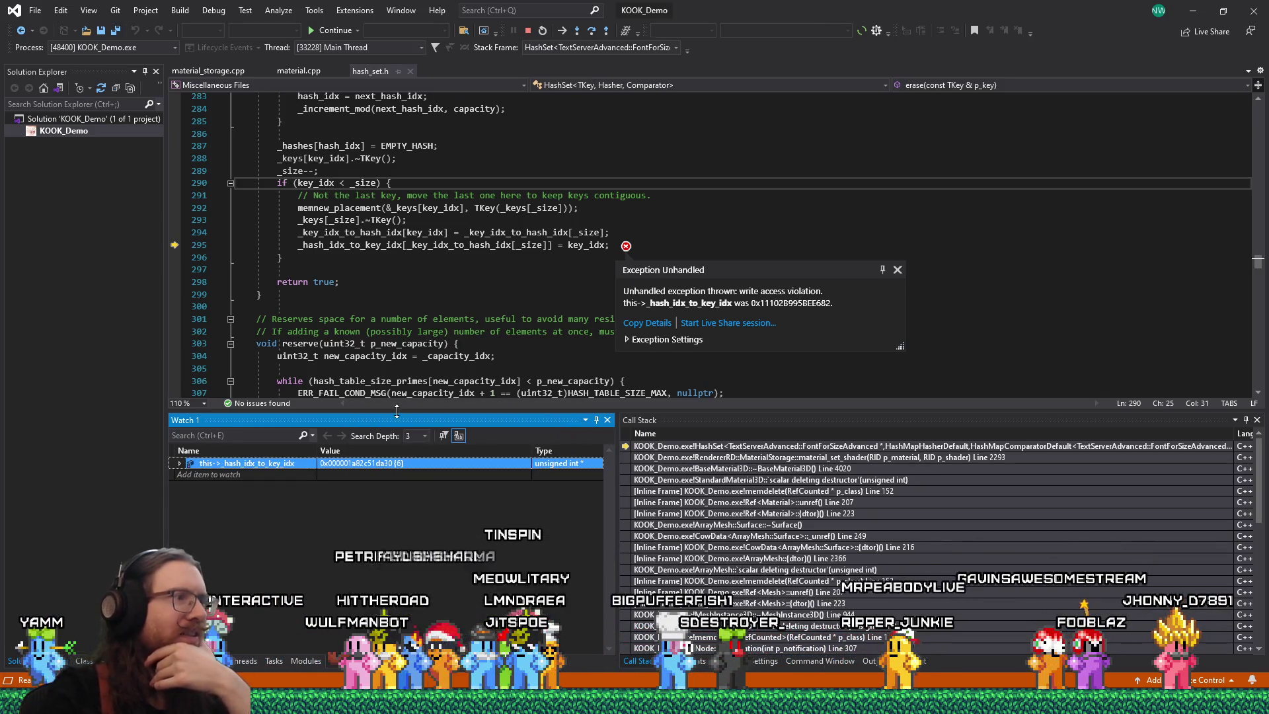
key("alt+Tab")
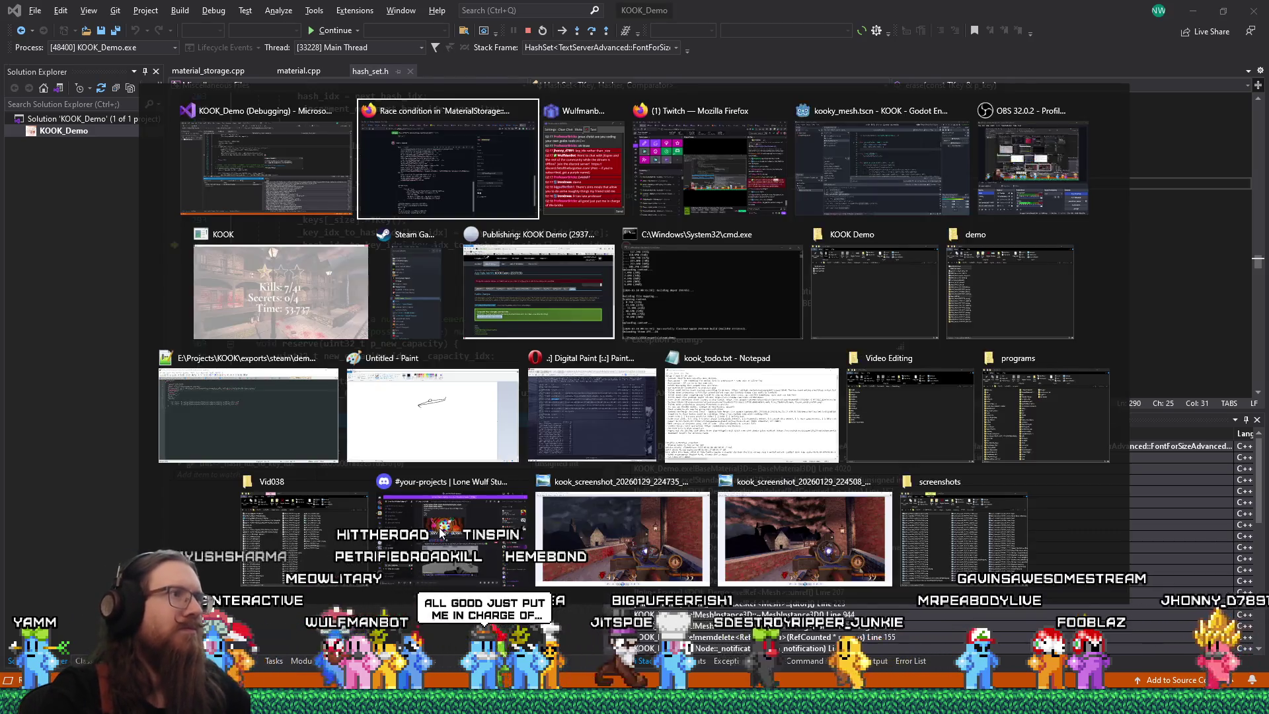
- Write 'I'm a little perplexed as to why it said' followed by the copied exception pointer line
scroll(594, 491, "down", 2)
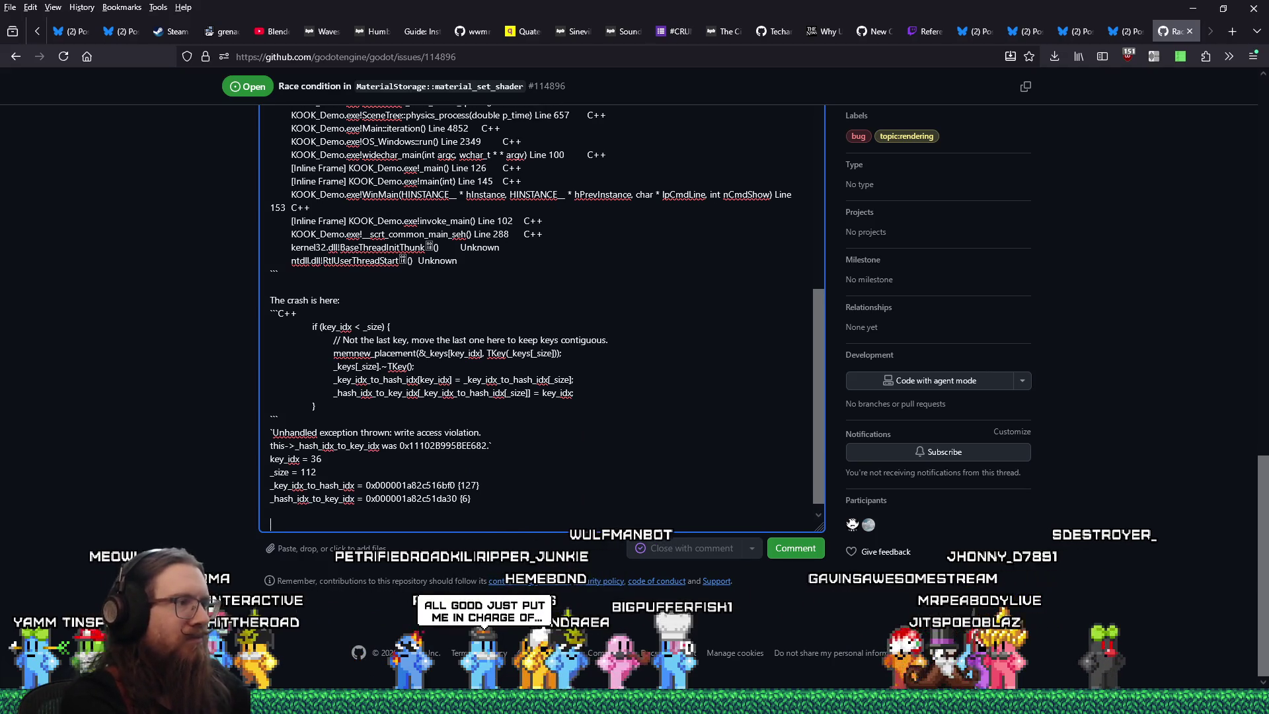
type("I'm a littel pe")
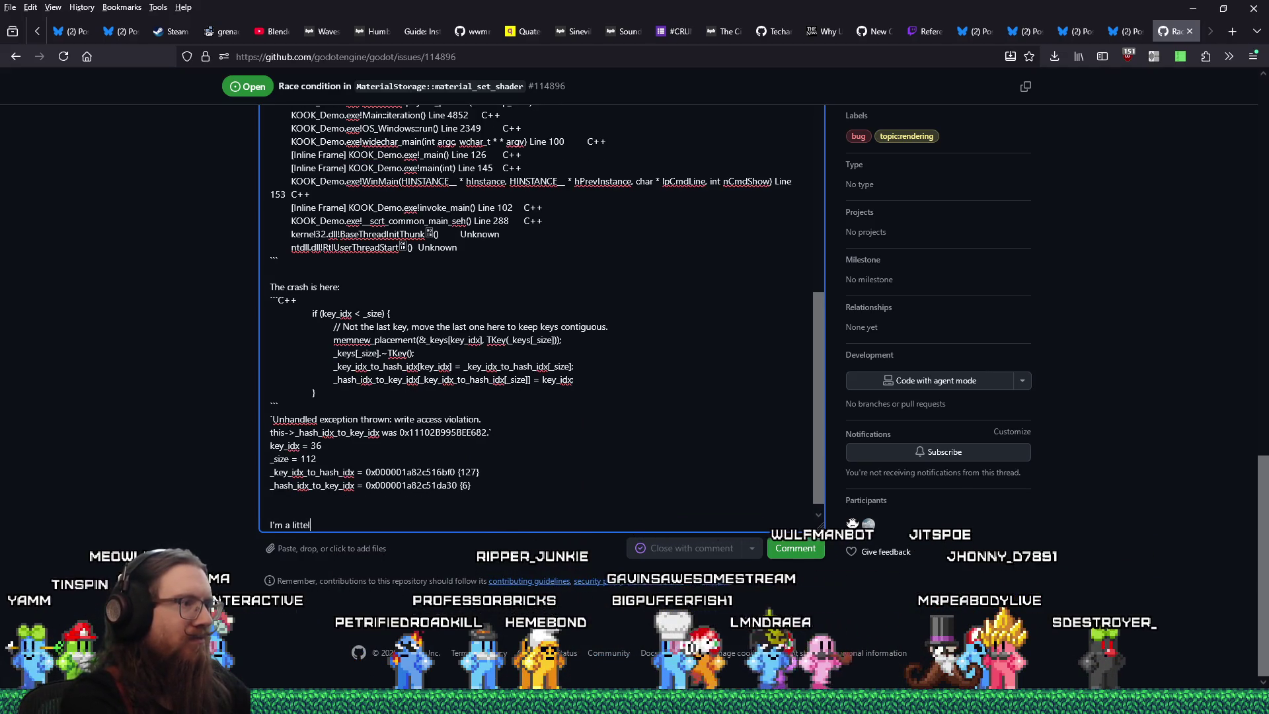
type("lexeda s to")
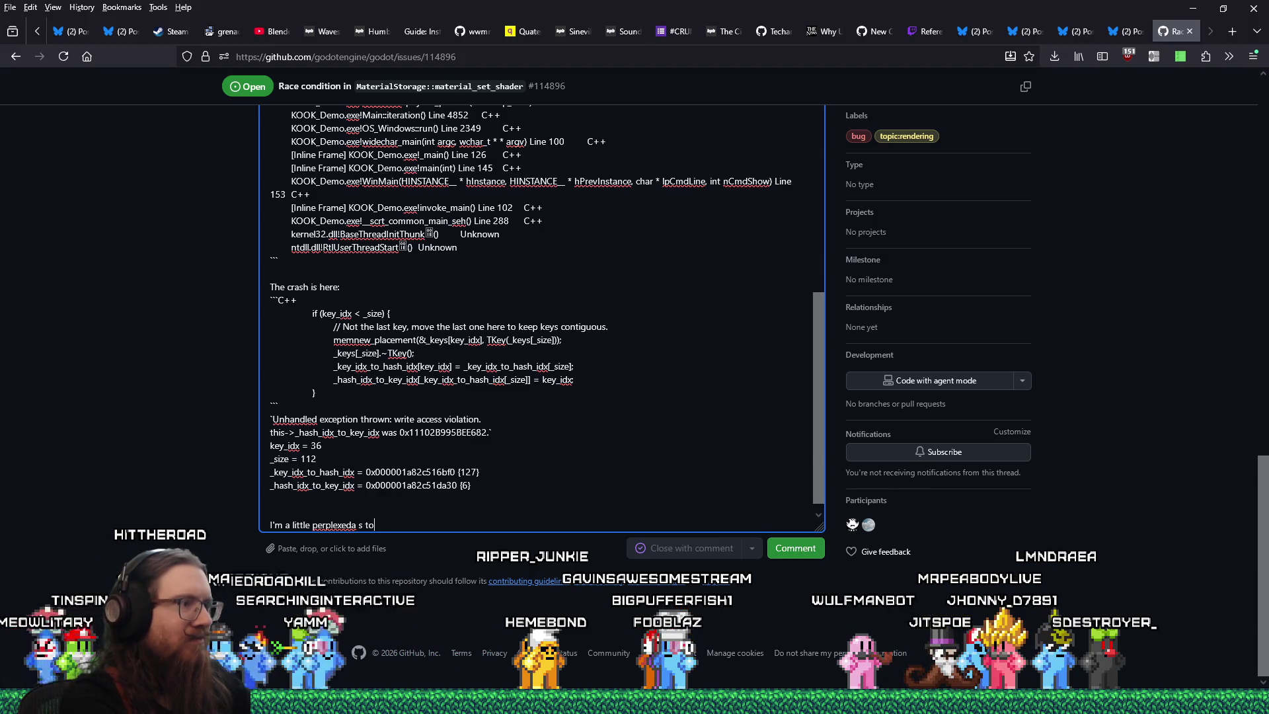
key("BackSpace")
key("BackSpace")
key("BackSpace")
key("BackSpace")
key("BackSpace")
key("BackSpace")
type(" as to why it ")
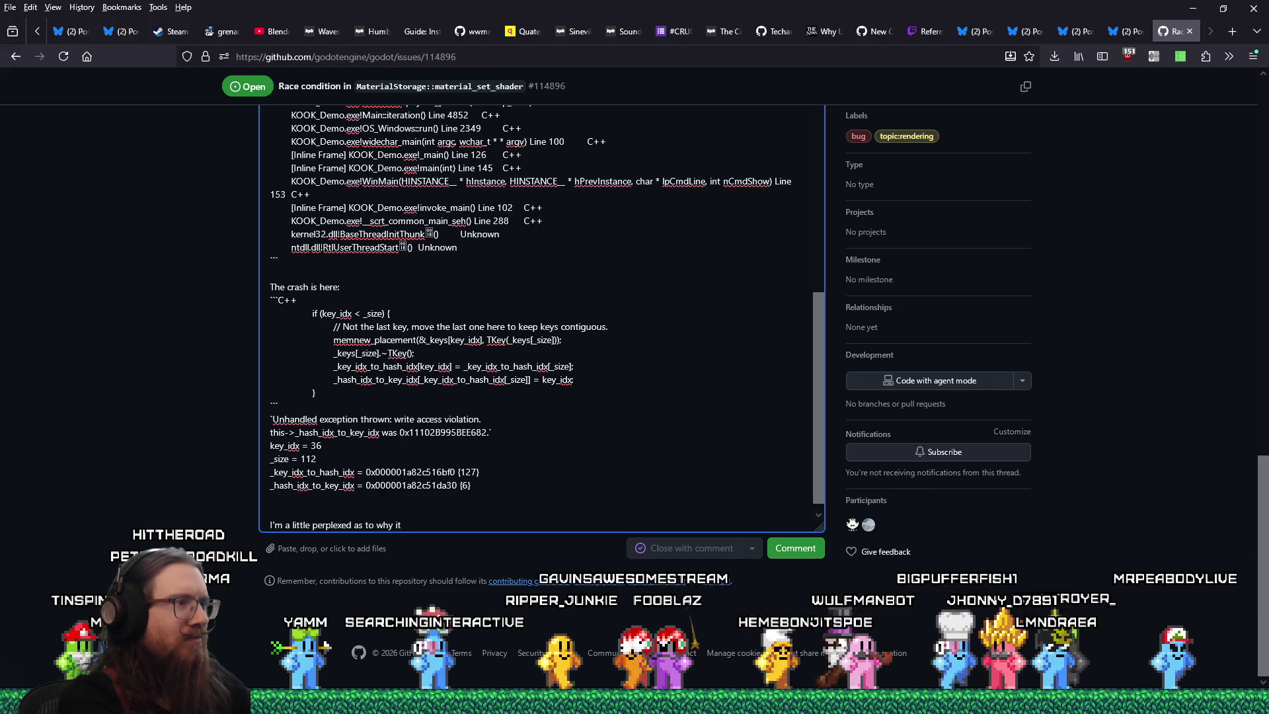
type("said")
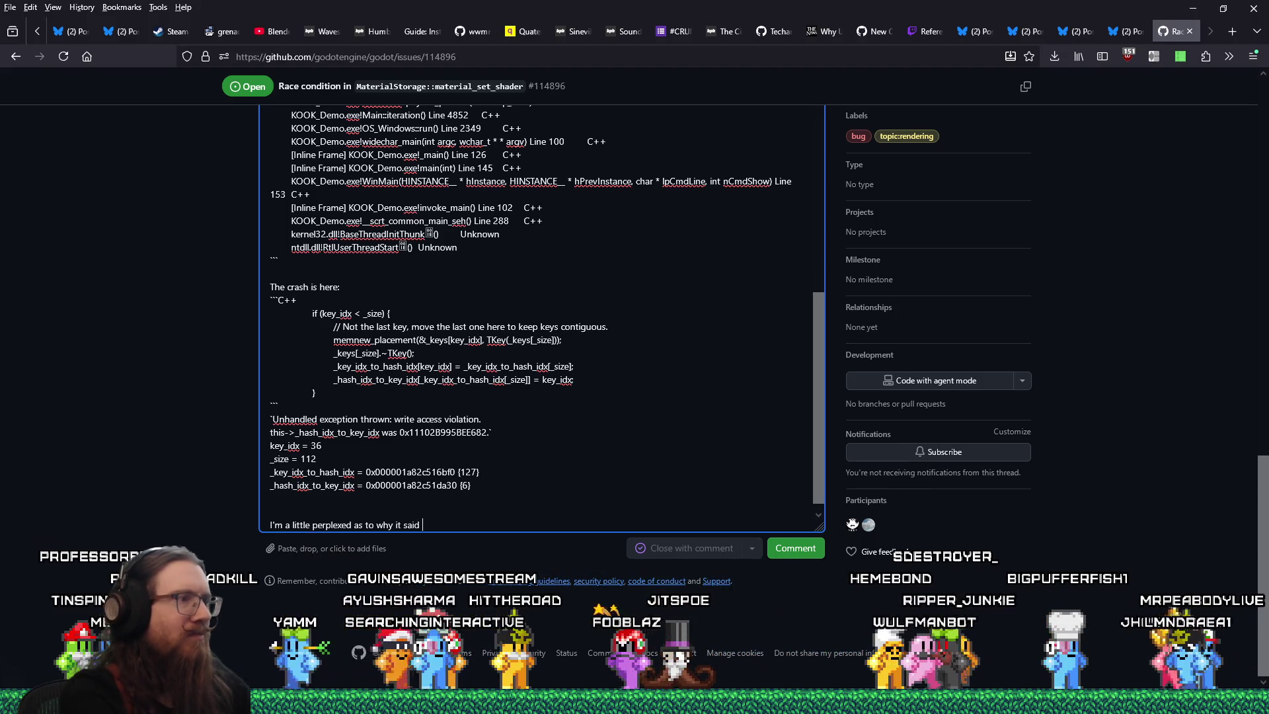
triple_click(284, 434)
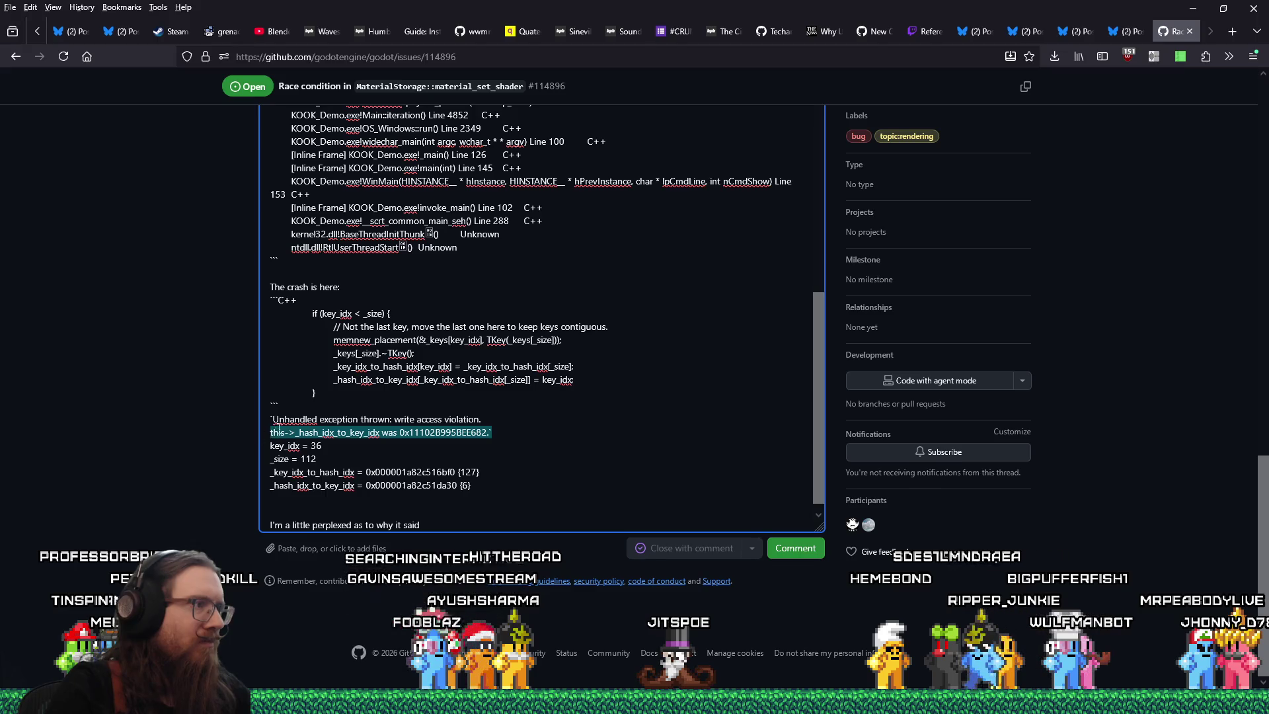
right_click(284, 433)
left_click(358, 198)
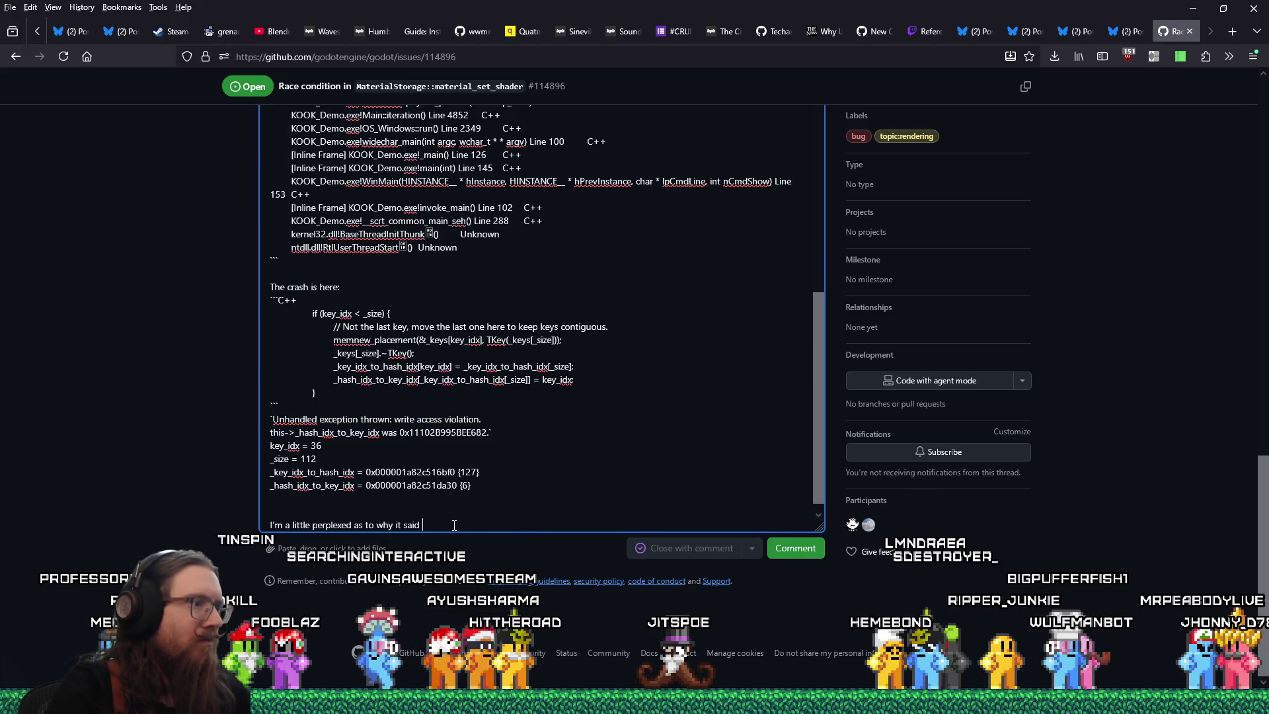
key("ctrl+v")
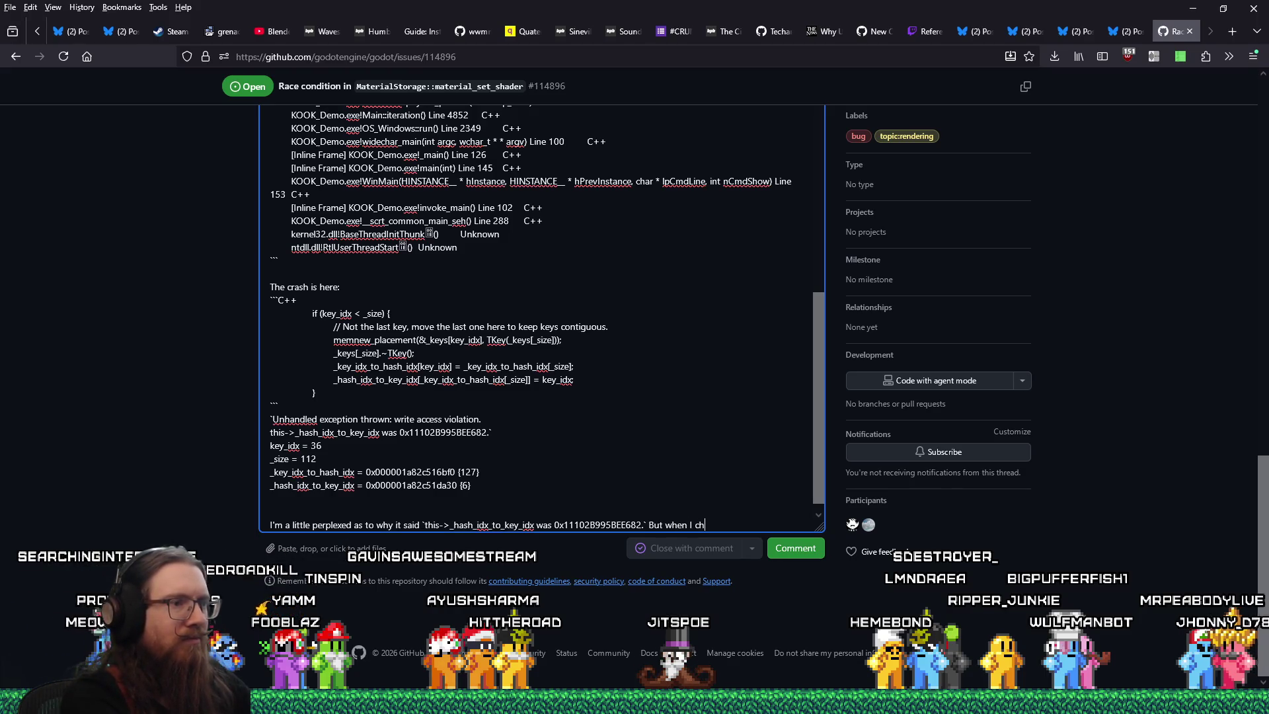
type("eck it, i")
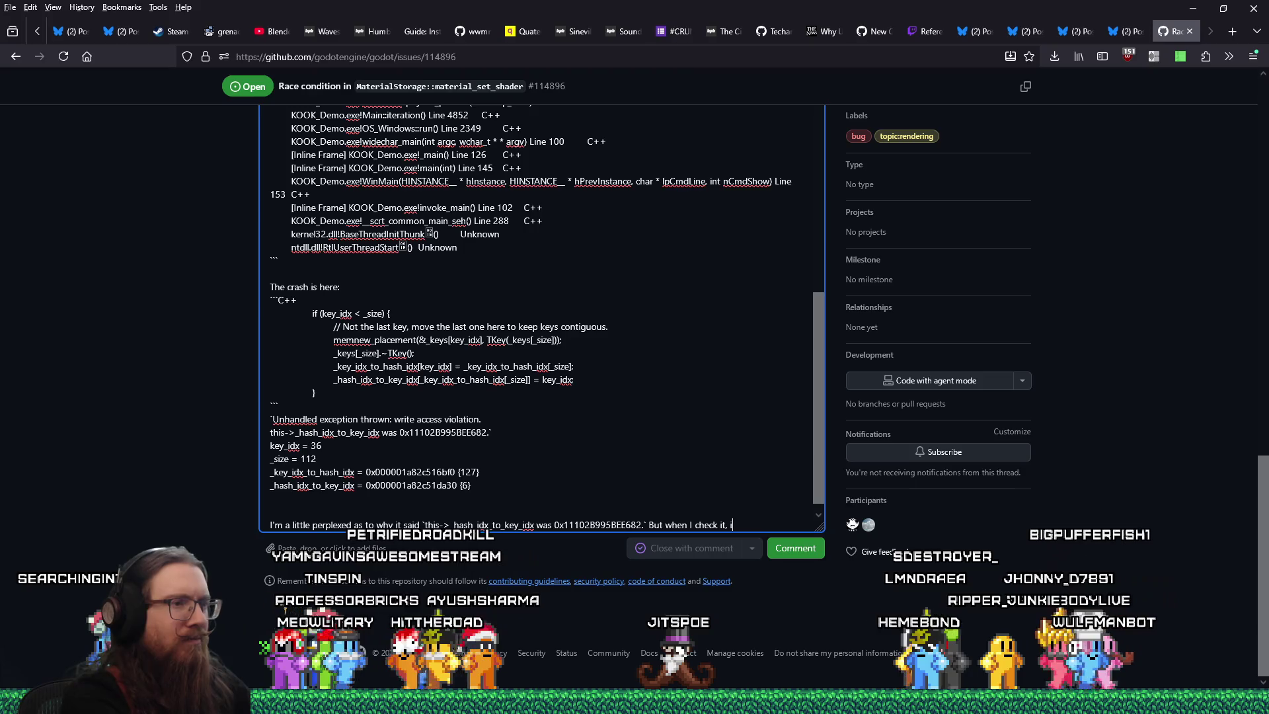
key("BackSpace")
type("I get")
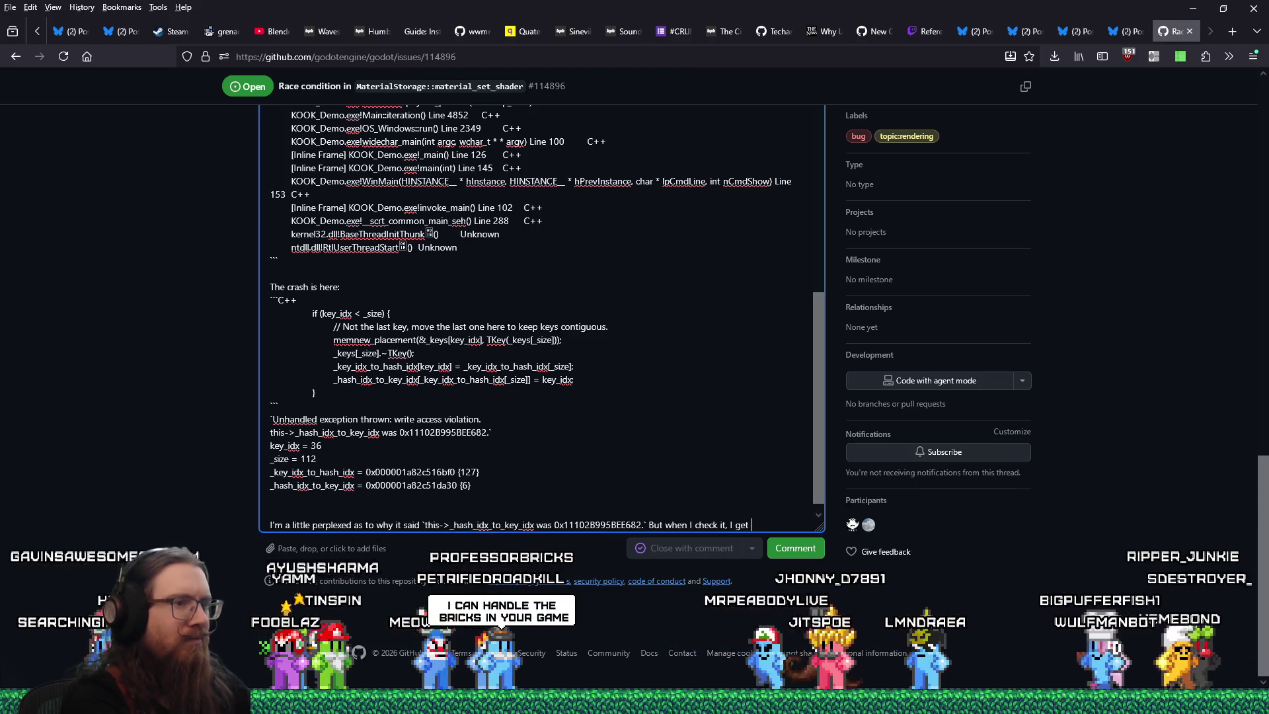
key("alt+Tab")
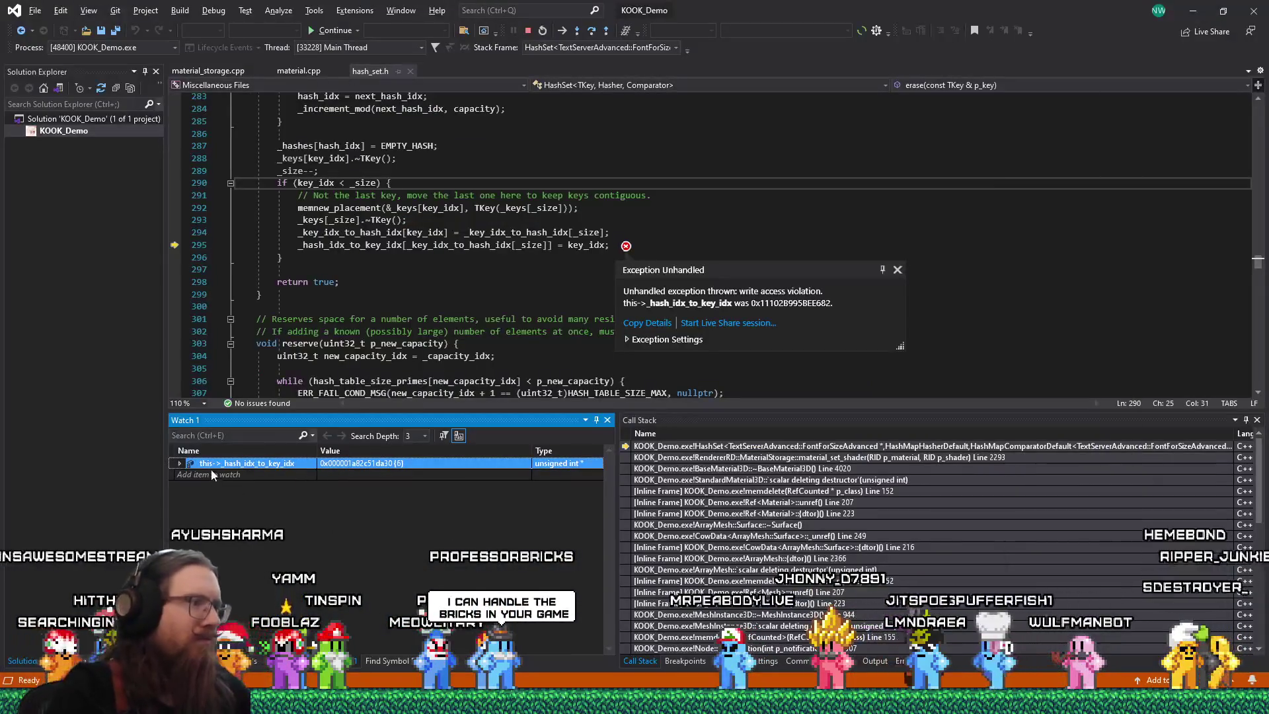
- Paste the watched value 0x000001a82c51da30 {6}, strip its HTML wrapper, and add the threading remark
right_click(249, 468)
left_click(300, 413)
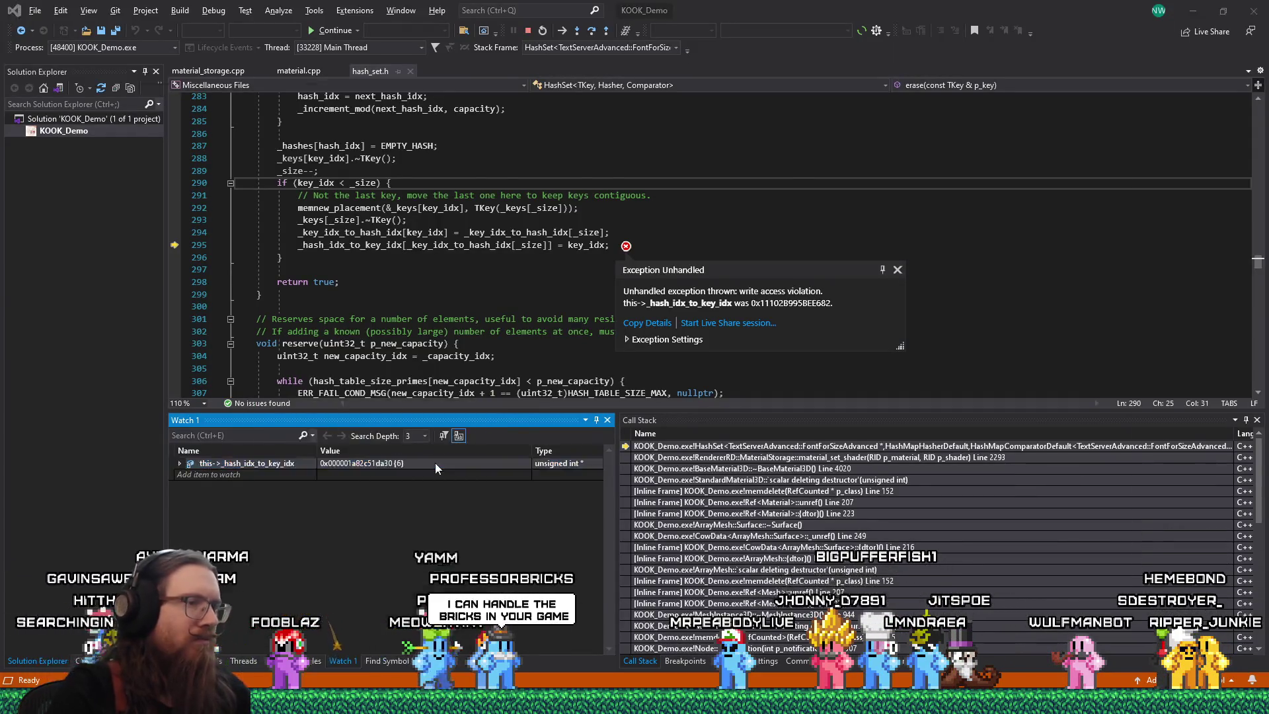
key("alt+Tab")
key("ctrl+v")
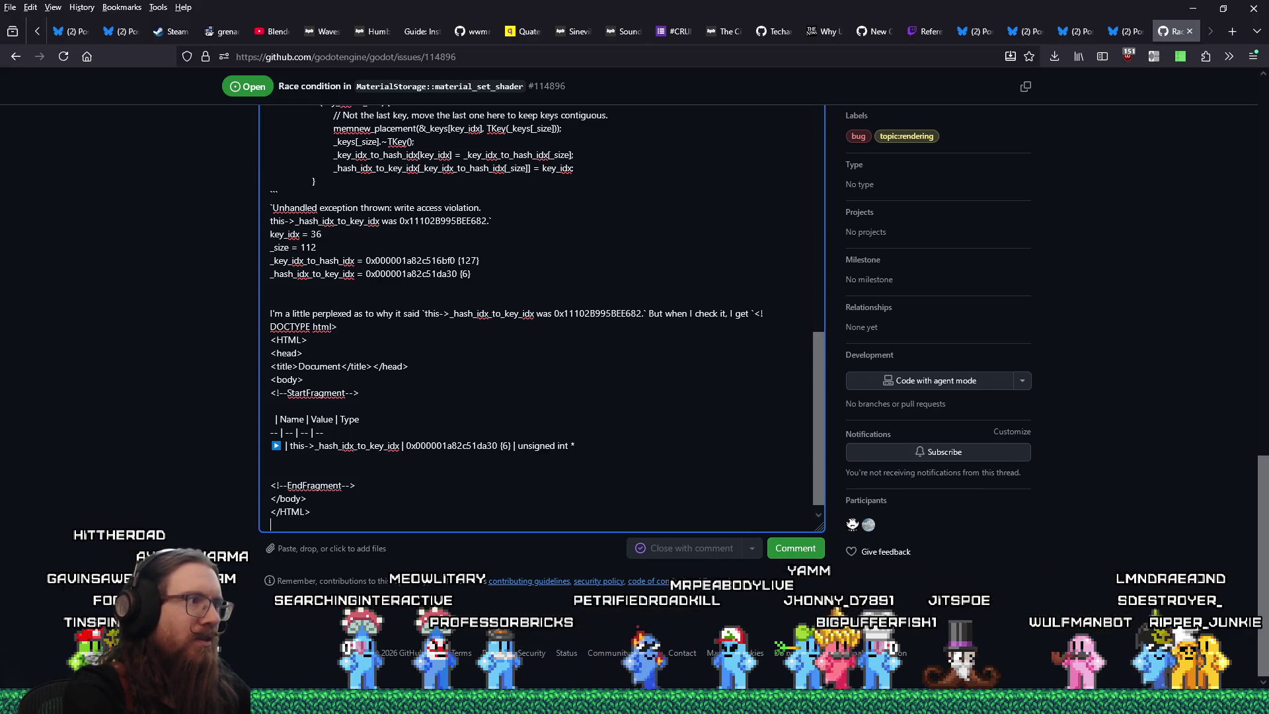
left_click(311, 512)
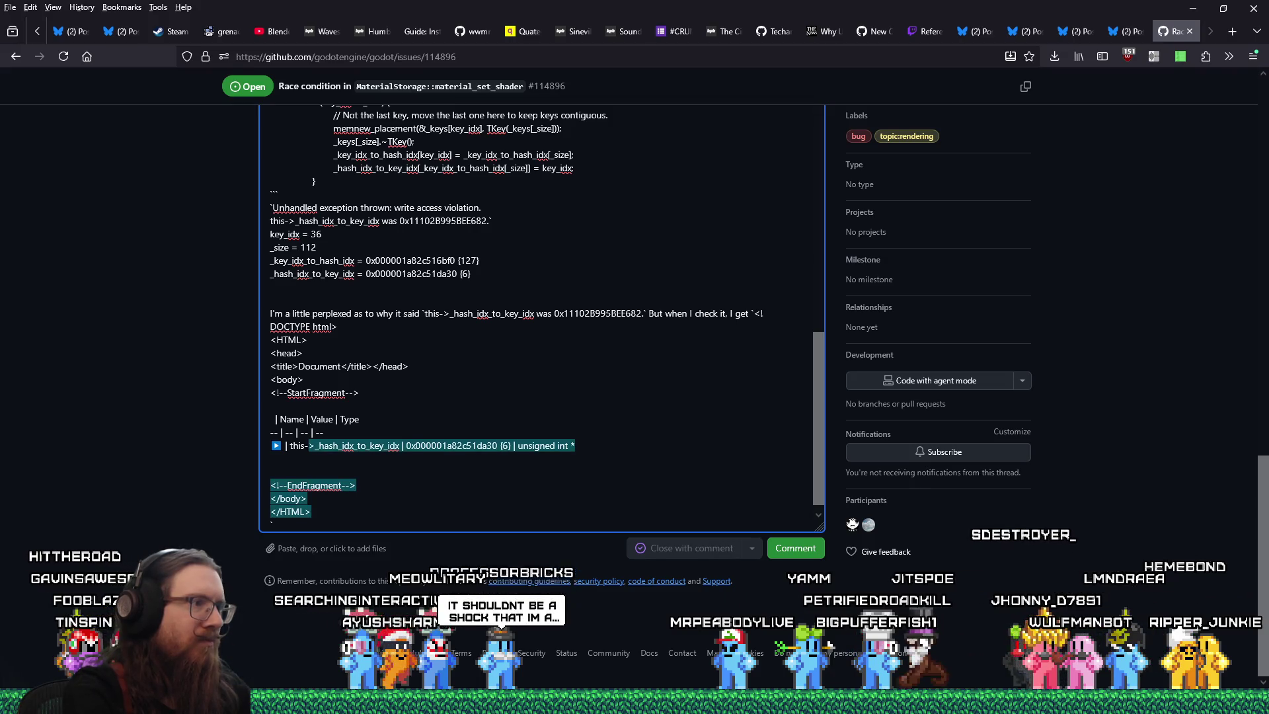
key("shift+Right")
key("shift+Right")
key("shift+Right")
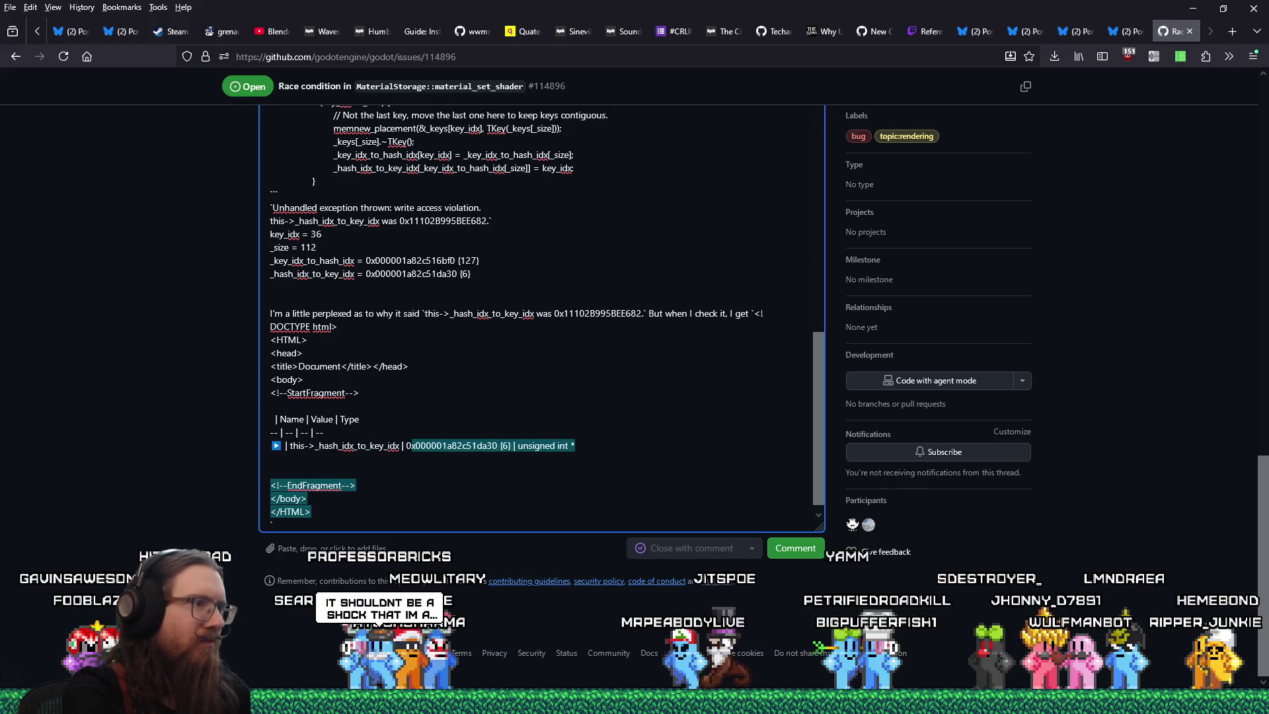
key("BackSpace")
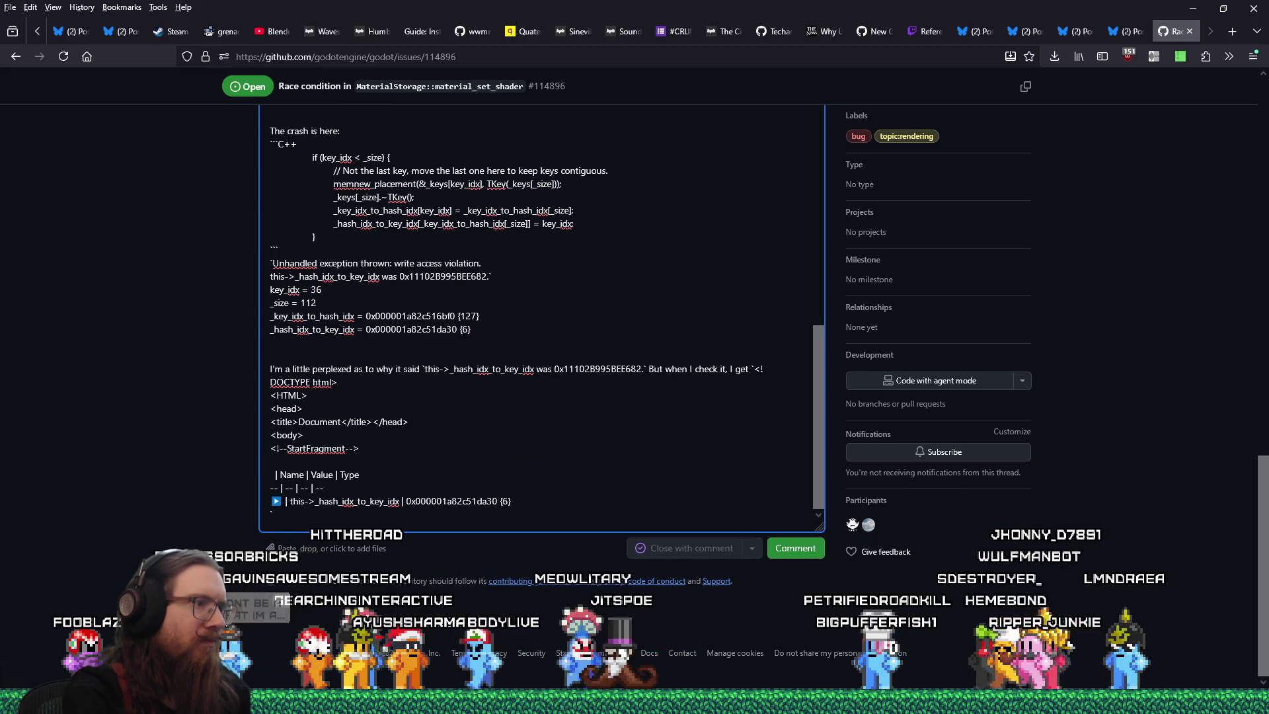
key("Delete")
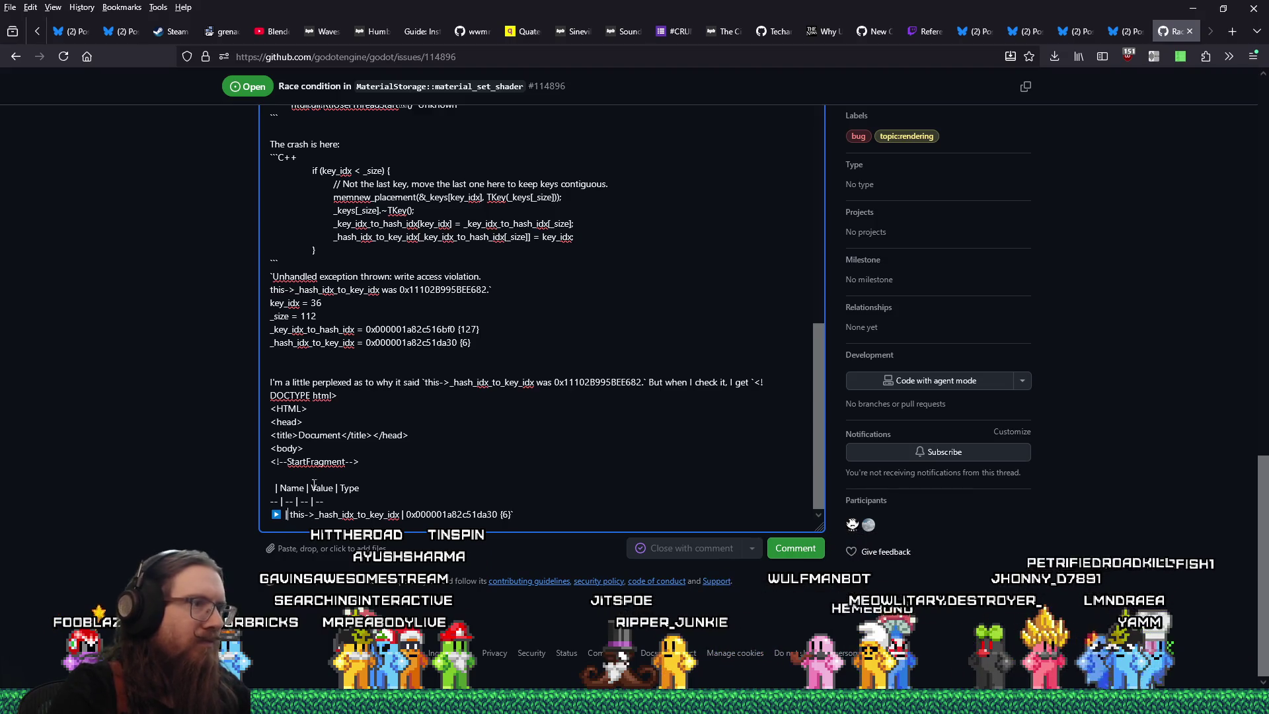
left_click(759, 382, "shift")
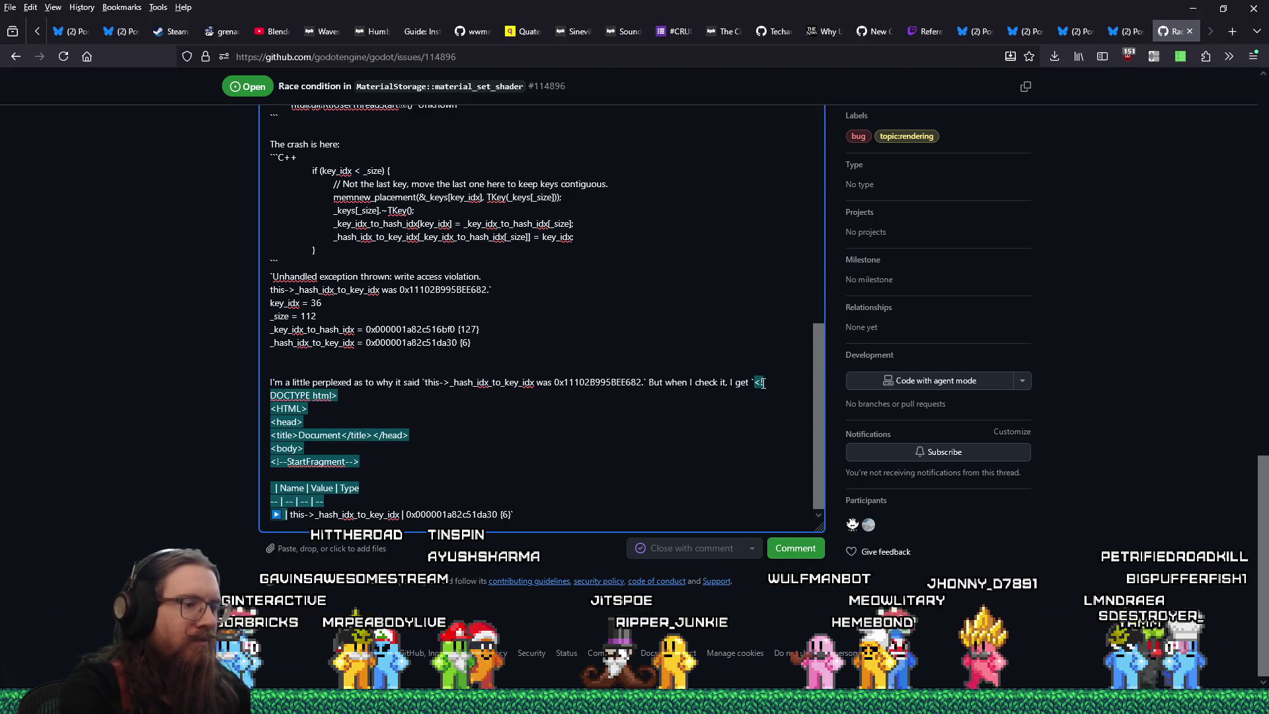
key("BackSpace")
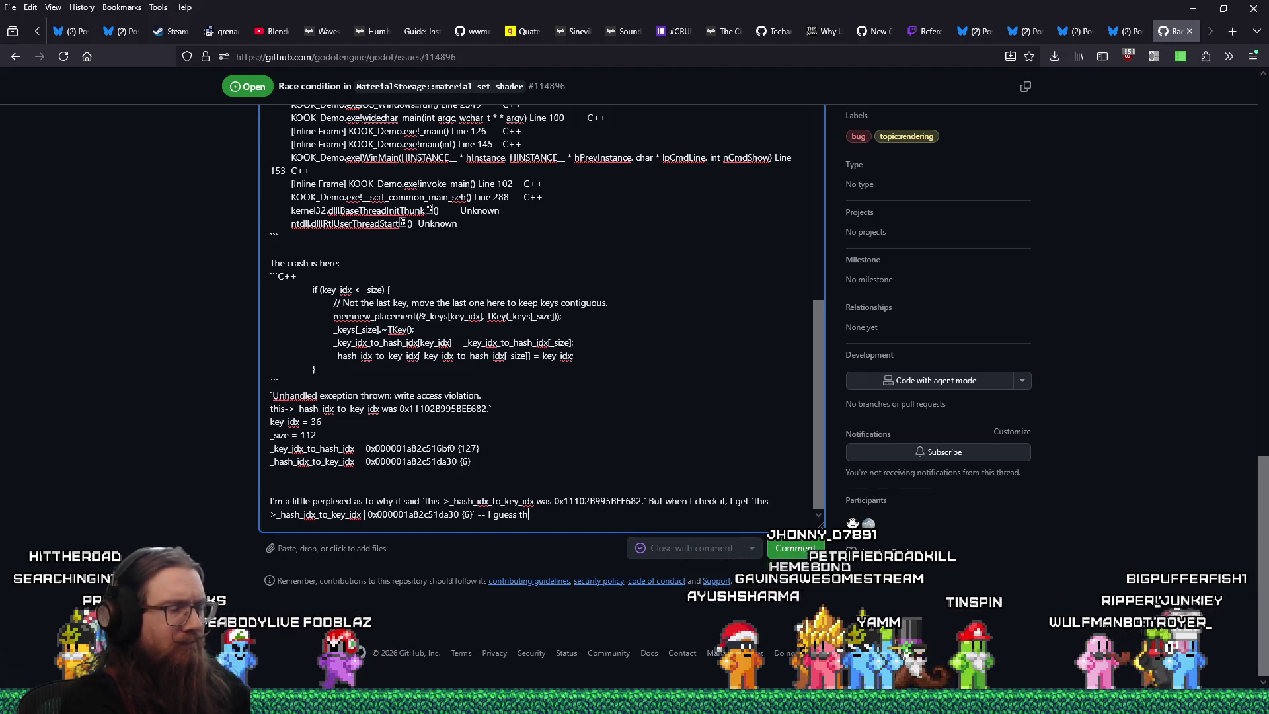
type("at's just because o")
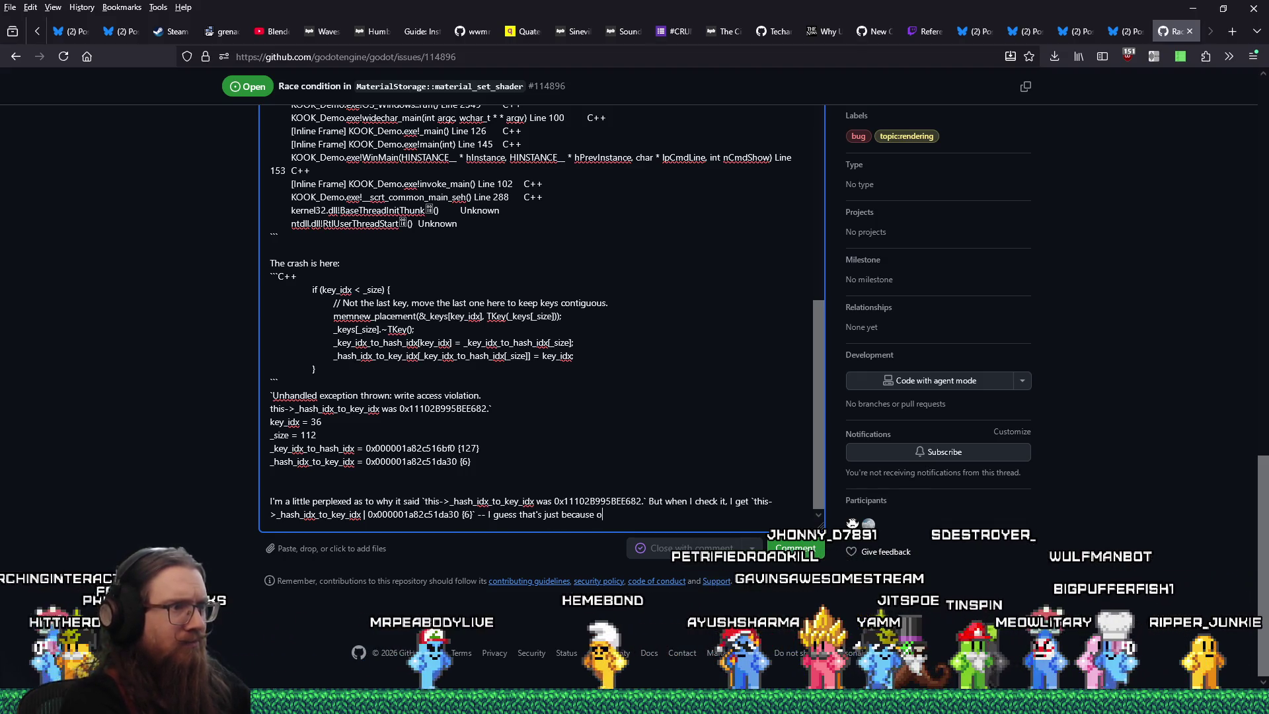
type("f the threading?")
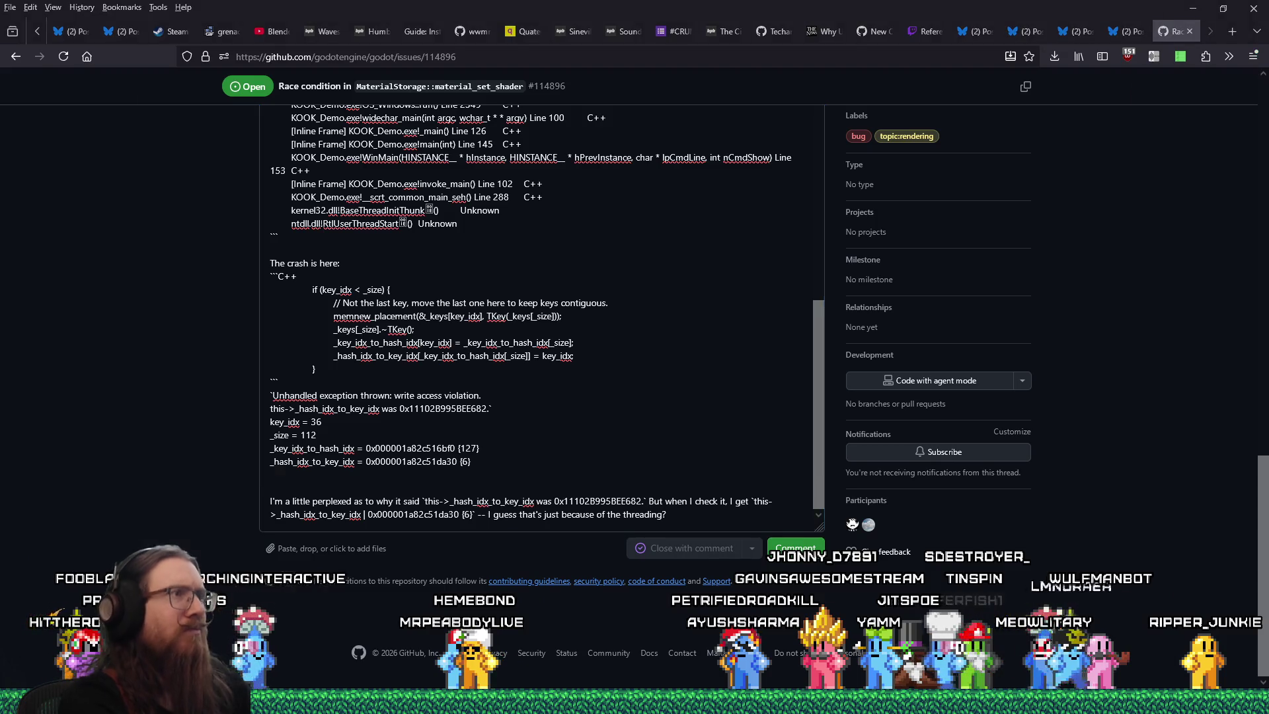
key("alt+Tab")
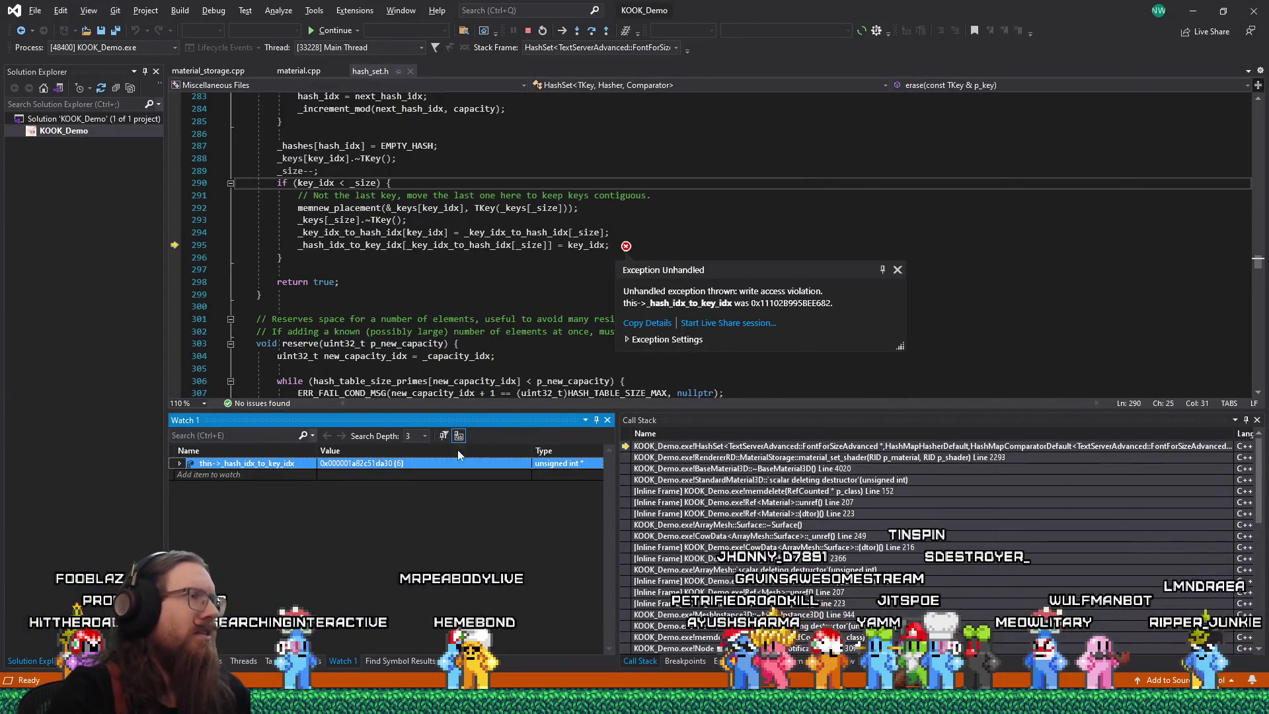
- Break again at line 295 and recheck the faulting variables' values
left_click(432, 294)
scroll(431, 292, "up", 3)
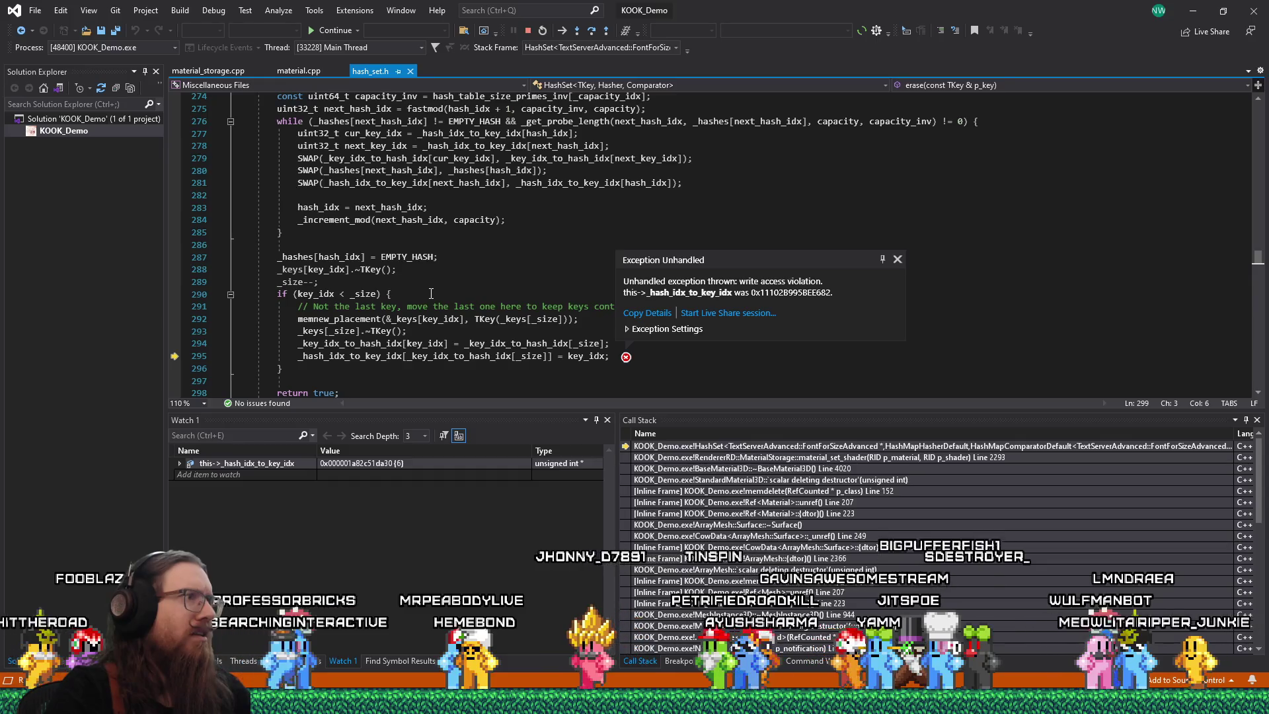
scroll(431, 293, "down", 3)
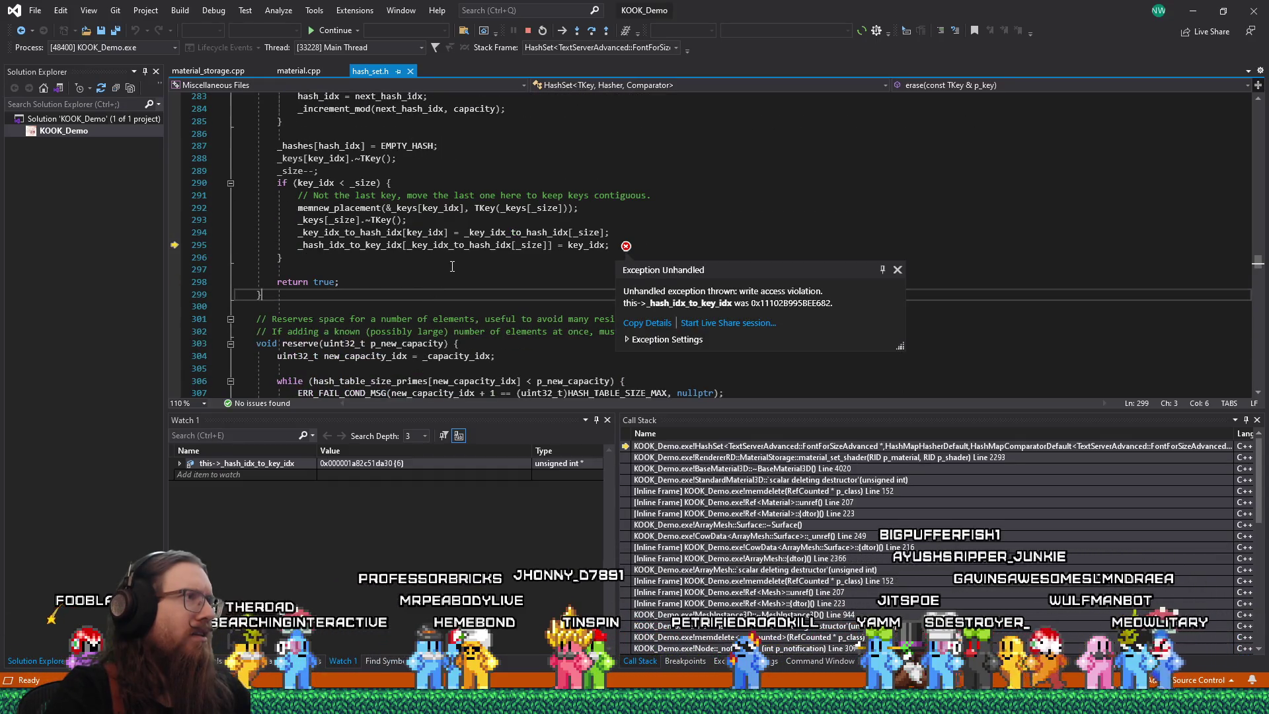
left_click(337, 30)
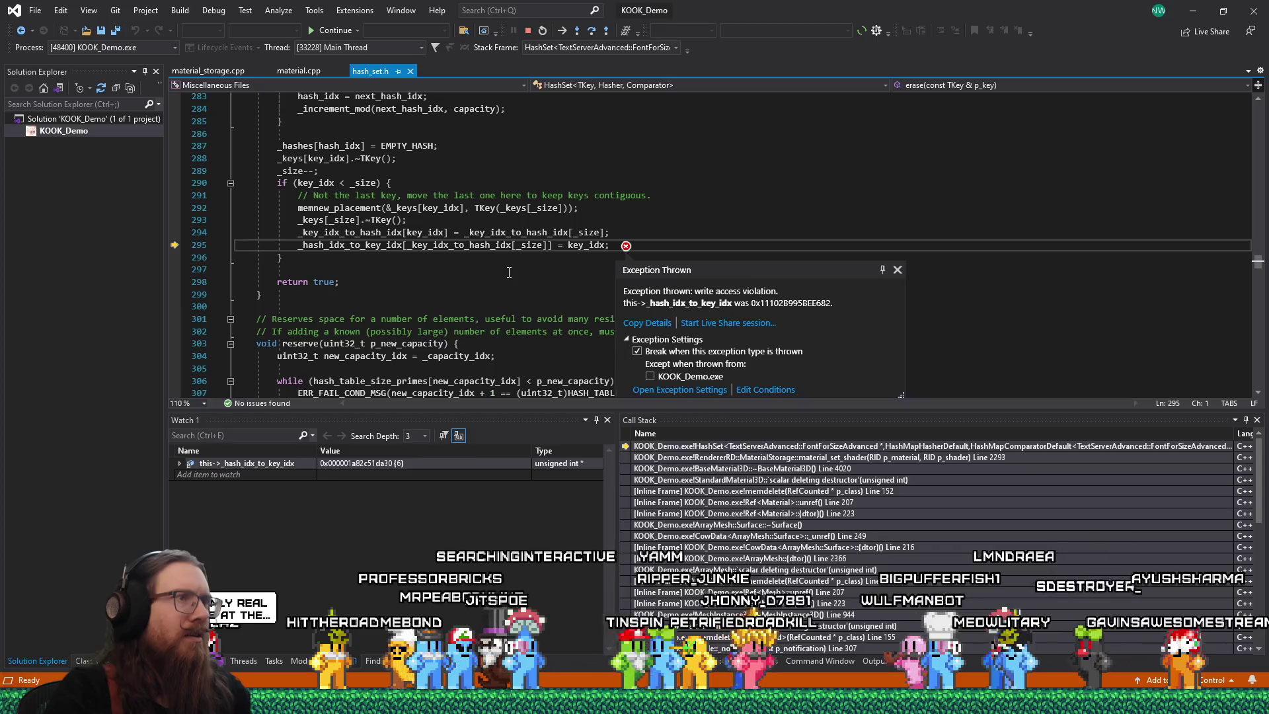
mouse_move(491, 250)
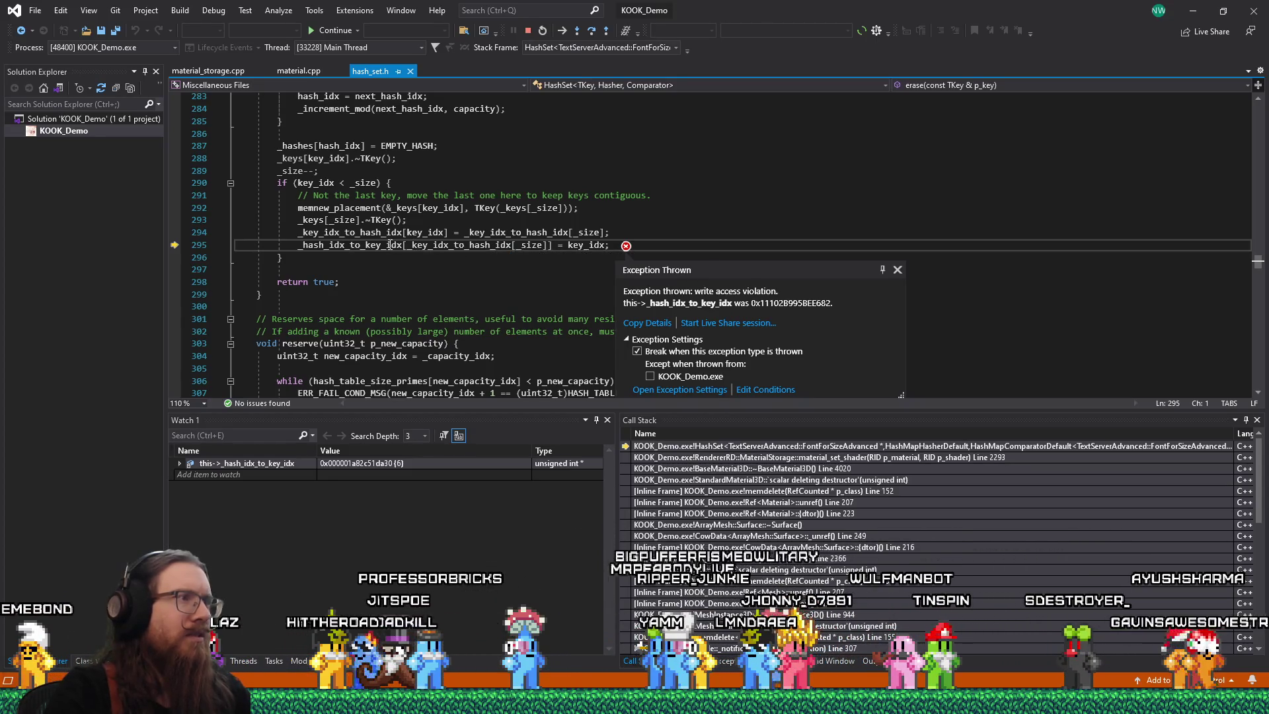
mouse_move(390, 246)
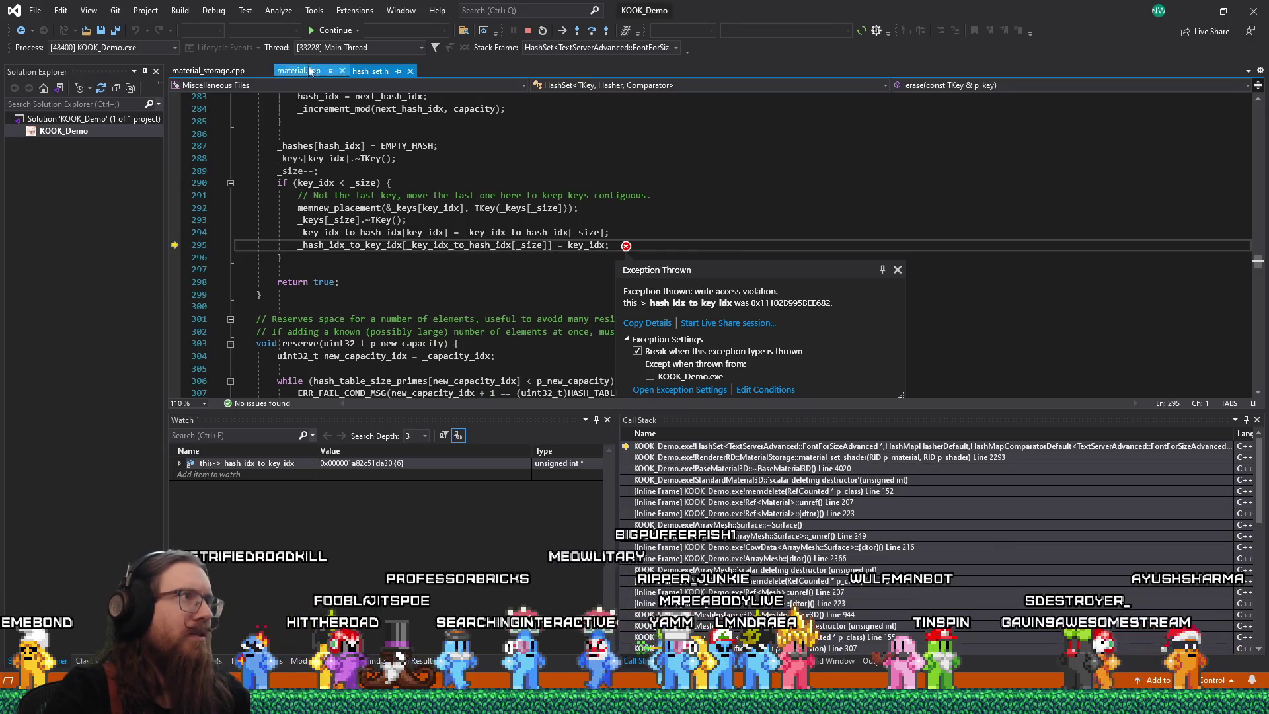
- Continue execution and post the finished comment on issue #114896
left_click(319, 31)
left_click(426, 225)
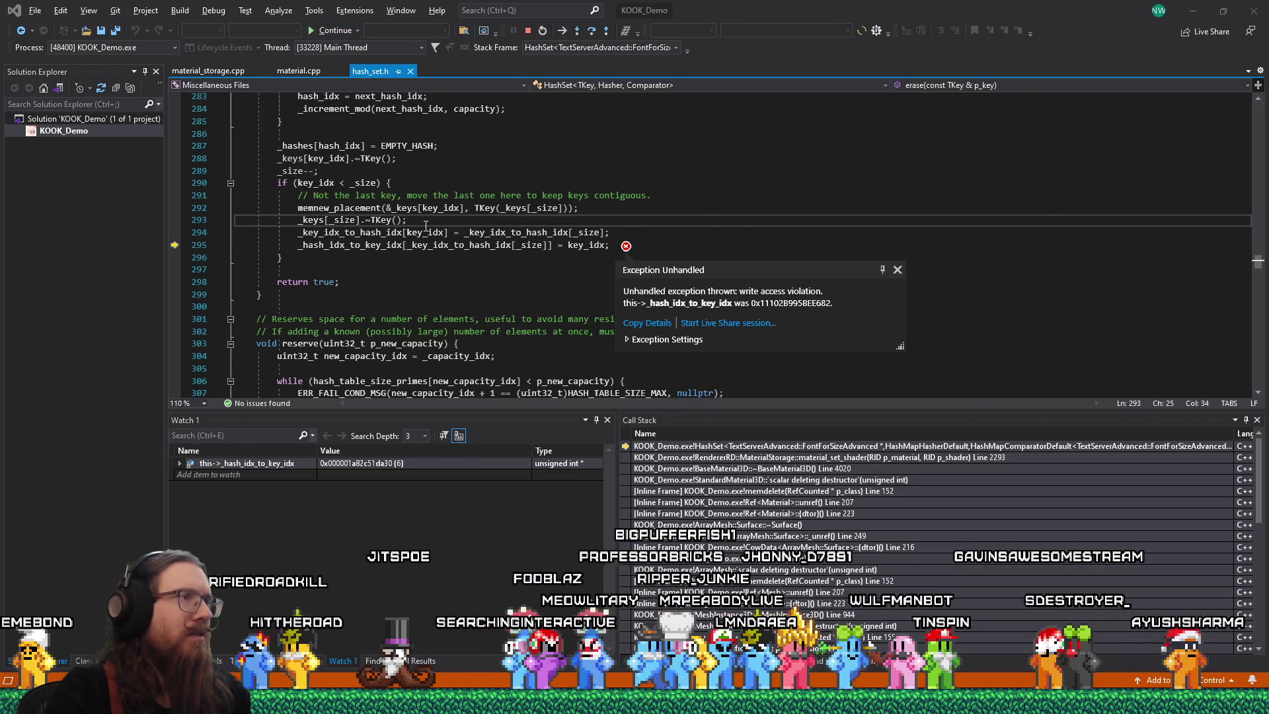
key("alt+Tab")
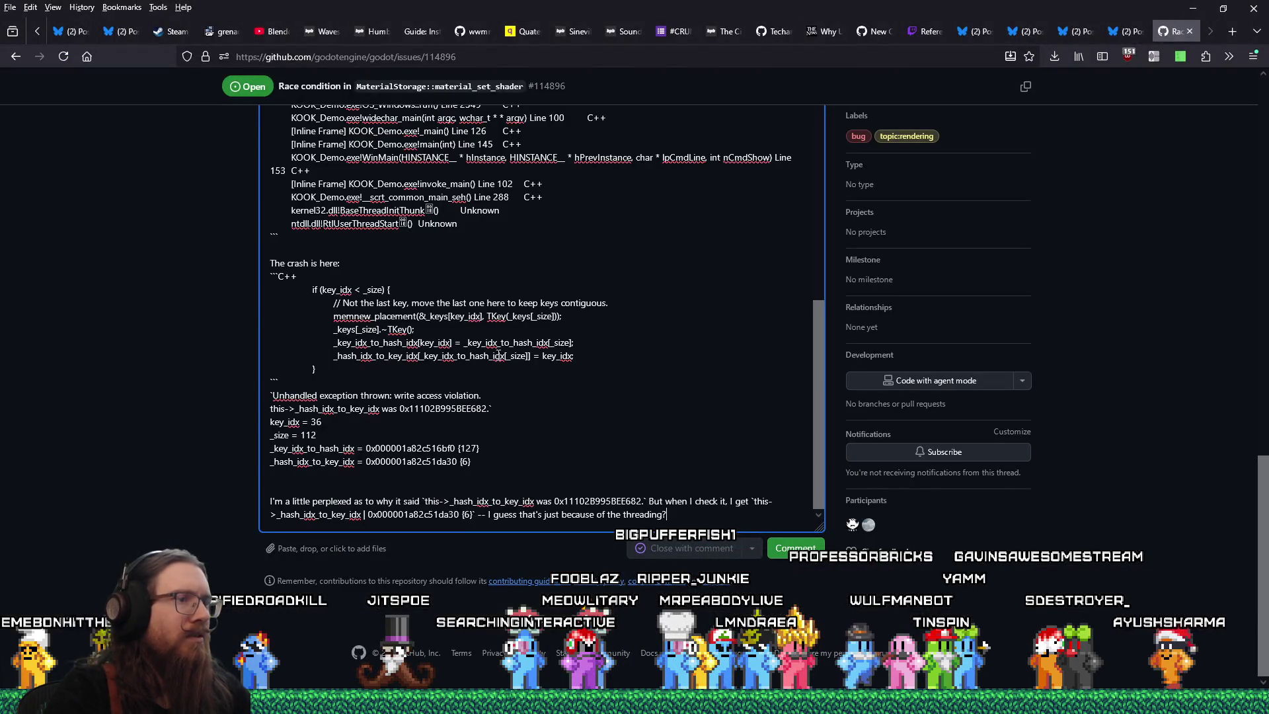
key("ctrl+Return")
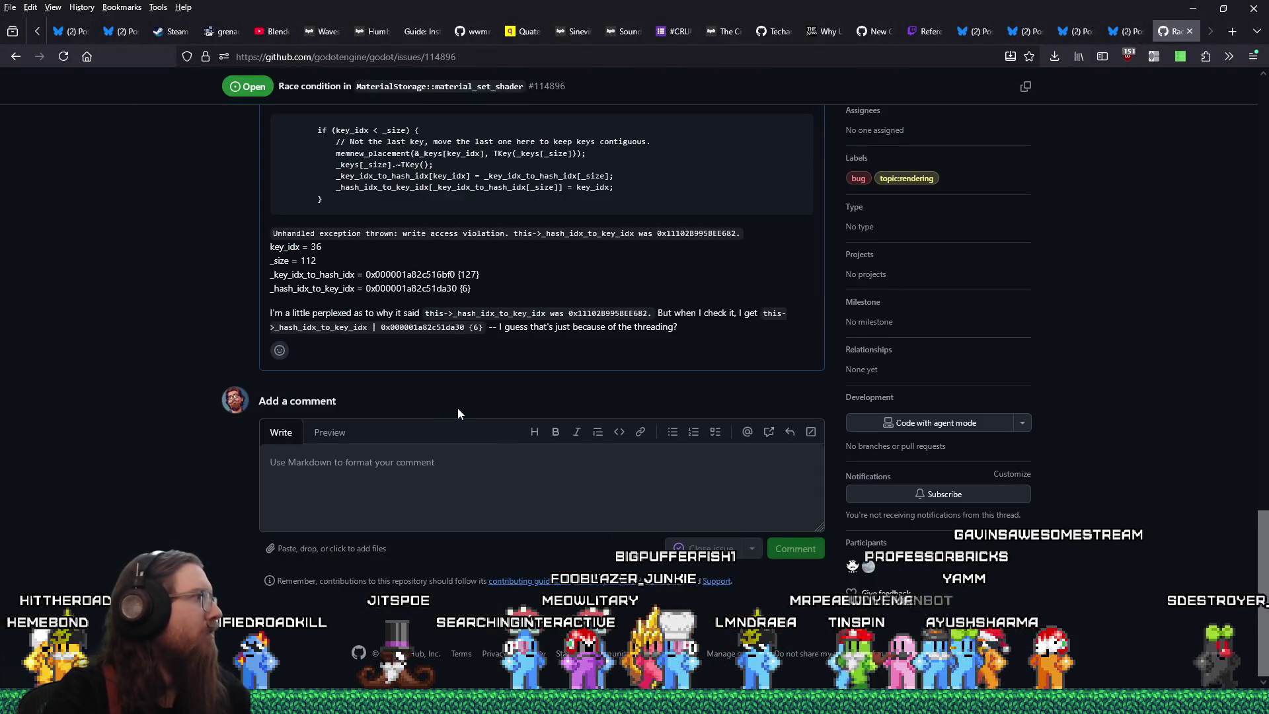
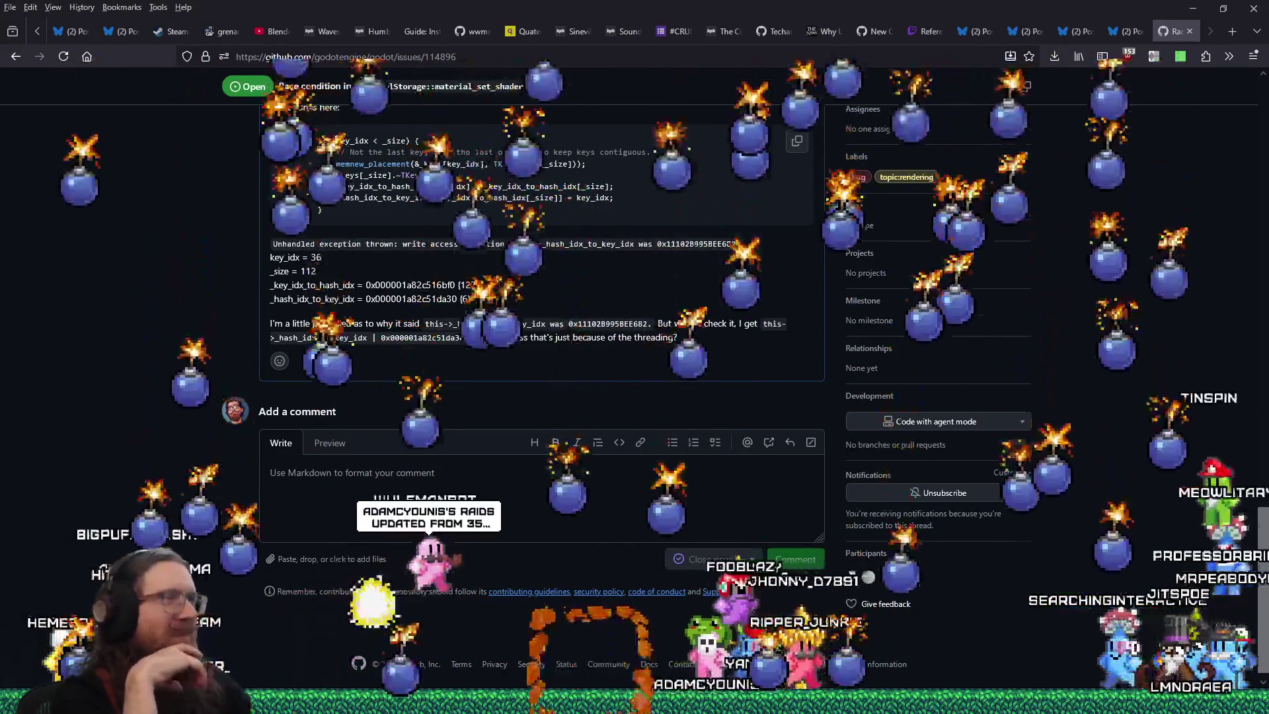
- Bring the KOOK_Demo Visual Studio debugging session back in front of the GitHub issue
key("alt+Tab")
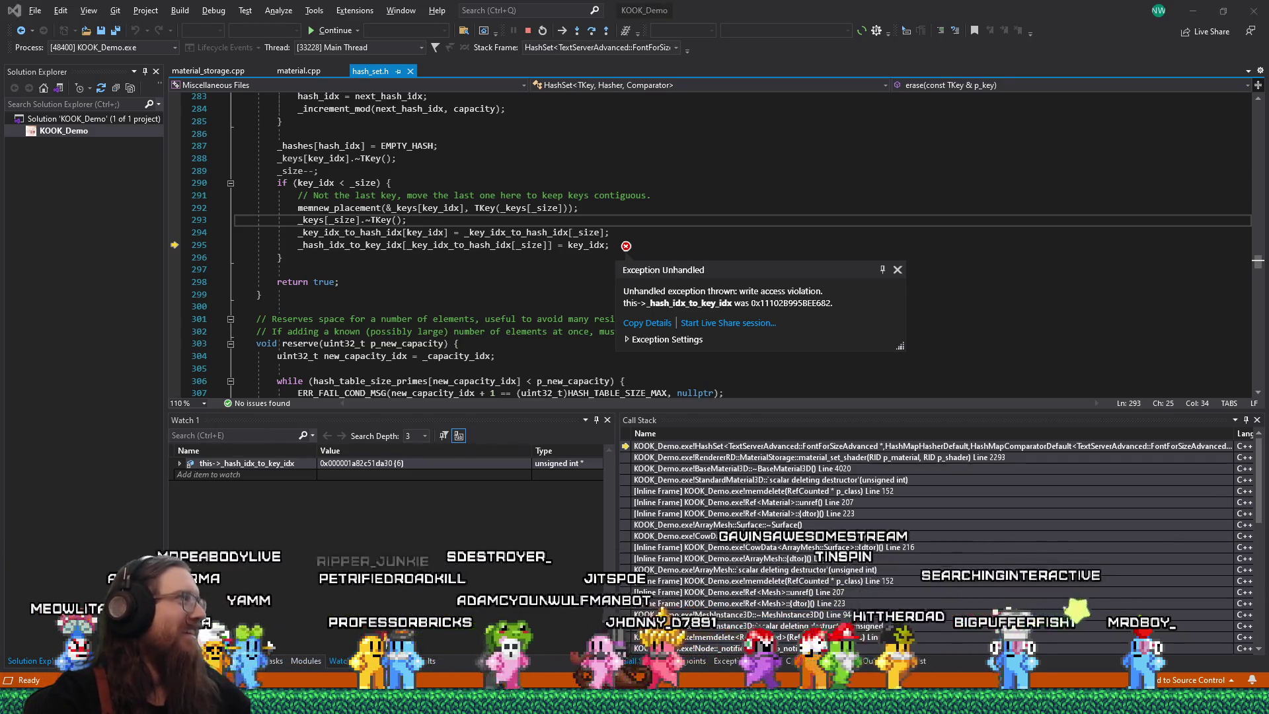
- Dismiss the write-access-violation popup over hash_set.h lines 291–297, then return to GitHub issue #114896
left_click(651, 192)
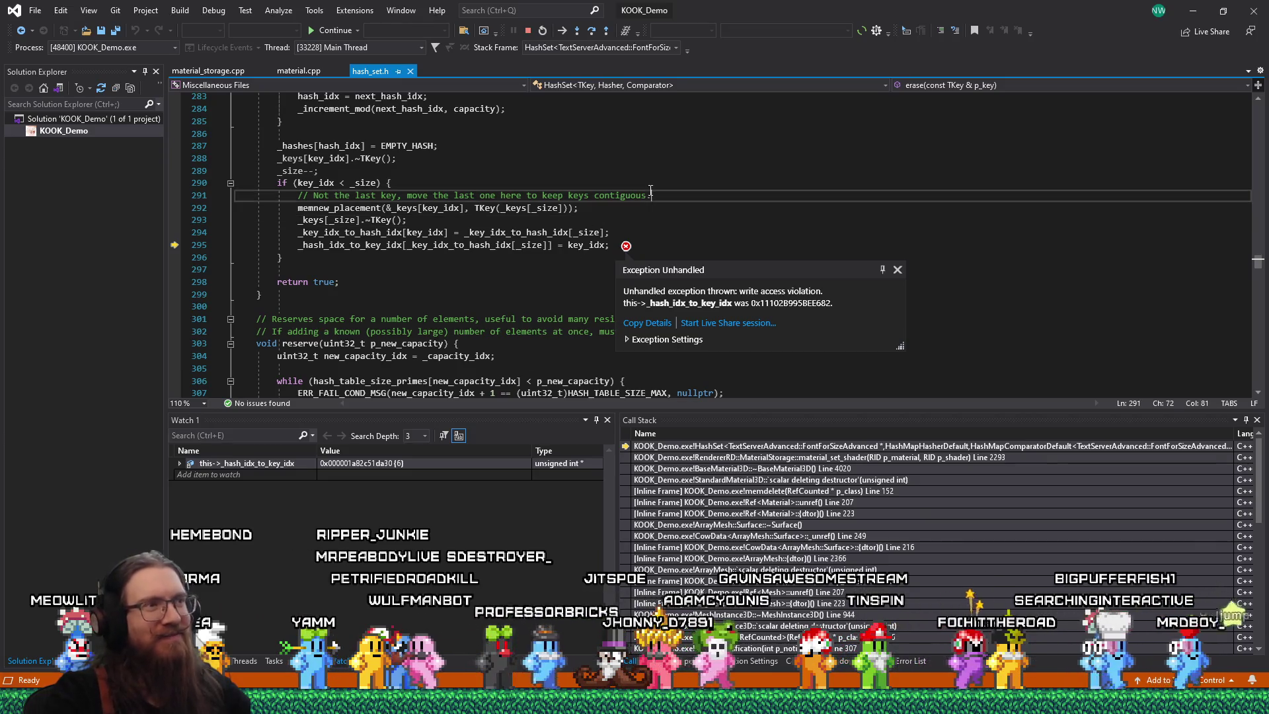
left_click(516, 269)
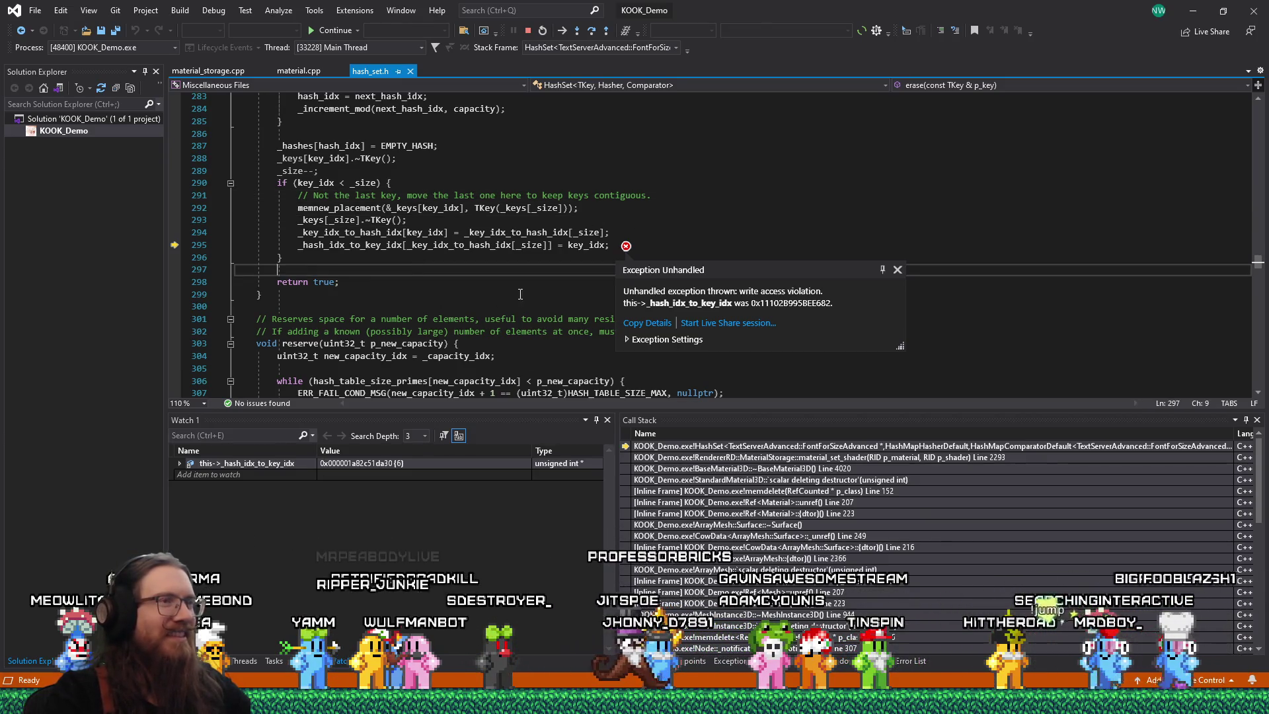
left_click(440, 261)
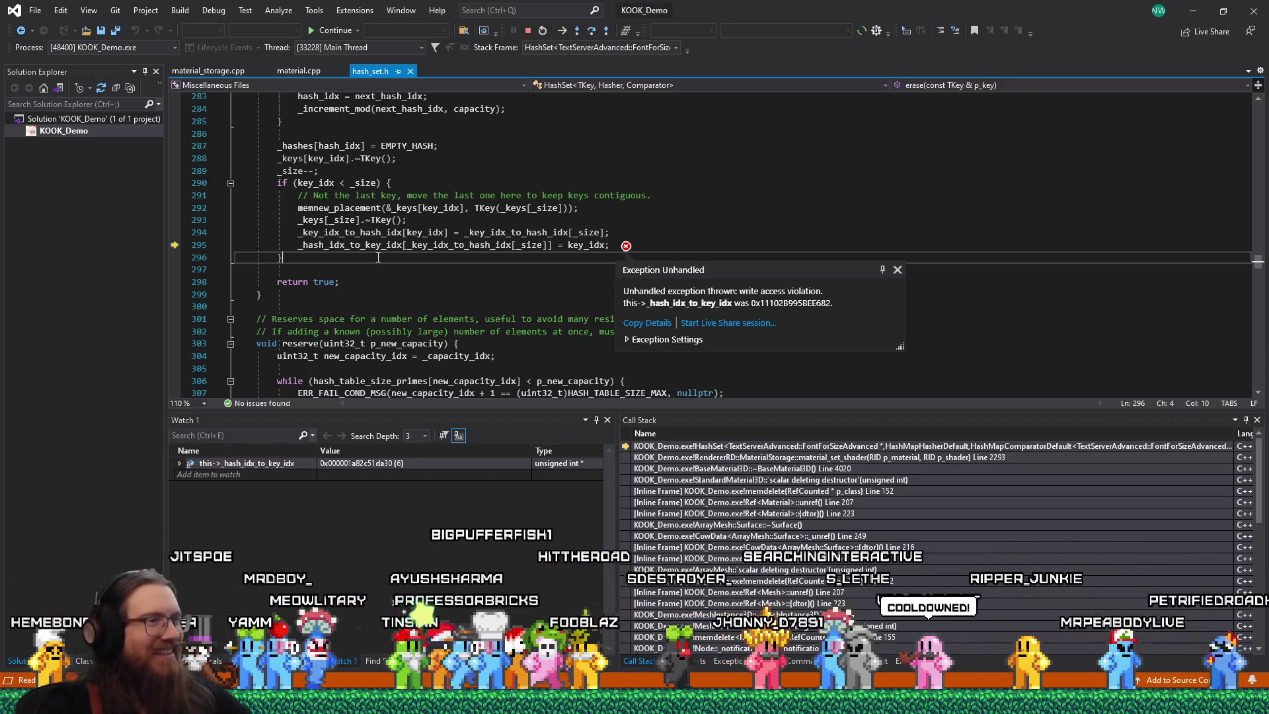
left_click(897, 272)
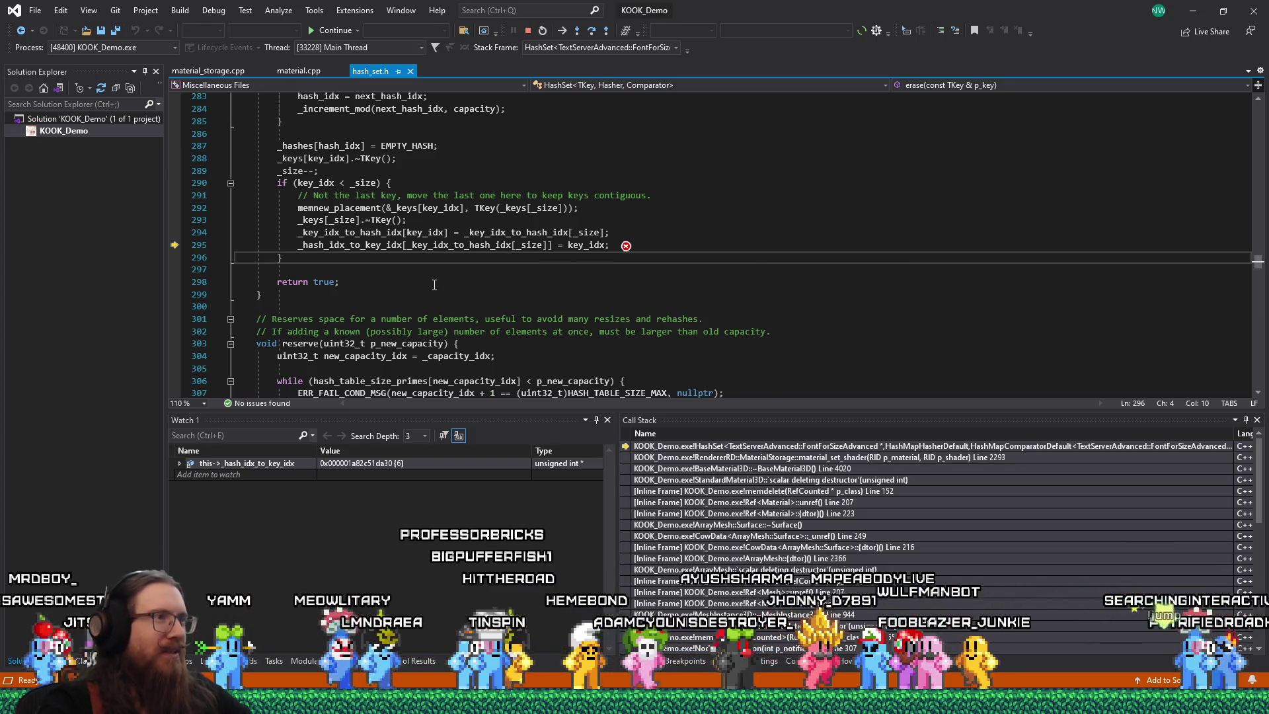
key("alt+Tab")
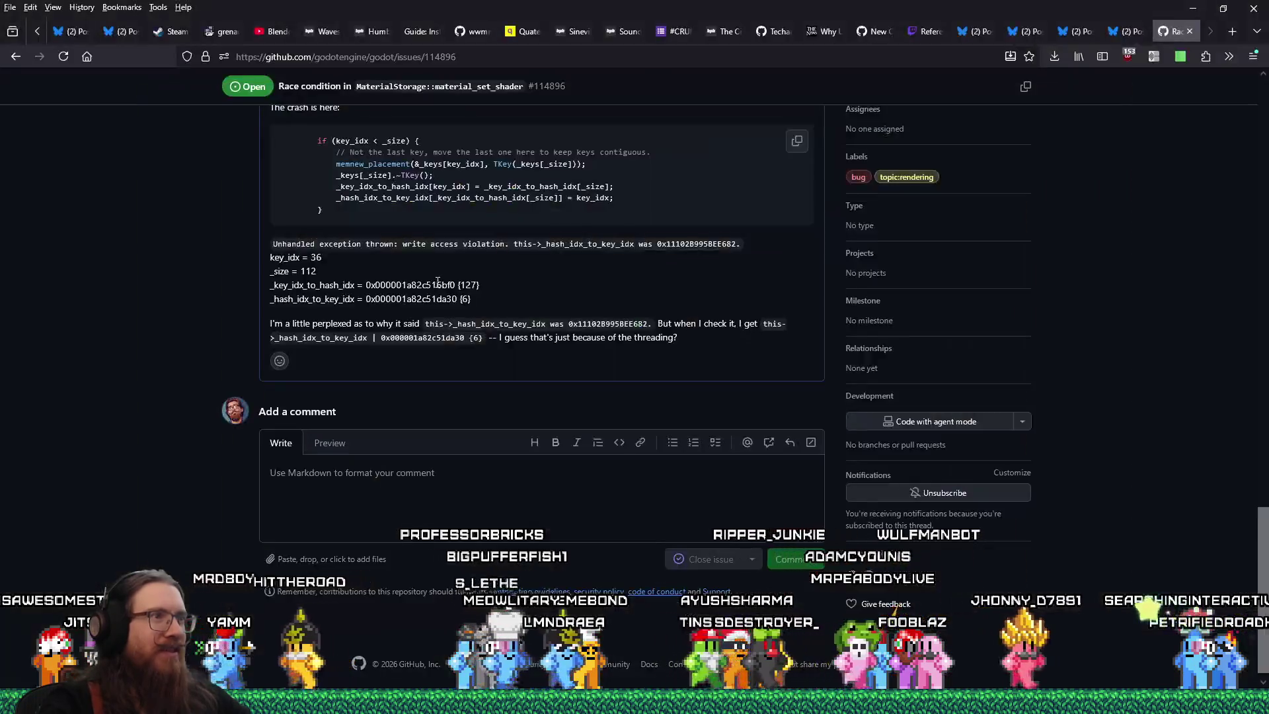
left_click_drag(1263, 563, 1263, 130)
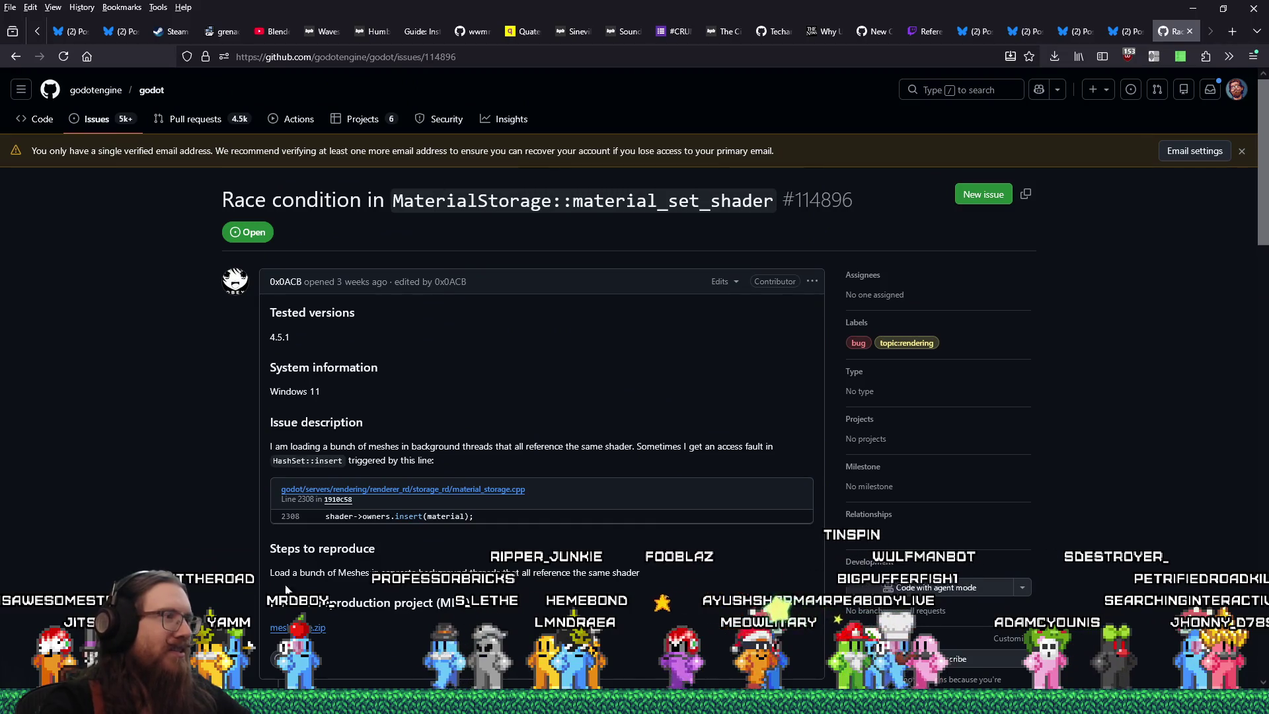
scroll(391, 398, "down", 10)
scroll(363, 396, "up", 5)
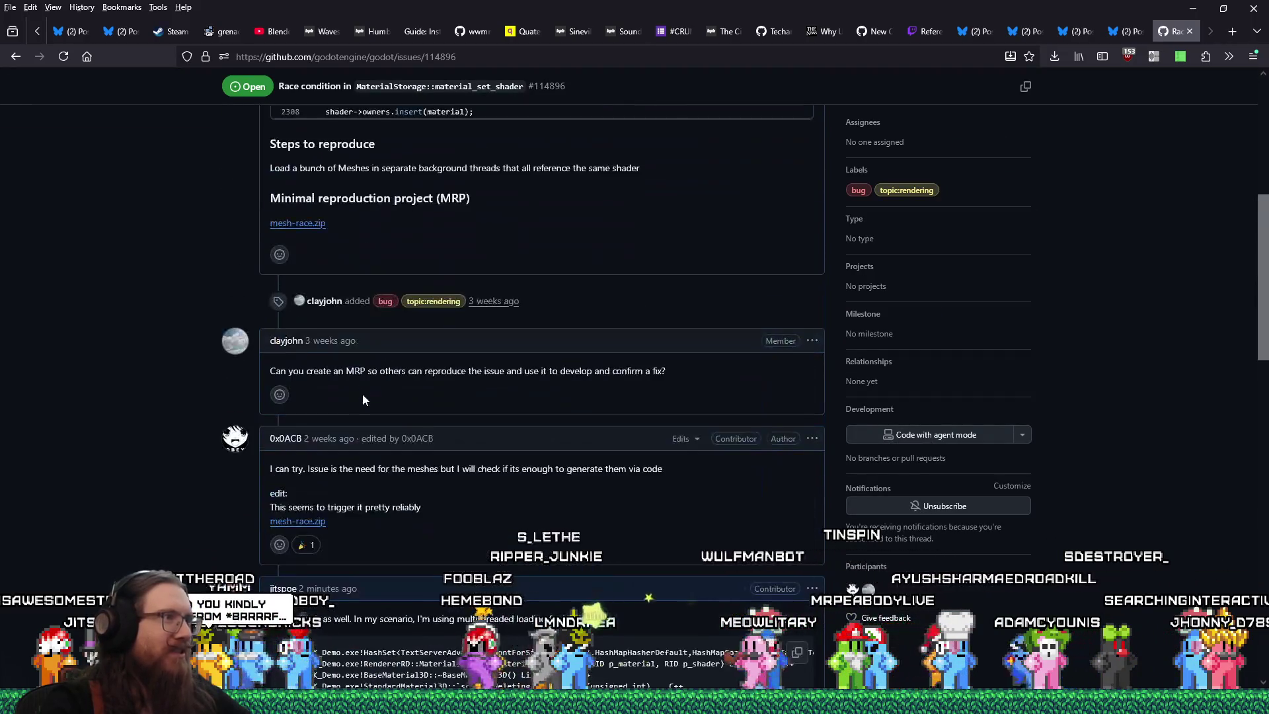
scroll(362, 394, "up", 5)
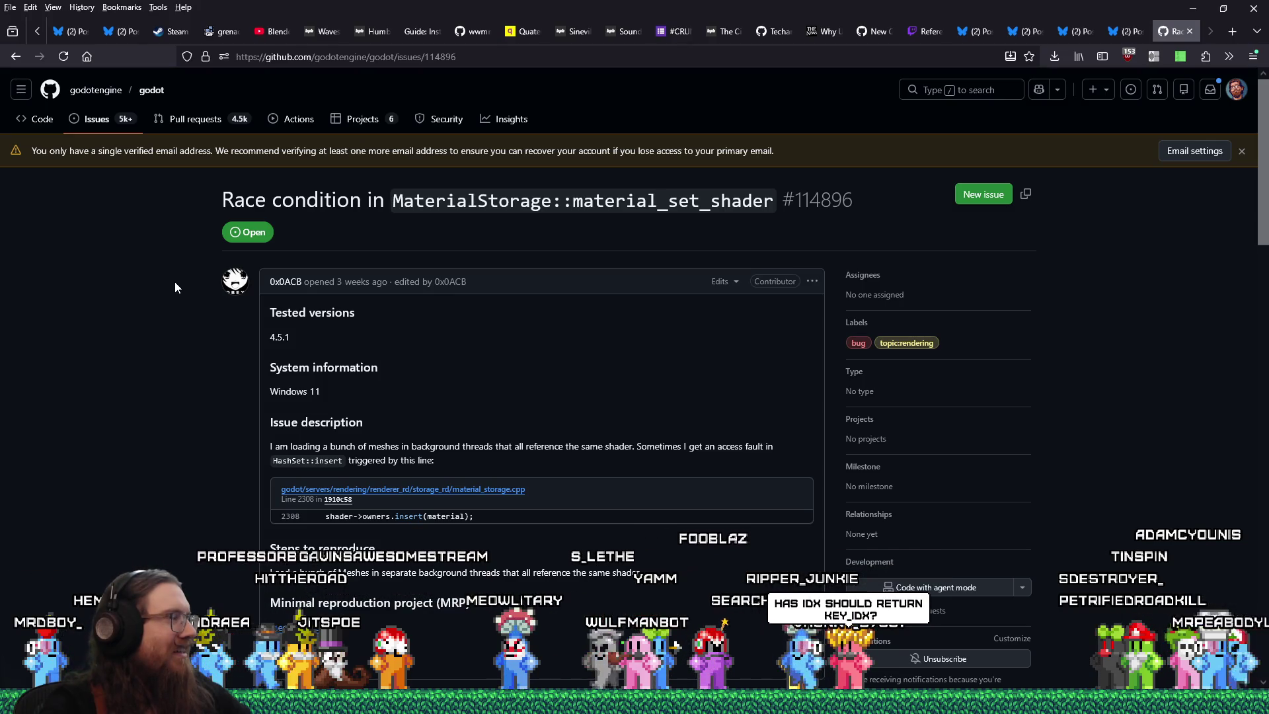
key("alt+Tab")
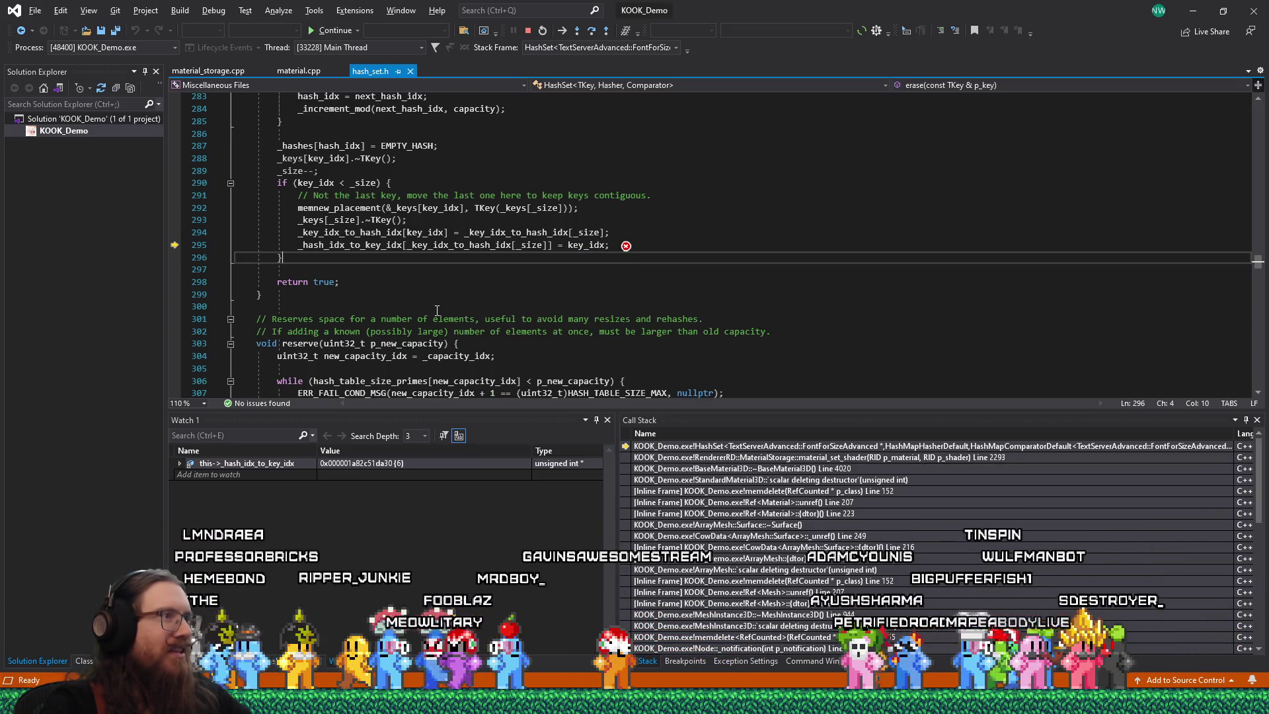
- Reopen the exception details on line 295 and select the faulting variable name in the message
mouse_move(390, 245)
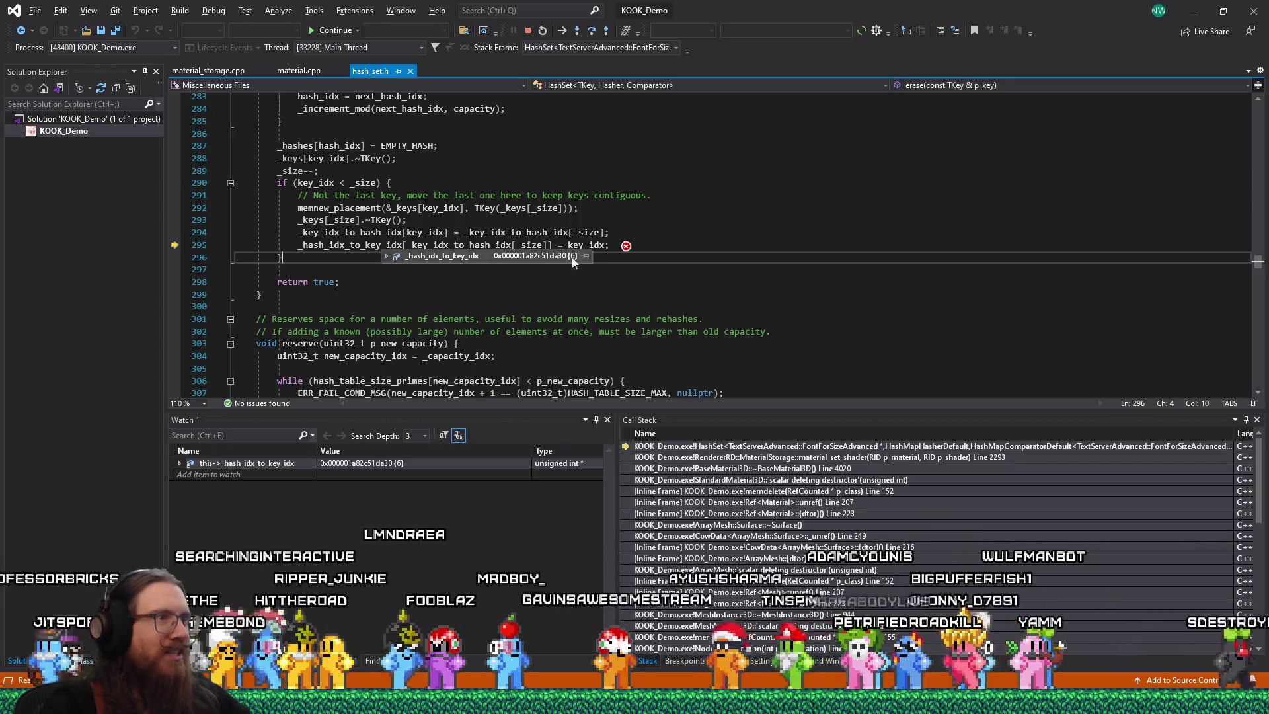
left_click(626, 246)
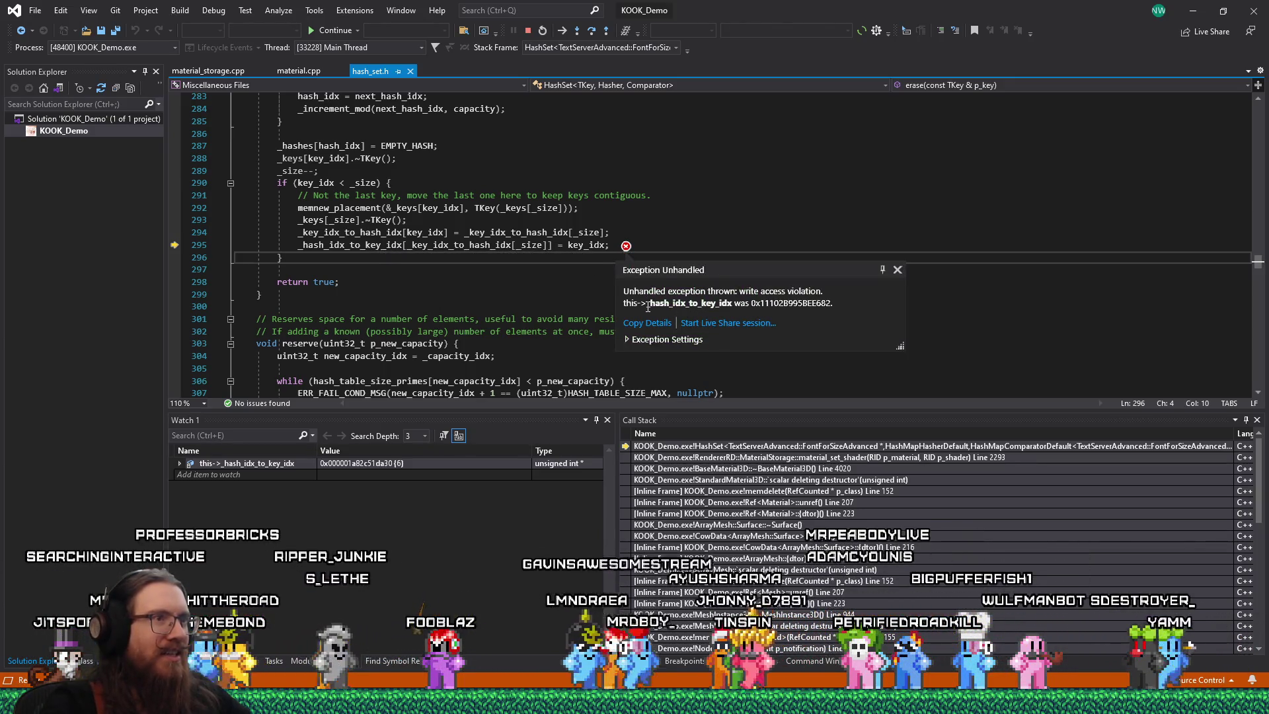
left_click_drag(688, 307, 835, 306)
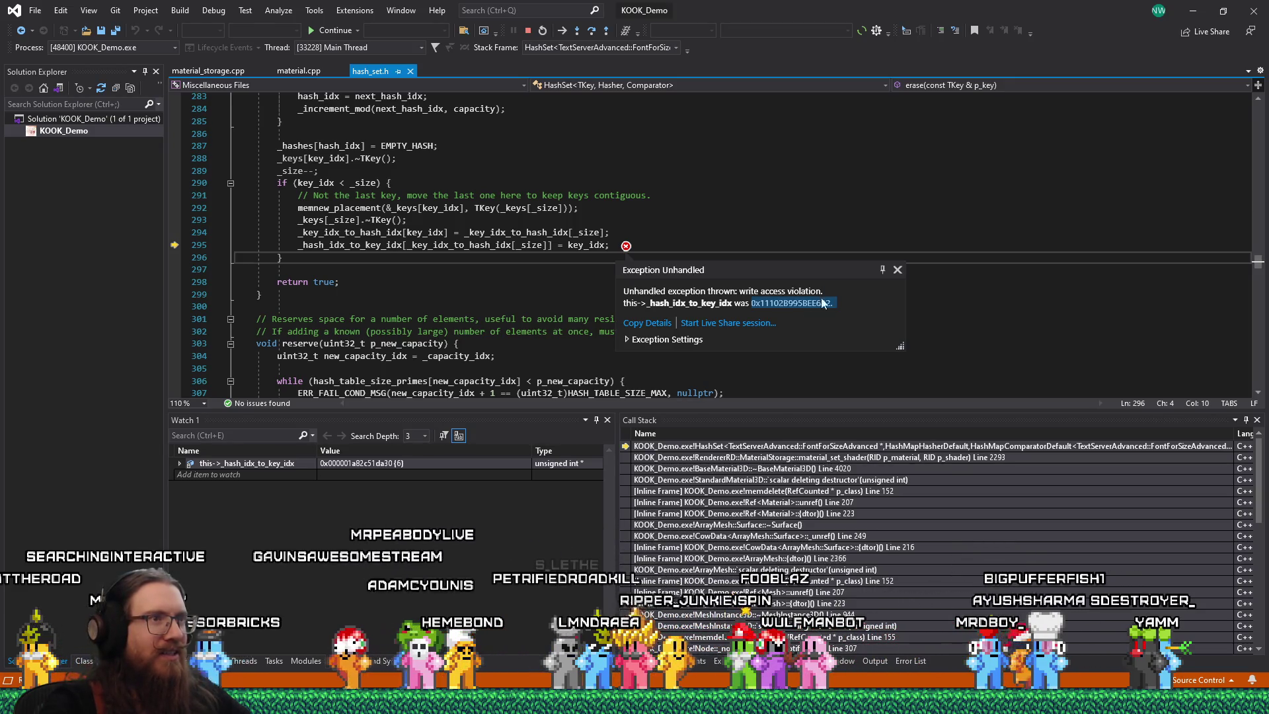
left_click(635, 232)
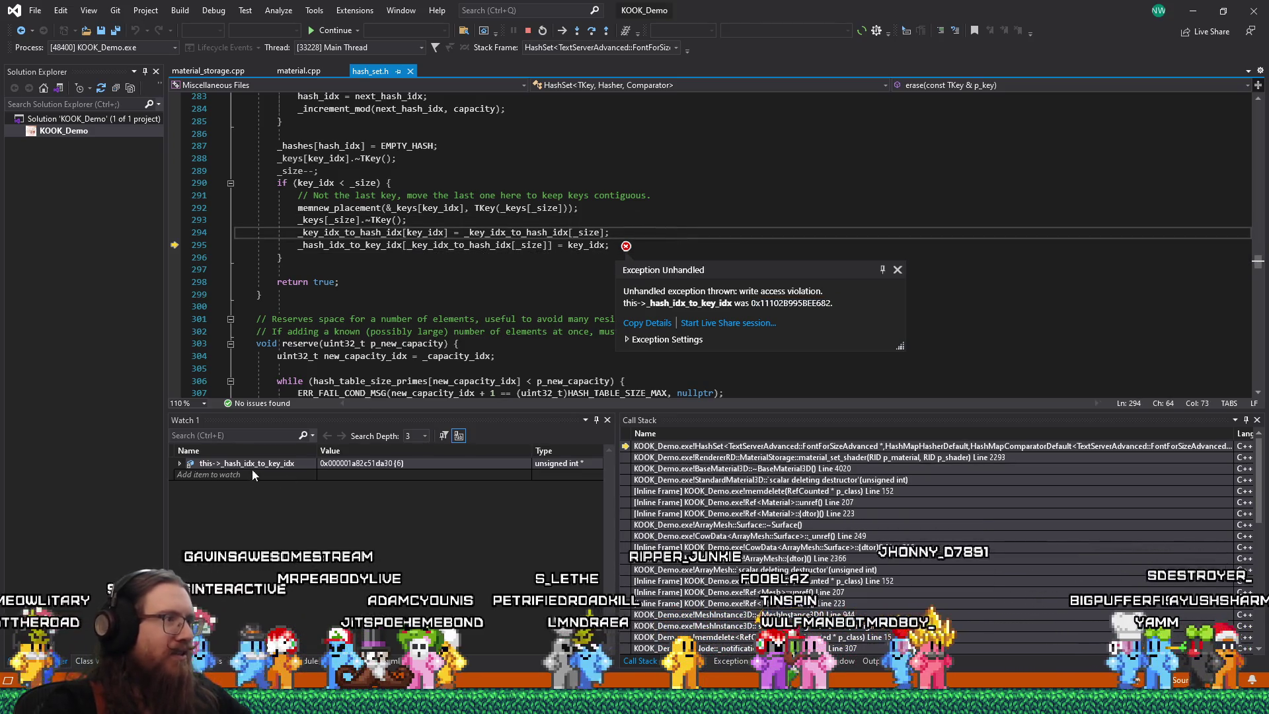
- Expand the this->_hash_idx_to_key_idx watch in Watch 1 to reveal its pointed-to value 6
left_click(301, 464)
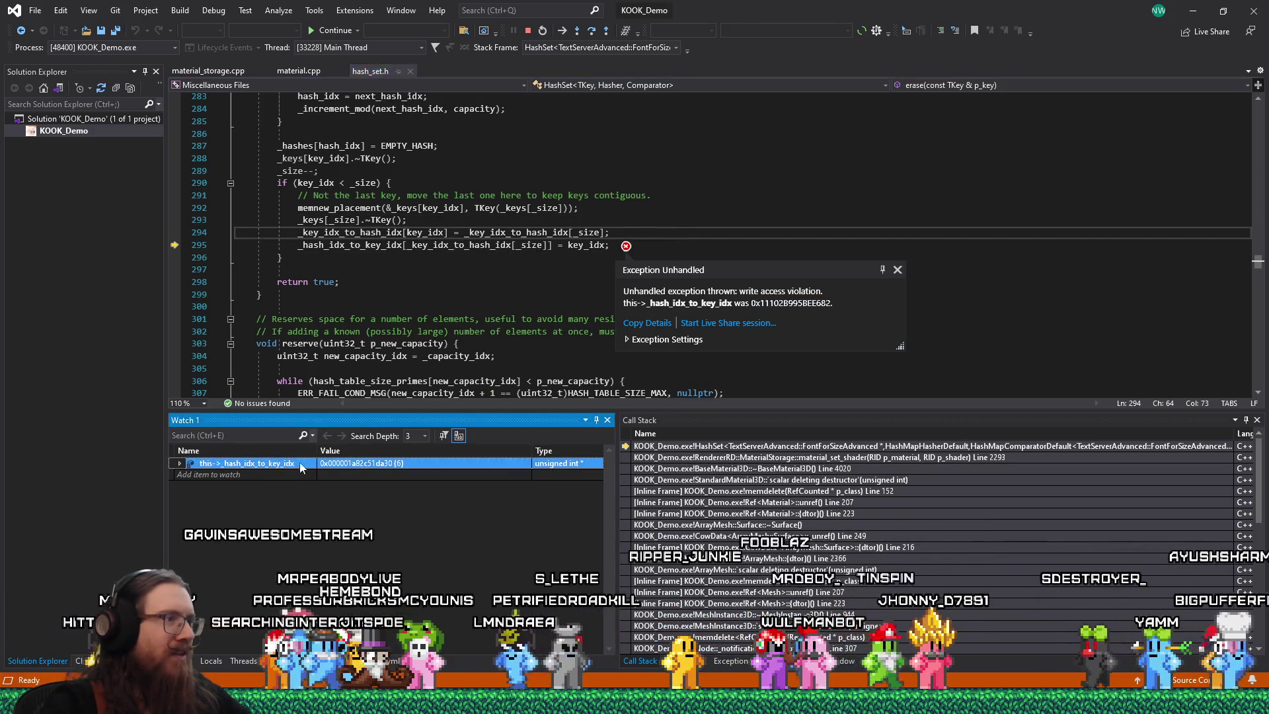
left_click(179, 463)
left_click(364, 468)
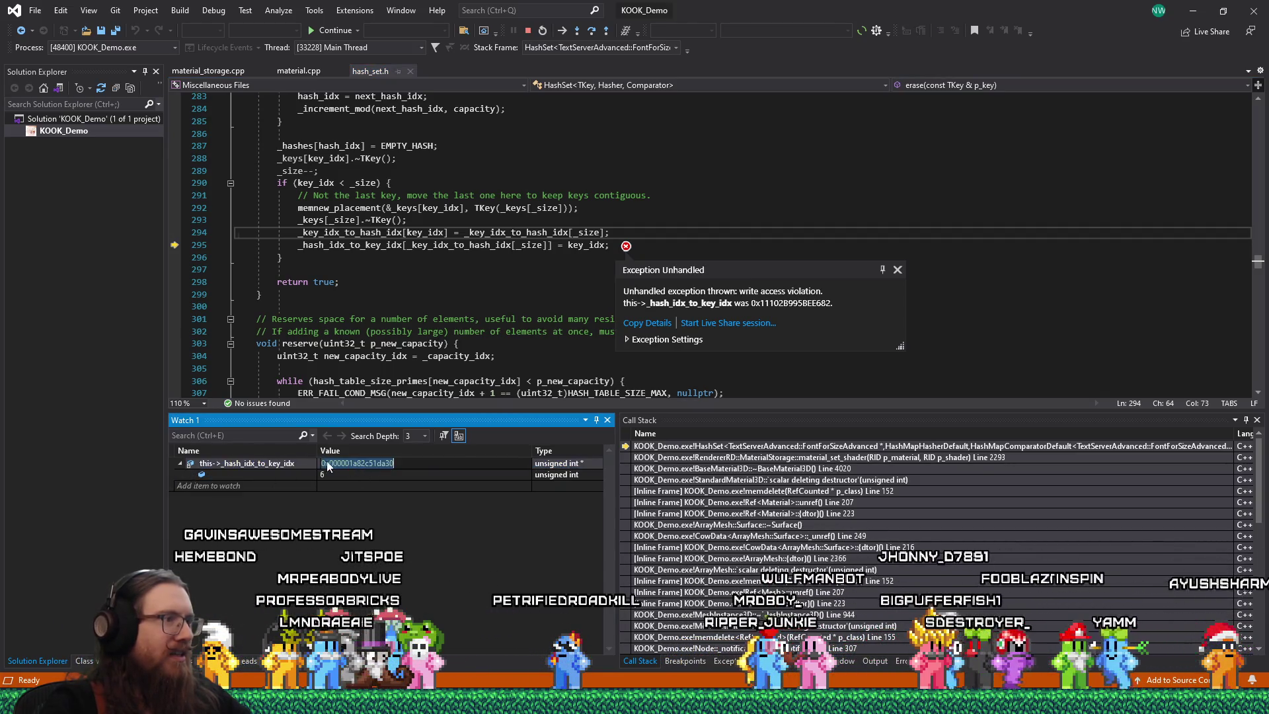
left_click_drag(322, 463, 334, 463)
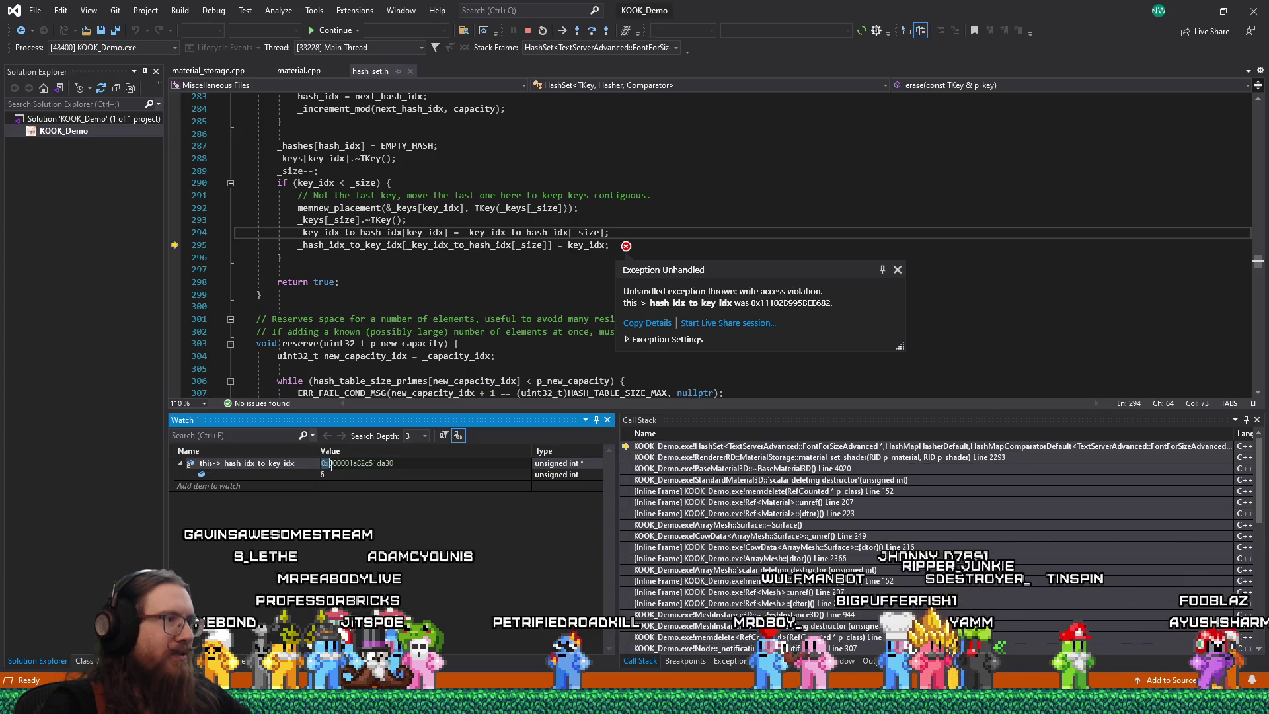
left_click_drag(334, 463, 350, 463)
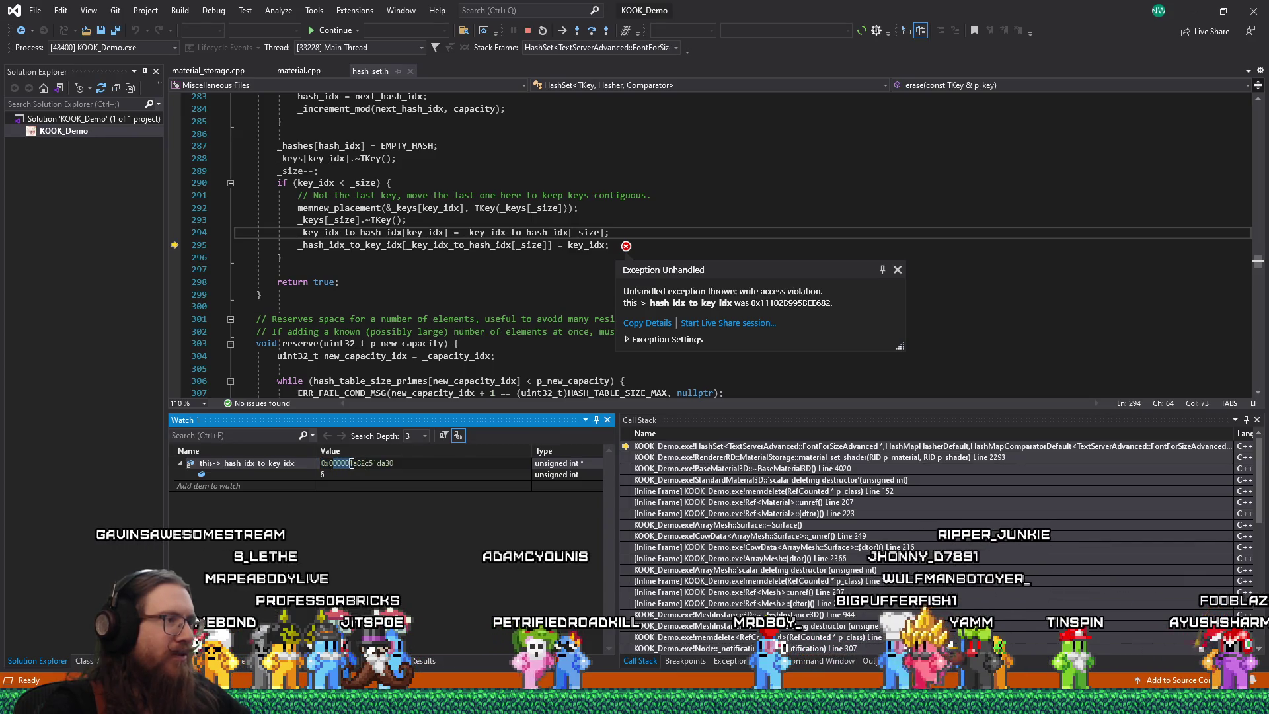
key("Escape")
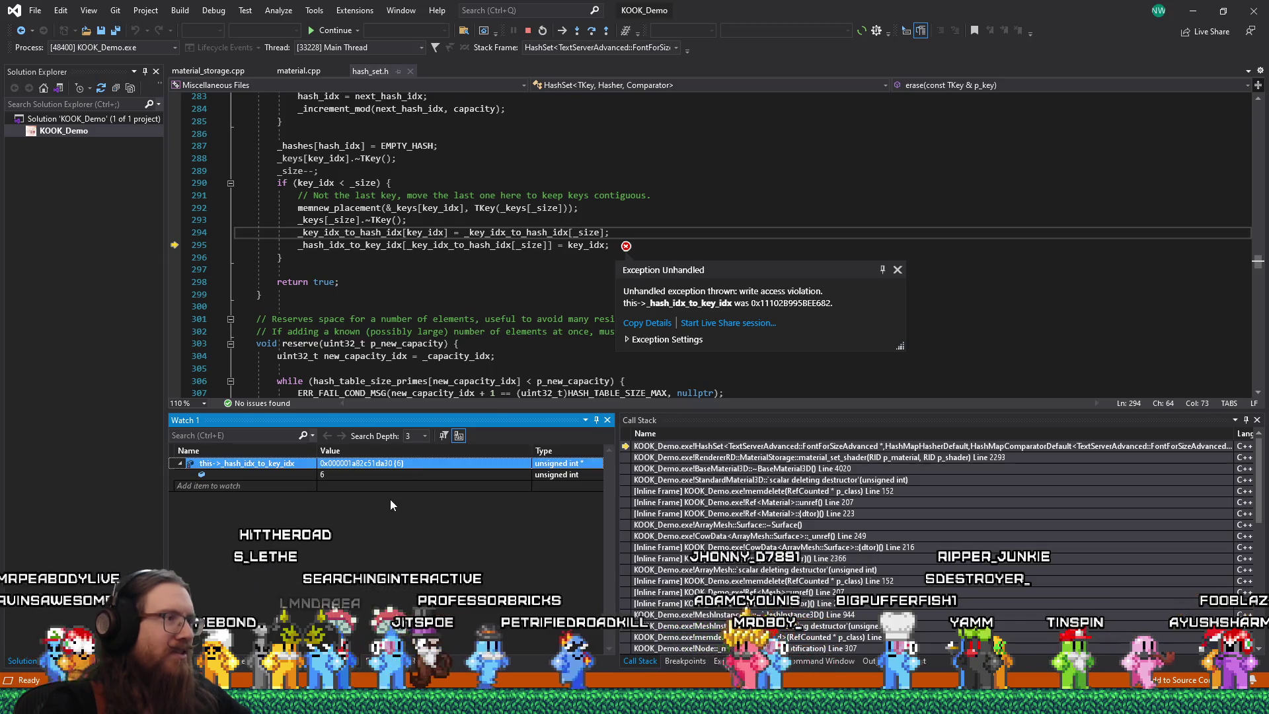
left_click(343, 475)
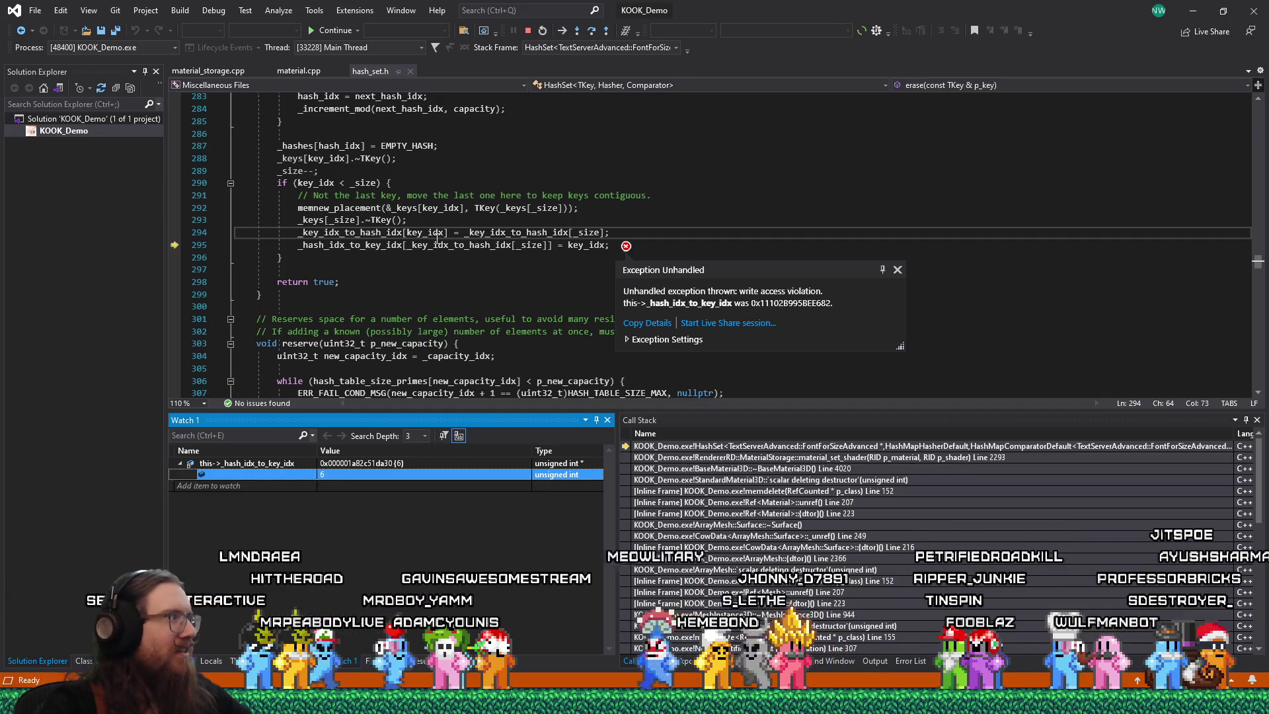
- Leave the debugger paused at line 294 and bring up the GitHub race-condition issue #114896
left_click(454, 228)
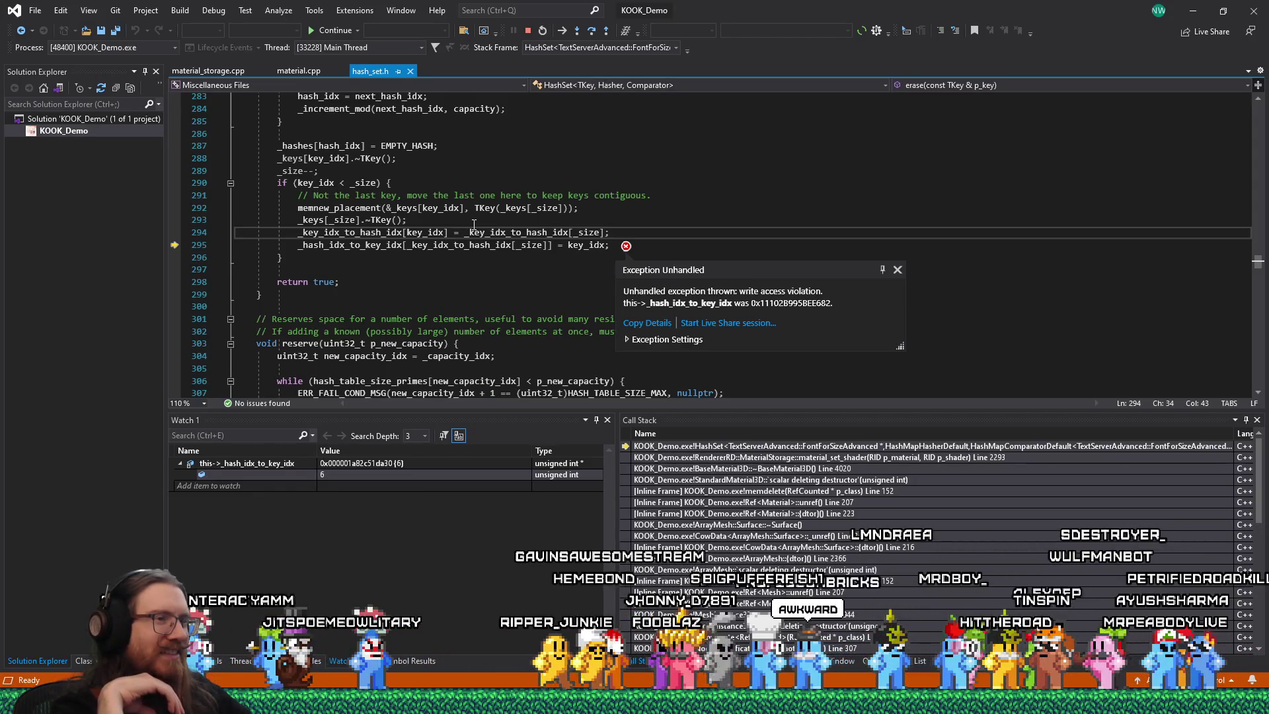
key("alt+Tab")
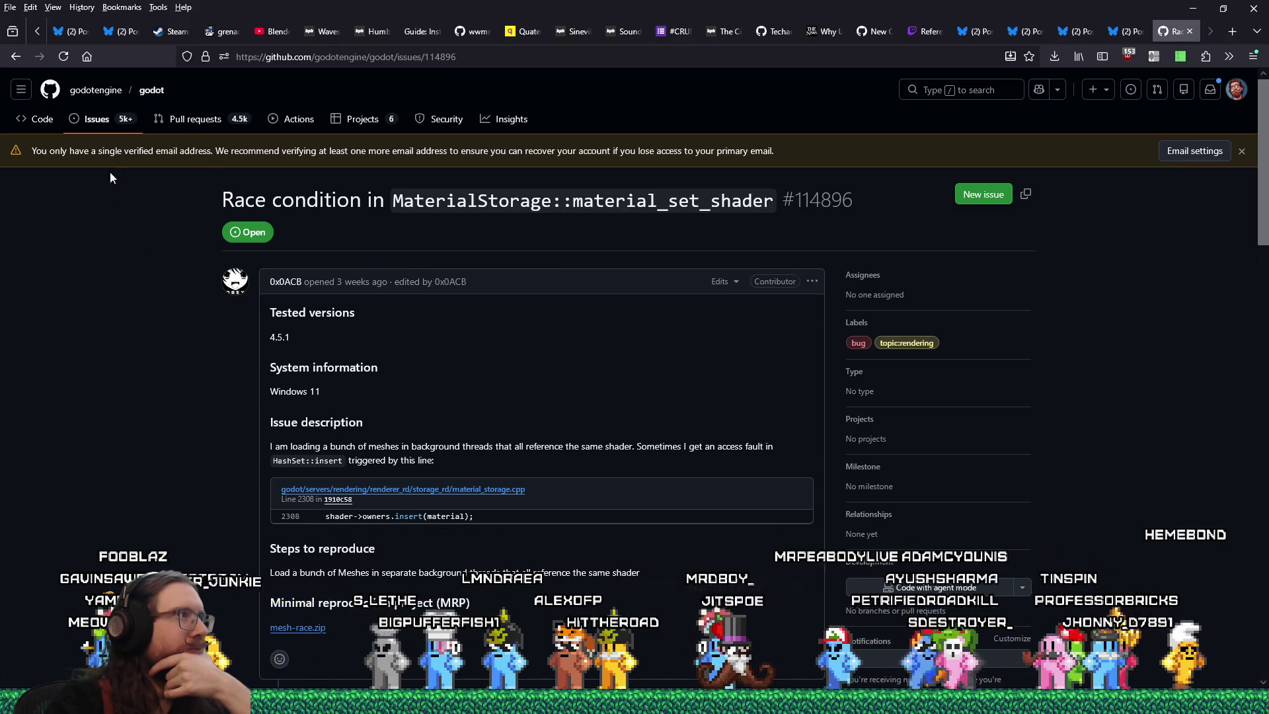
- Open the godot repository's Issues list in a new browser tab and view it
middle_click(105, 133)
left_click(1170, 29)
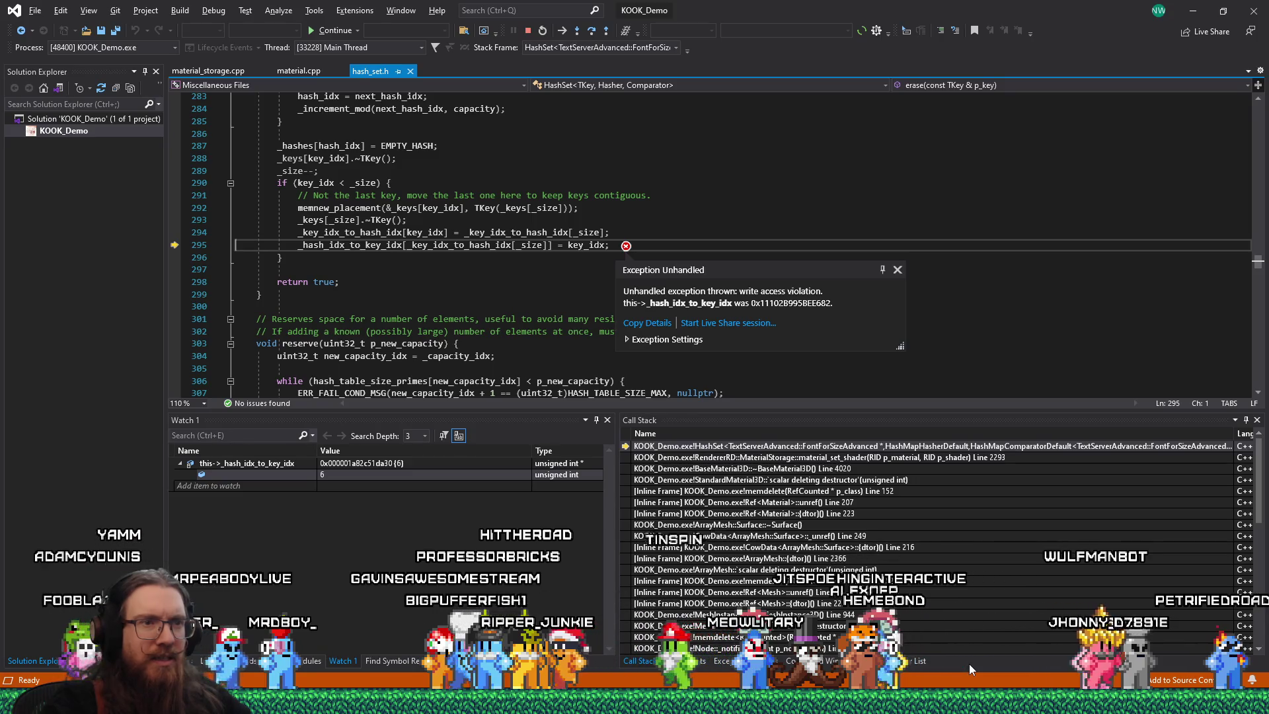
- Inspect the material_set_shader caller frame at line 2293, then return to the top HashSet frame
double_click(873, 458)
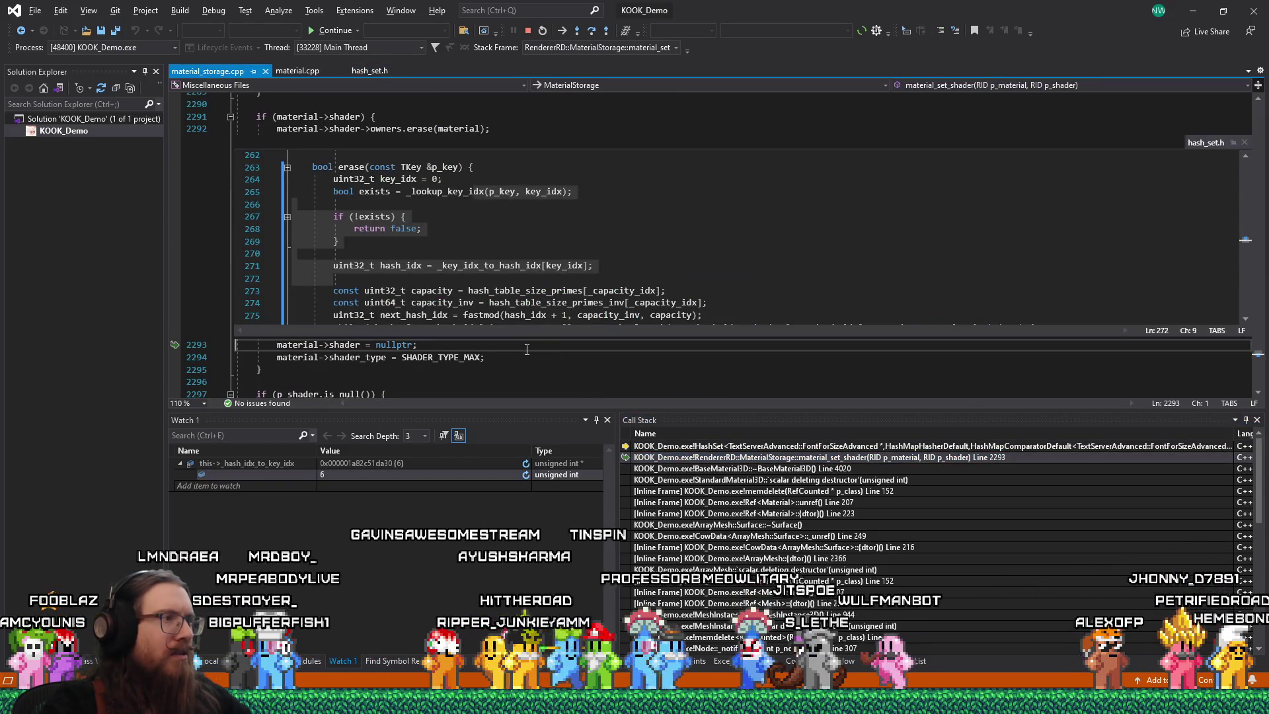
scroll(529, 352, "up", 1)
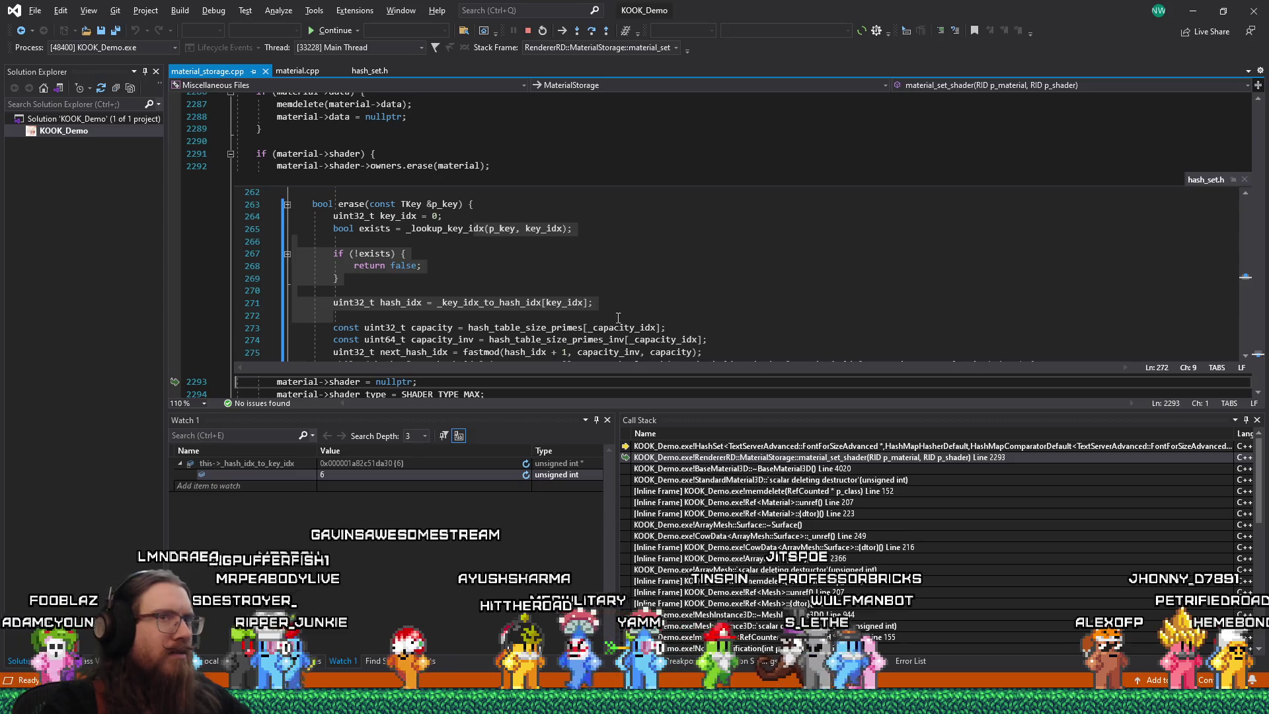
key("Escape")
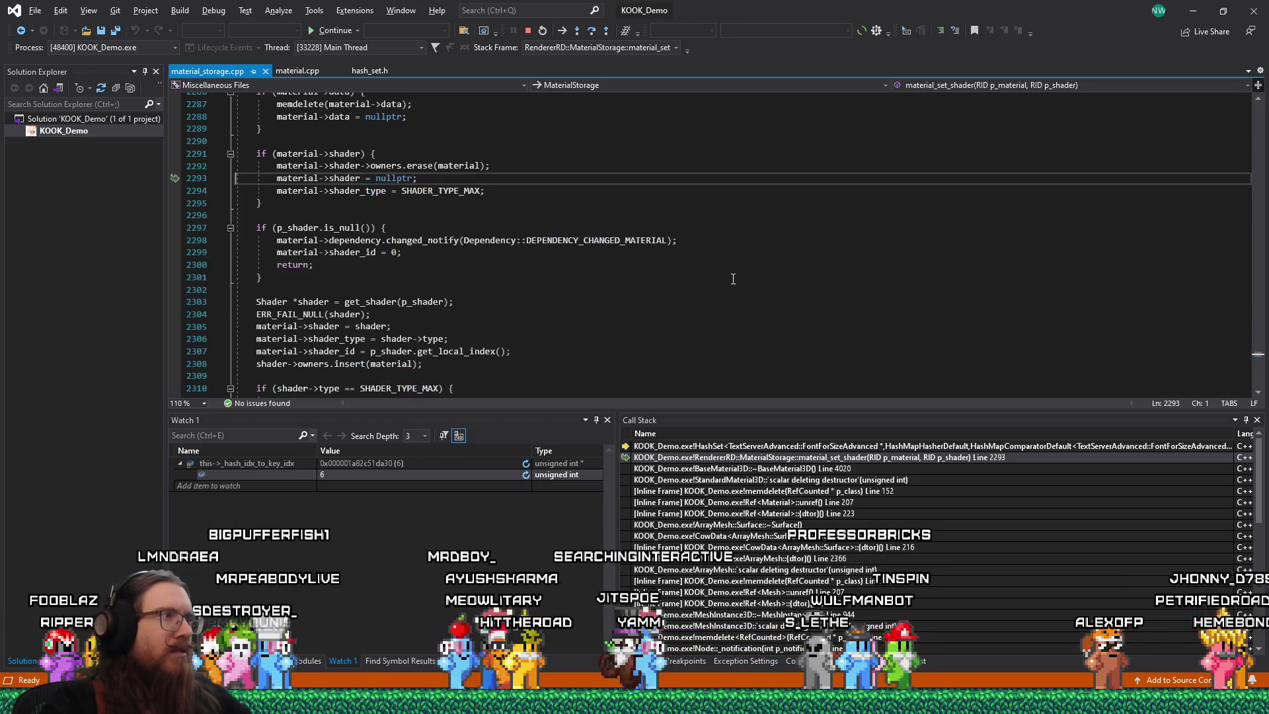
mouse_move(368, 170)
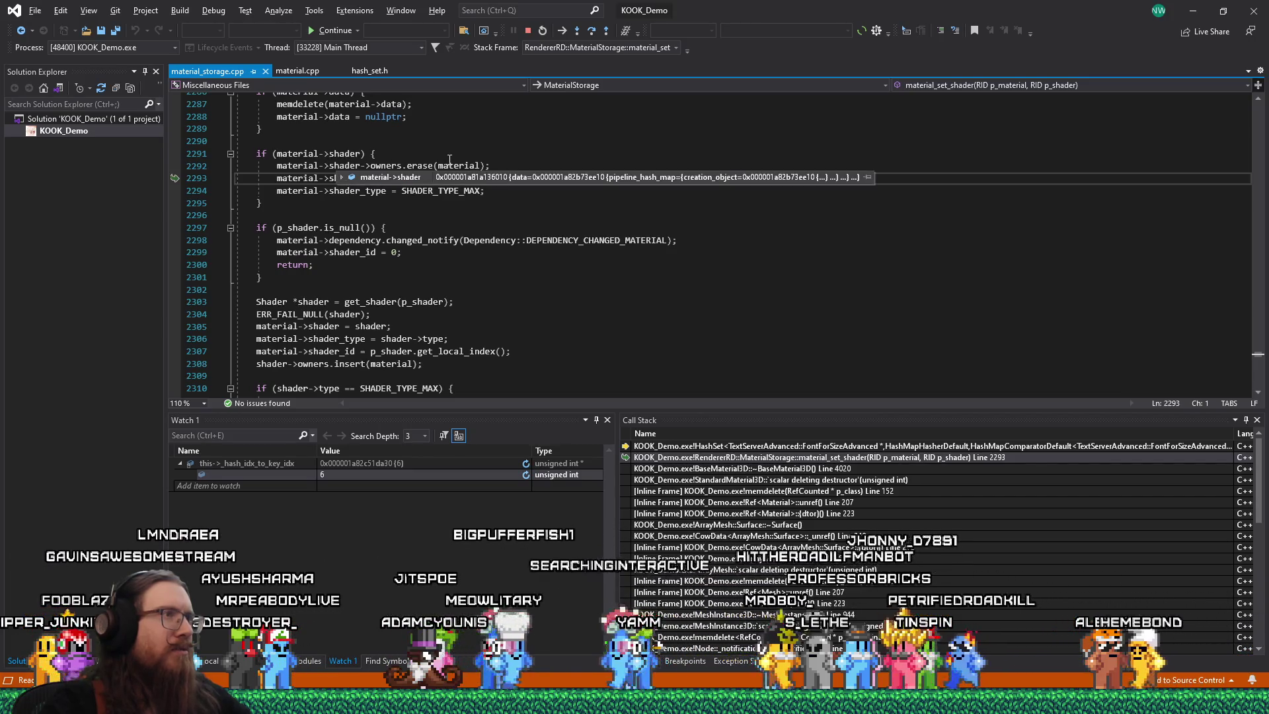
left_click(419, 166)
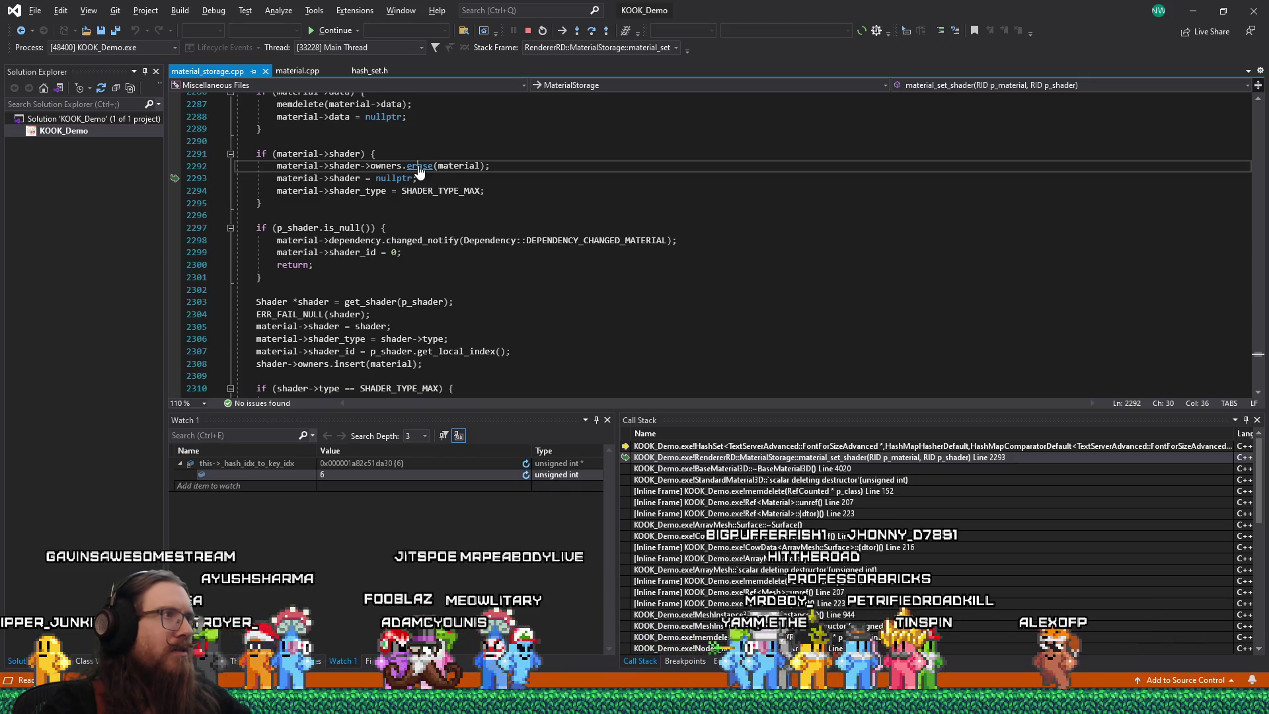
double_click(845, 449)
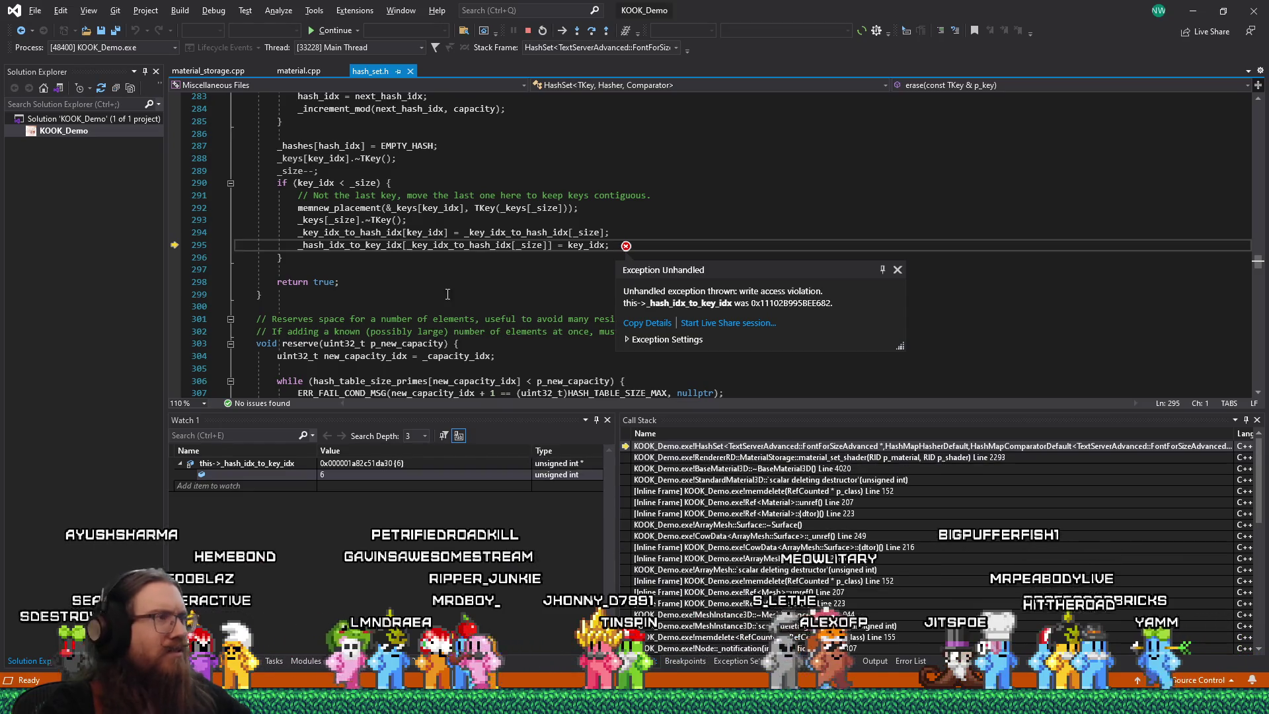
- Close the exception report and copy the top HashSet call-stack frame for searching
scroll(449, 286, "up", 2)
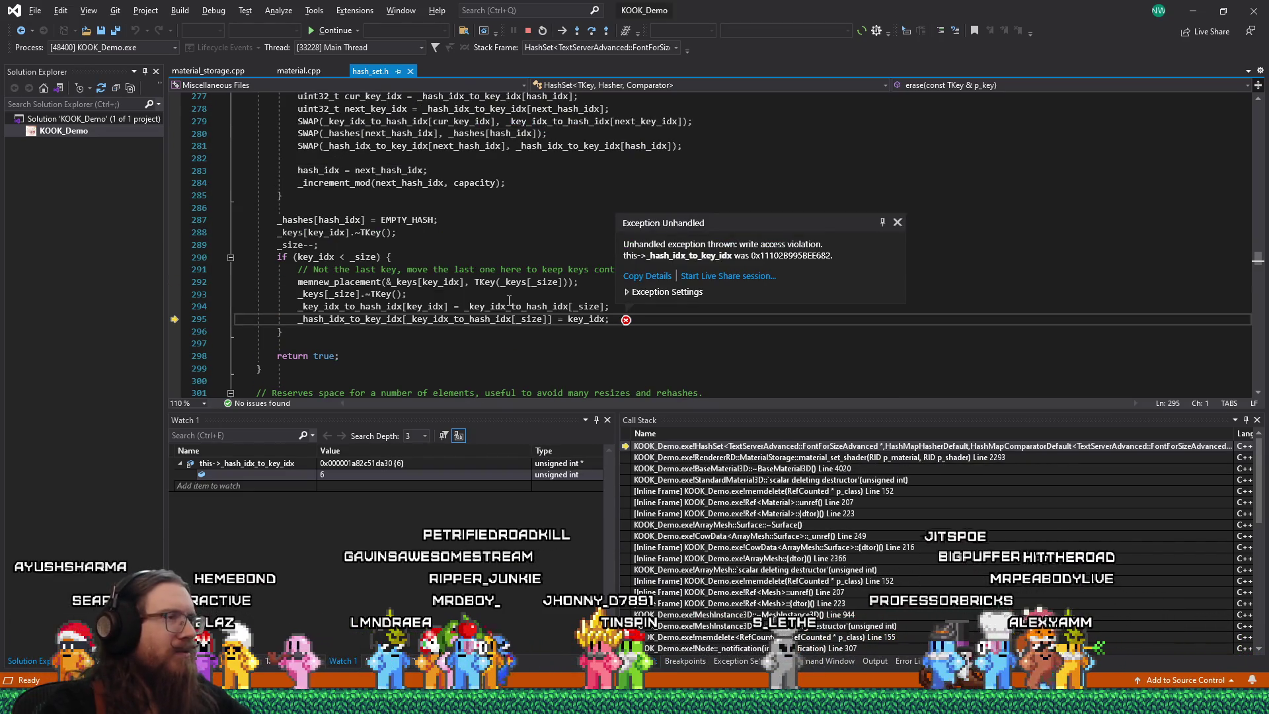
left_click(898, 223)
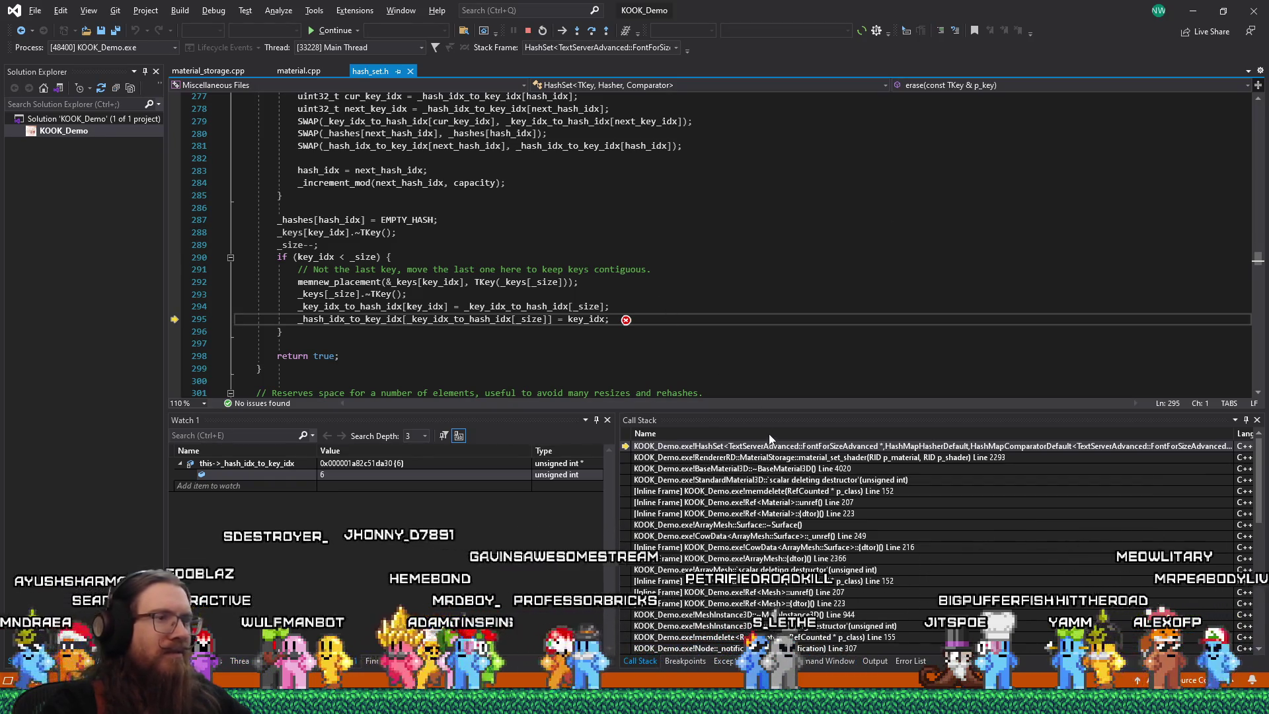
left_click(736, 450)
double_click(738, 449)
right_click(739, 450)
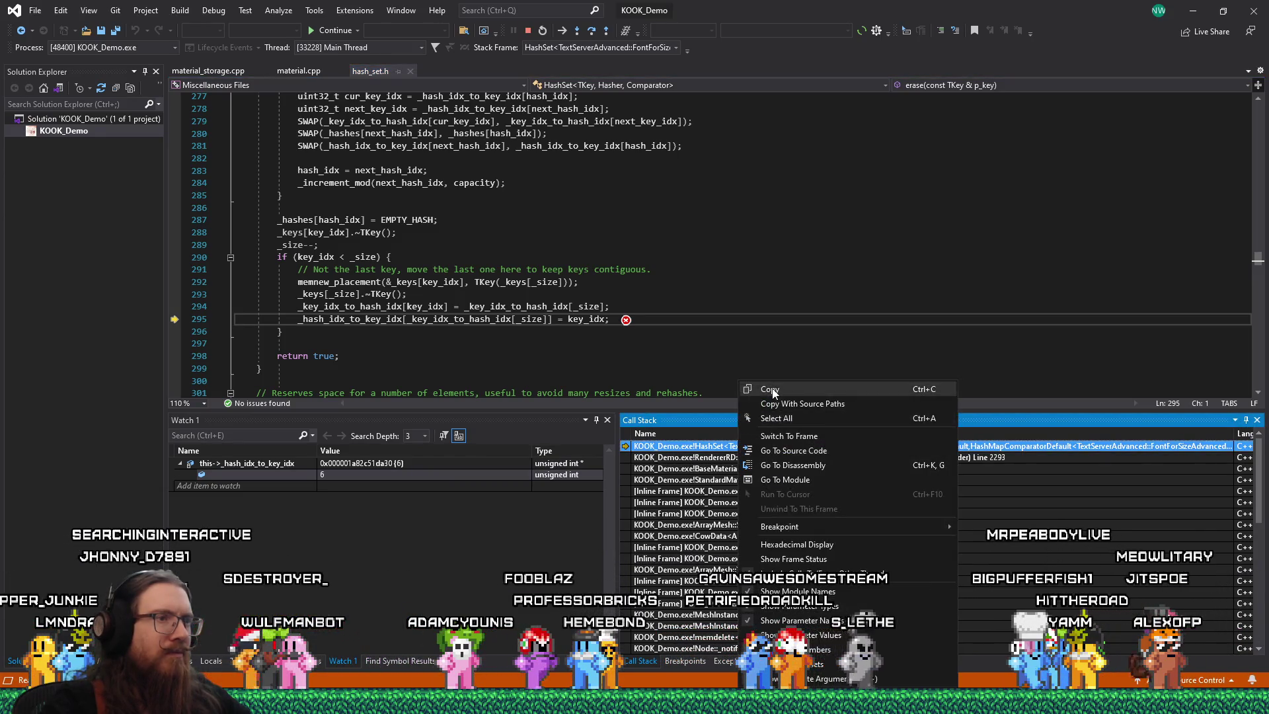
key("alt+Tab")
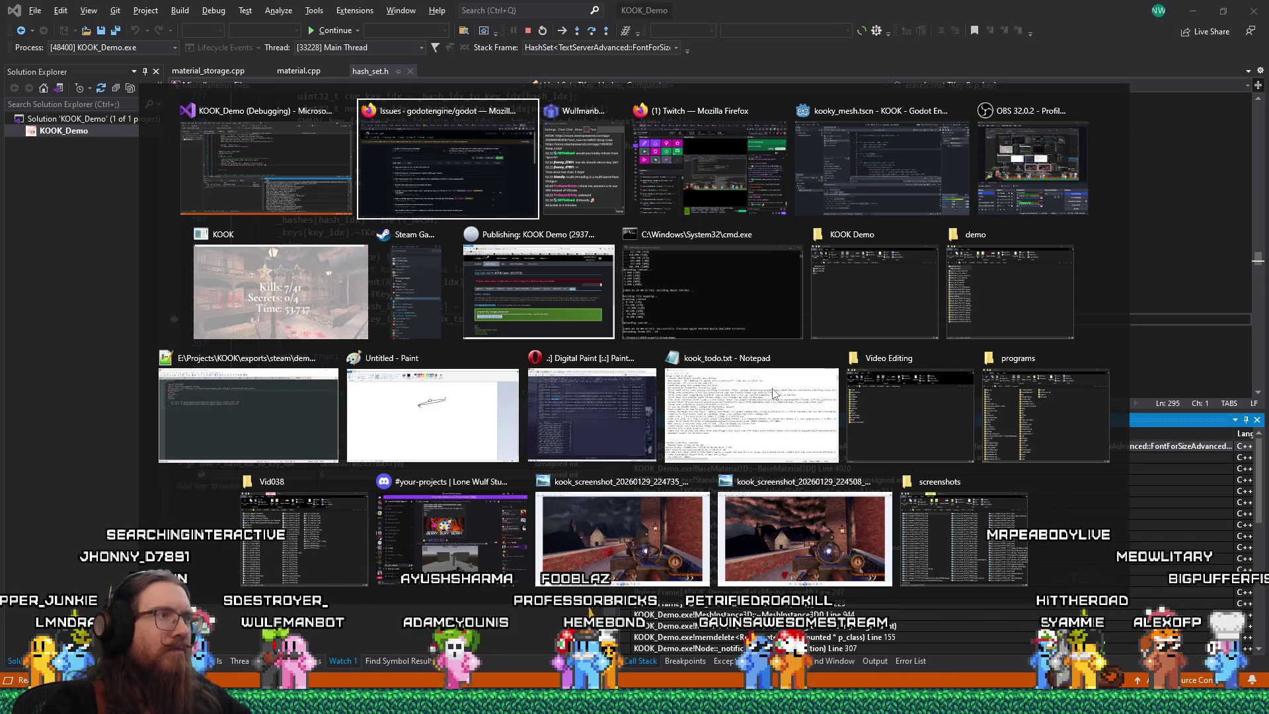
- Search godot issues for 'HashSet<TextServerAdvanced::FontForSizeAdvanced' and open the ResourceLoader crash issue #111202
key("slash")
key("ctrl+v")
key("ctrl+a")
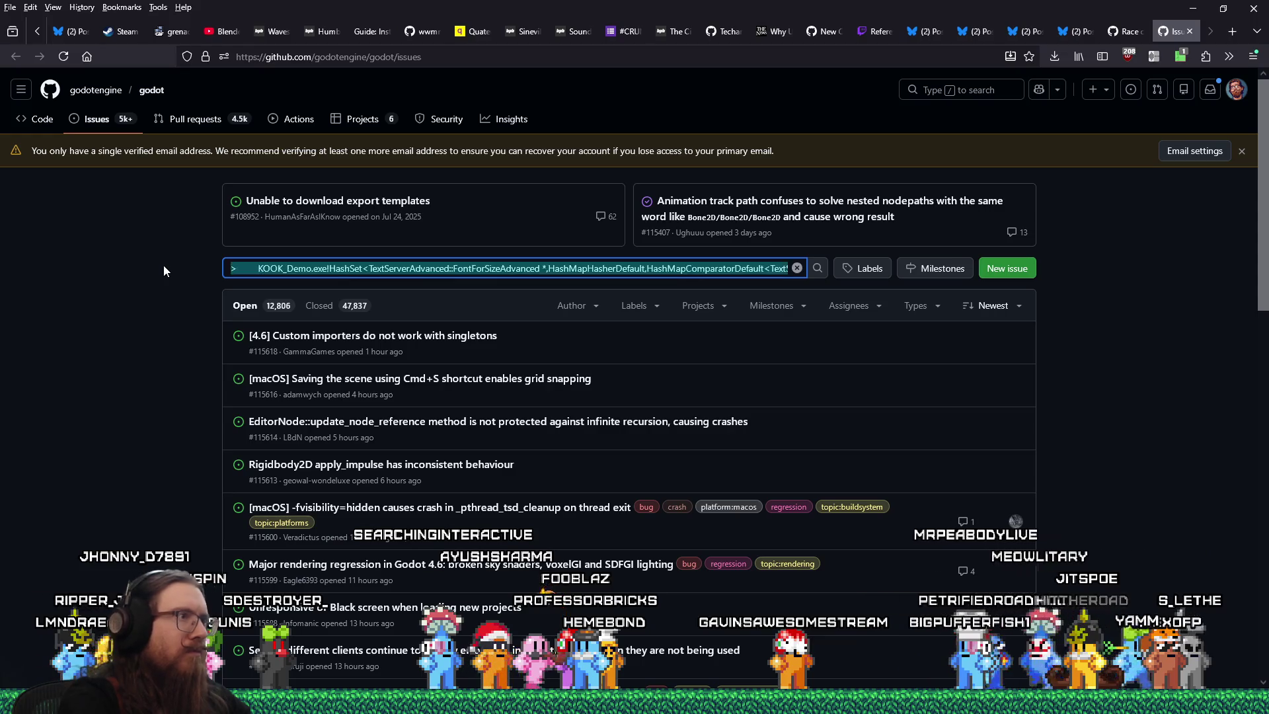
left_click(366, 269)
key("End")
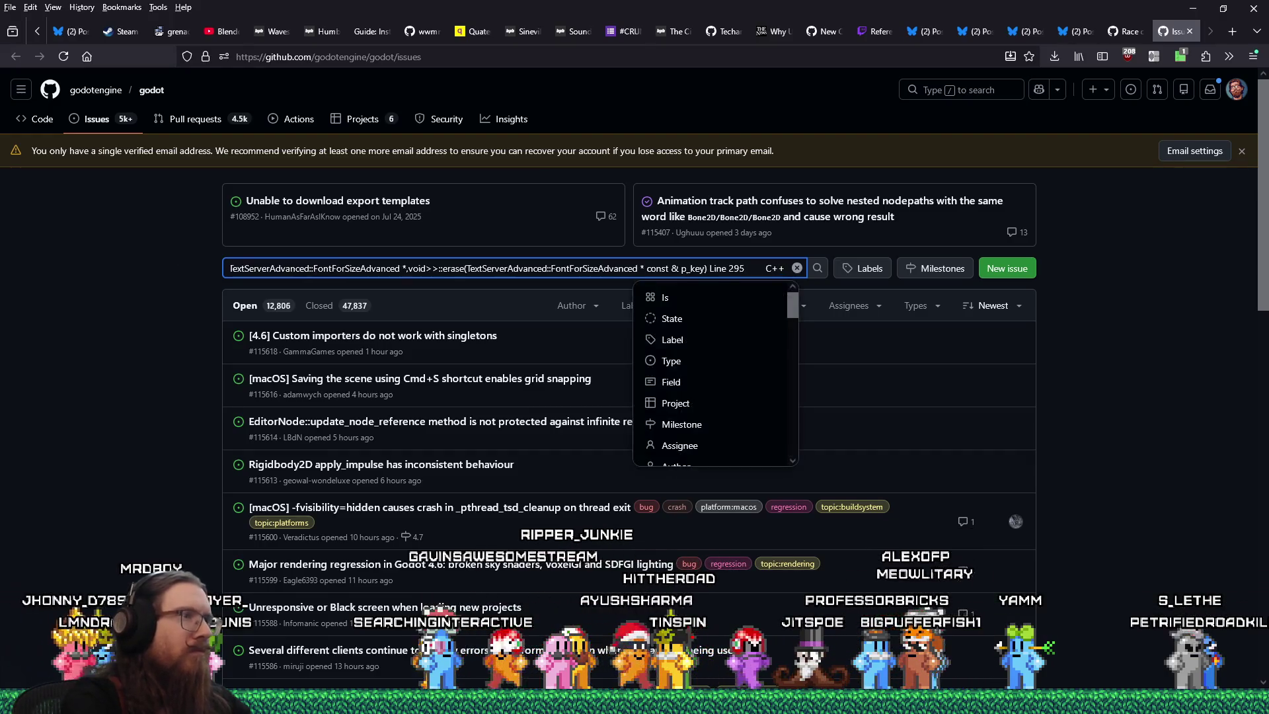
key("Home")
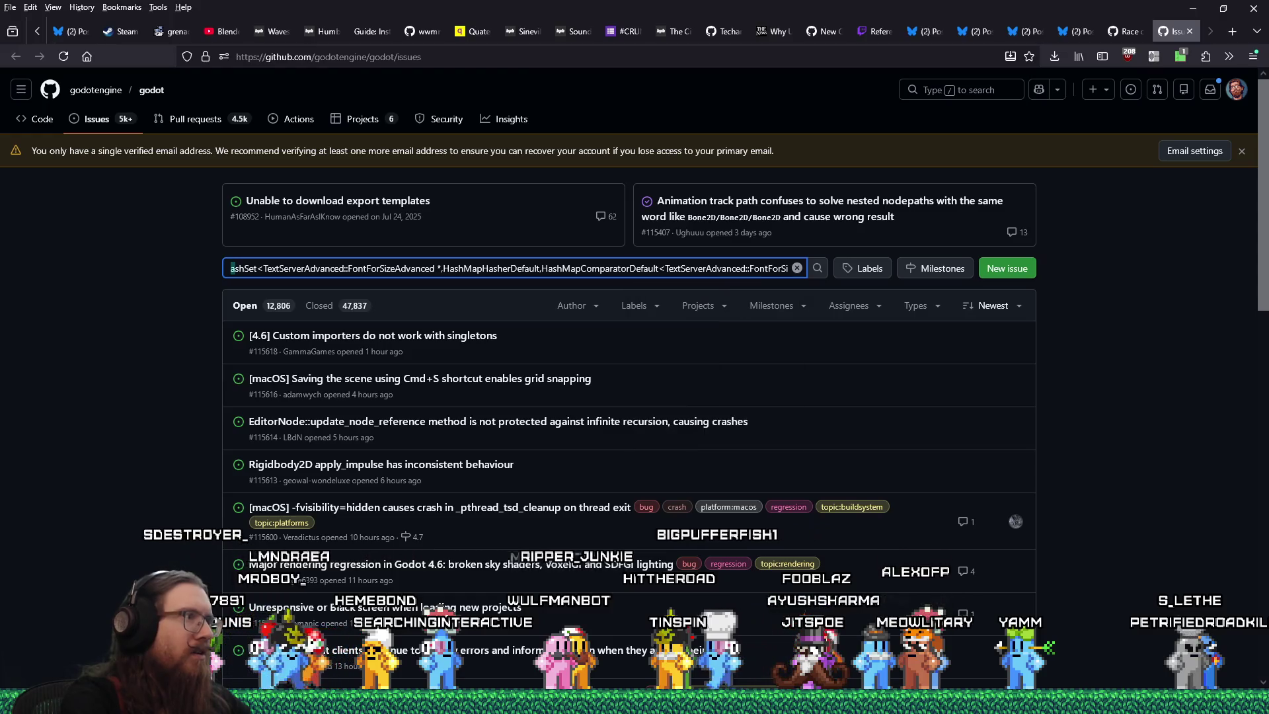
type("H")
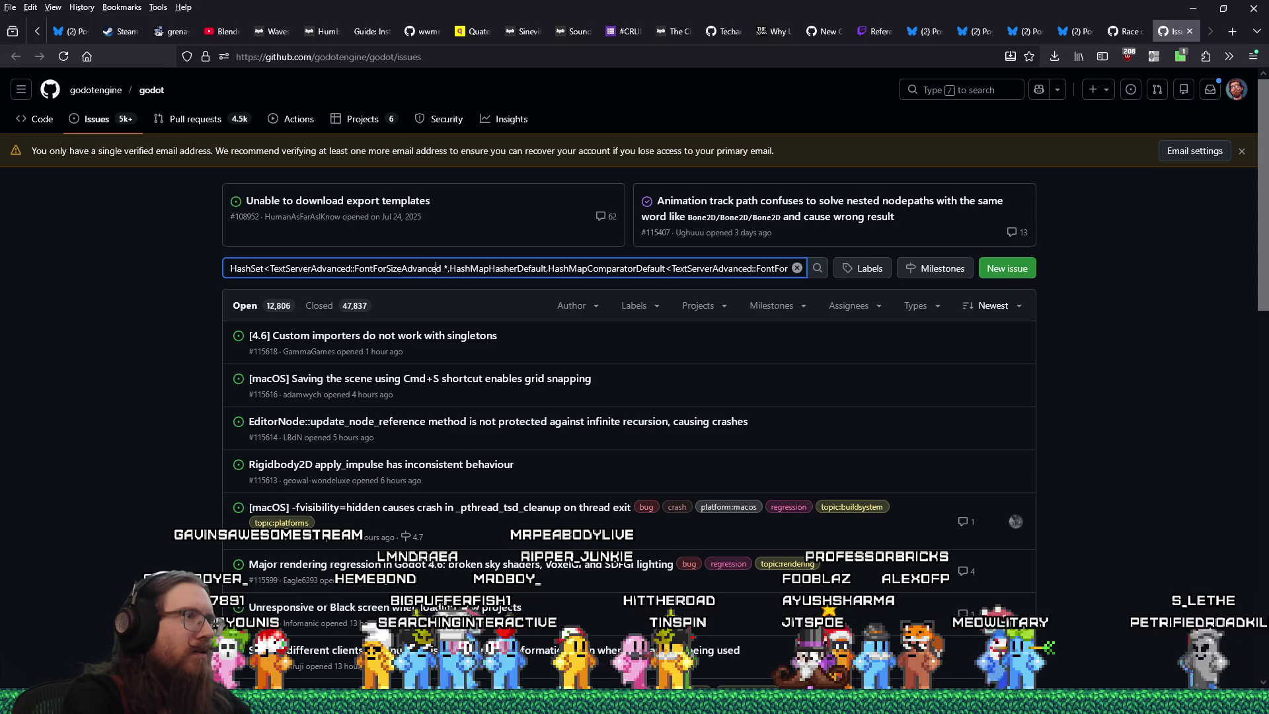
key("shift+End")
key("Delete")
key("Return")
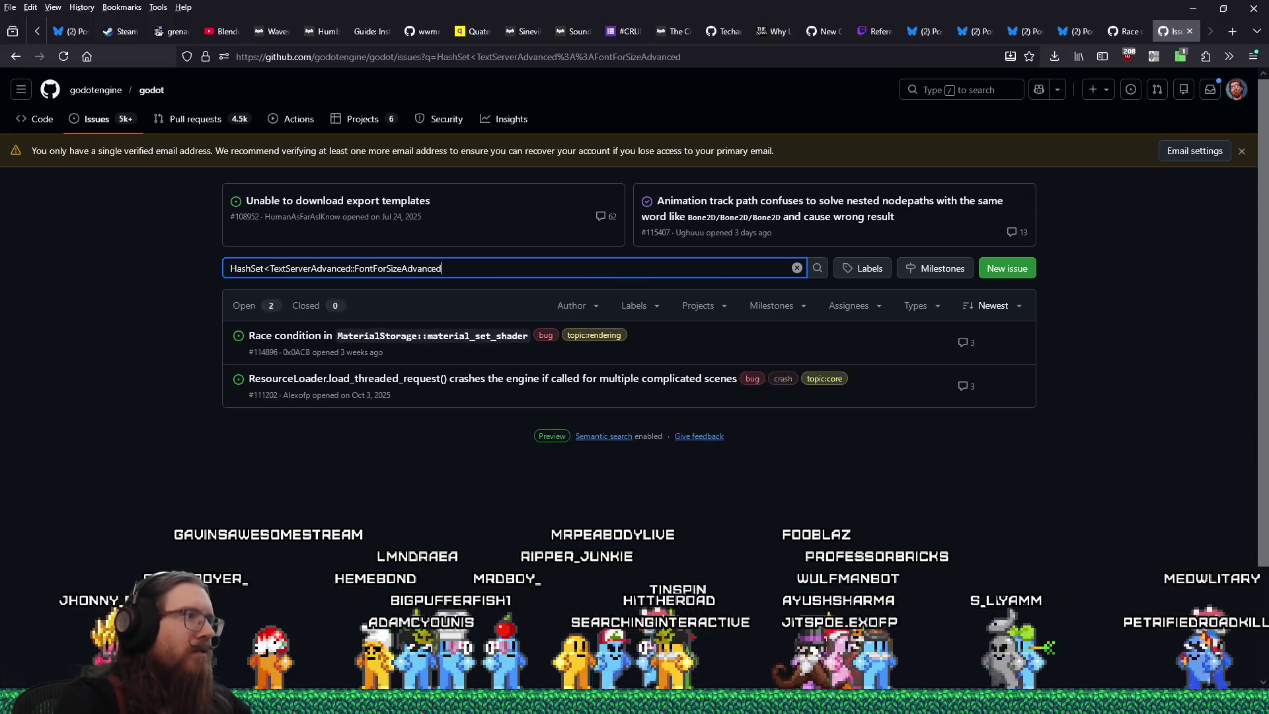
mouse_move(401, 387)
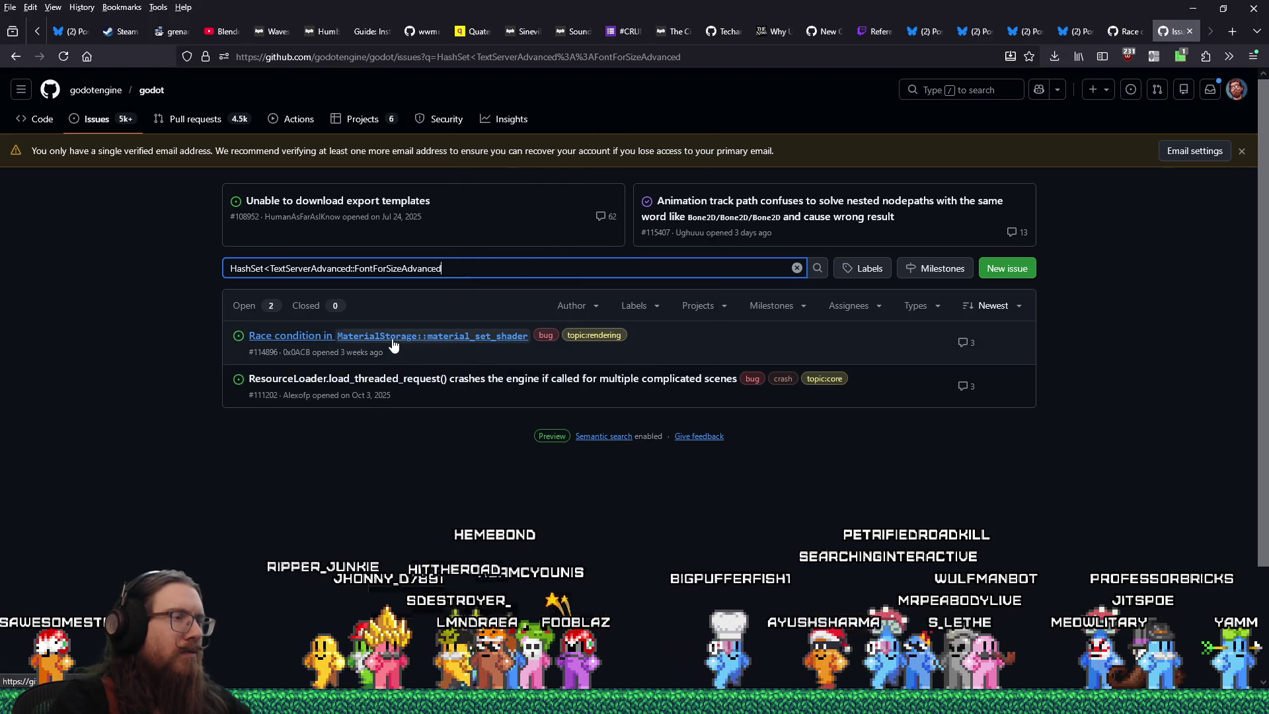
left_click(370, 379)
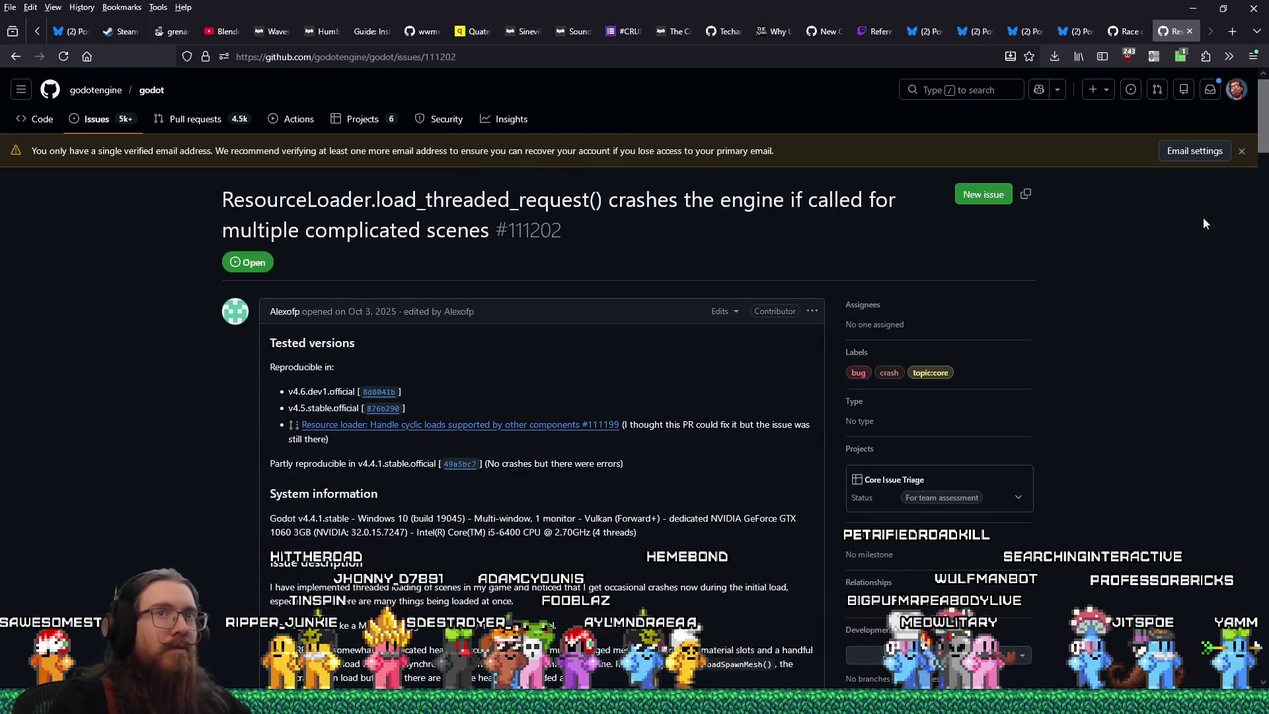
- Copy the web address of race-condition issue #114896 from its tab
scroll(1248, 467, "down", 15)
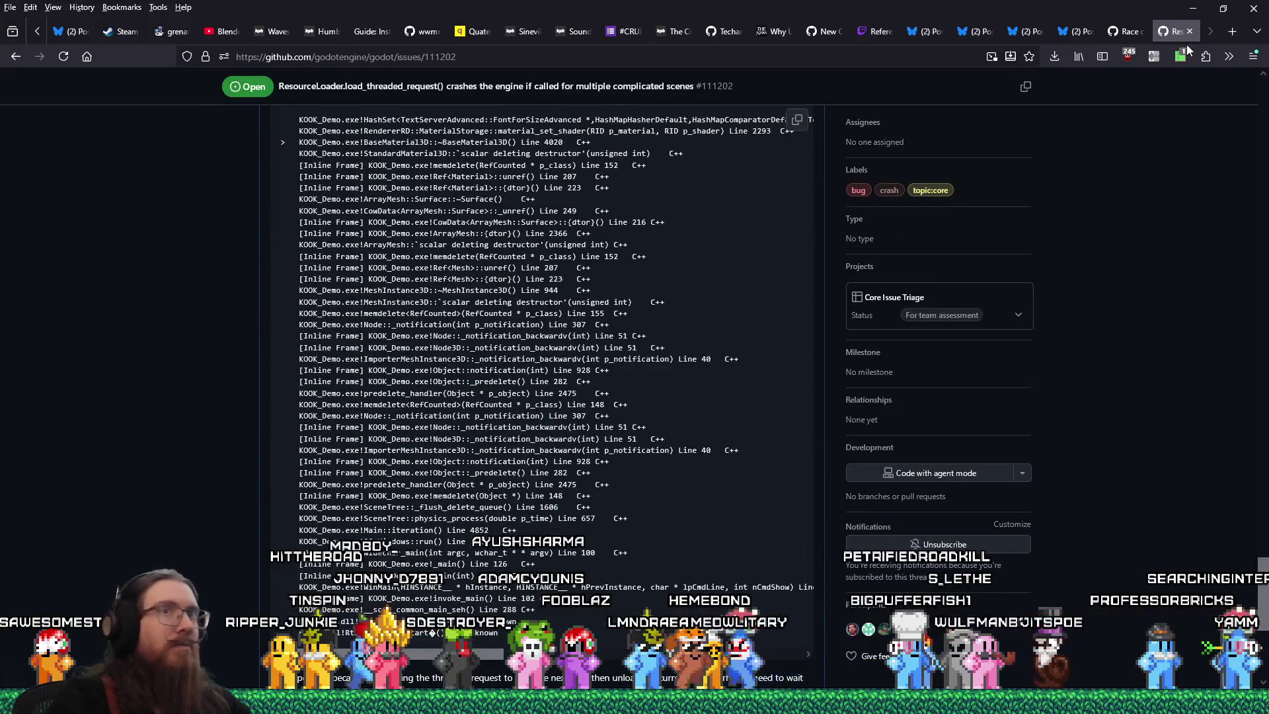
left_click(1126, 32)
left_click(451, 57)
right_click(451, 57)
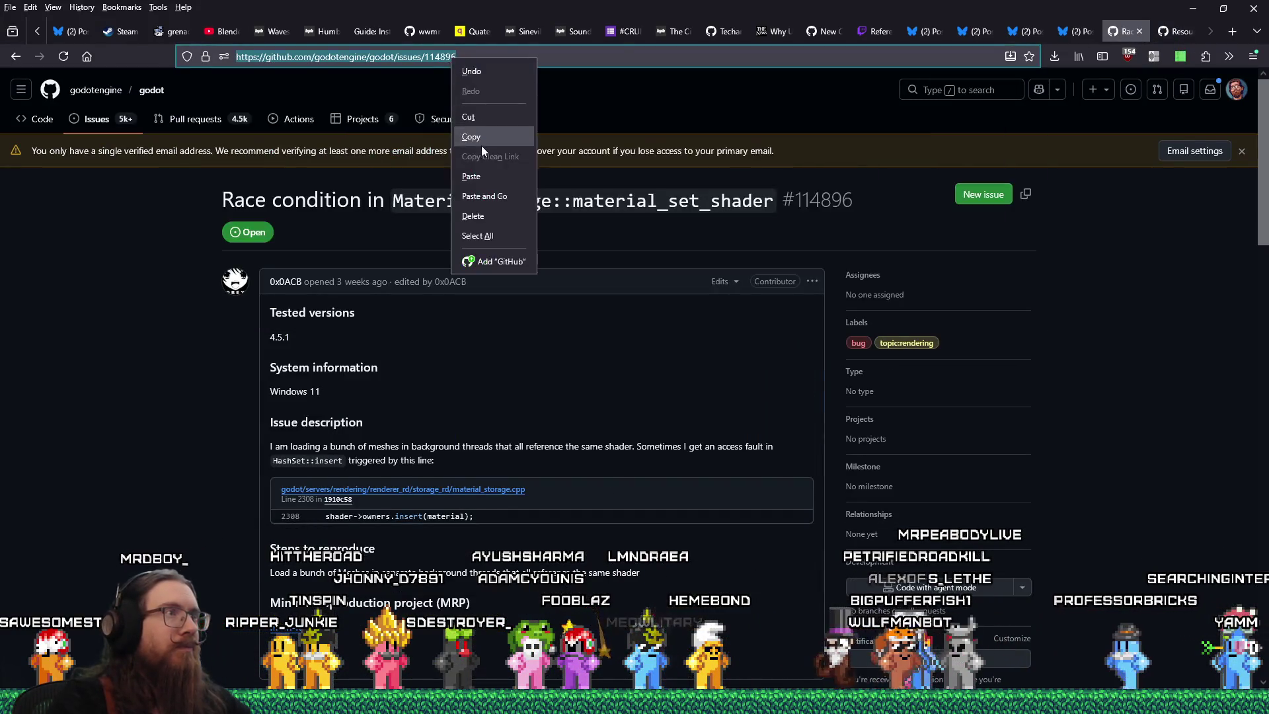
left_click(481, 144)
left_click(1172, 32)
- Comment on issue #111202 that #114896 may be related, ending with 'they maybe be related:'
mouse_move(1264, 577)
left_mouse_down()
mouse_move(1194, 156)
mouse_move(1258, 91)
left_mouse_up()
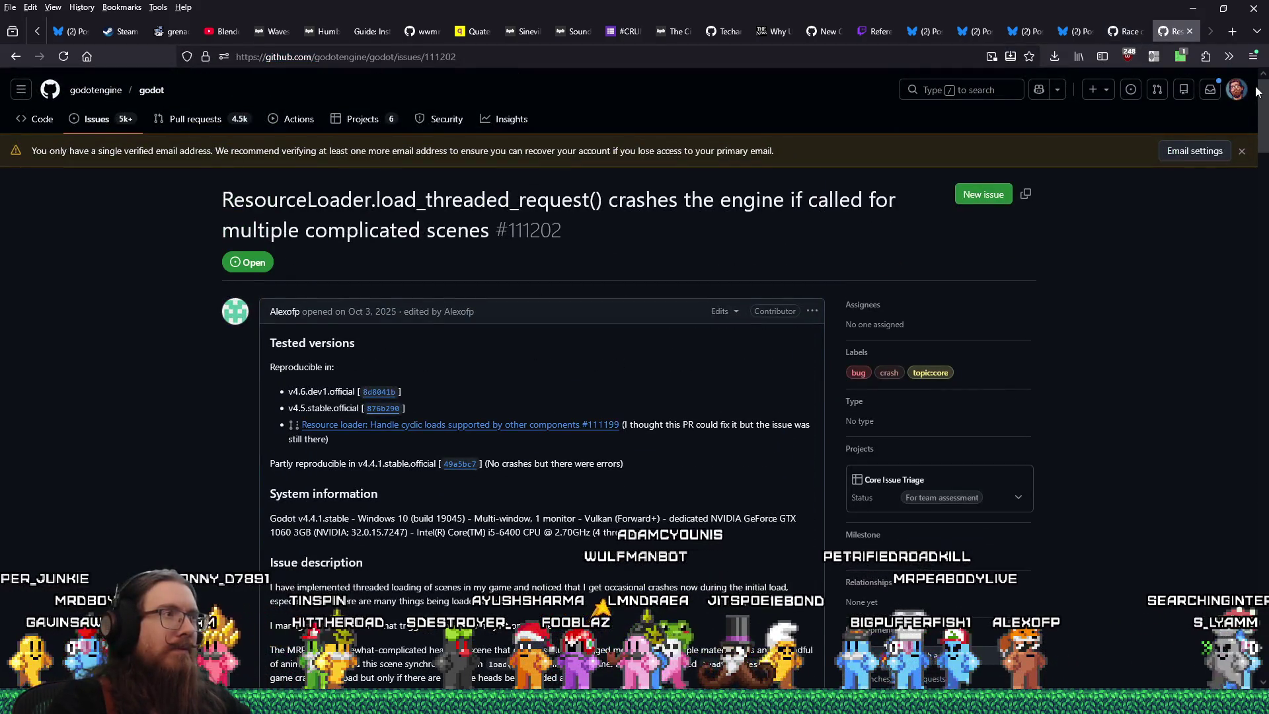
left_click_drag(1258, 92, 1264, 662)
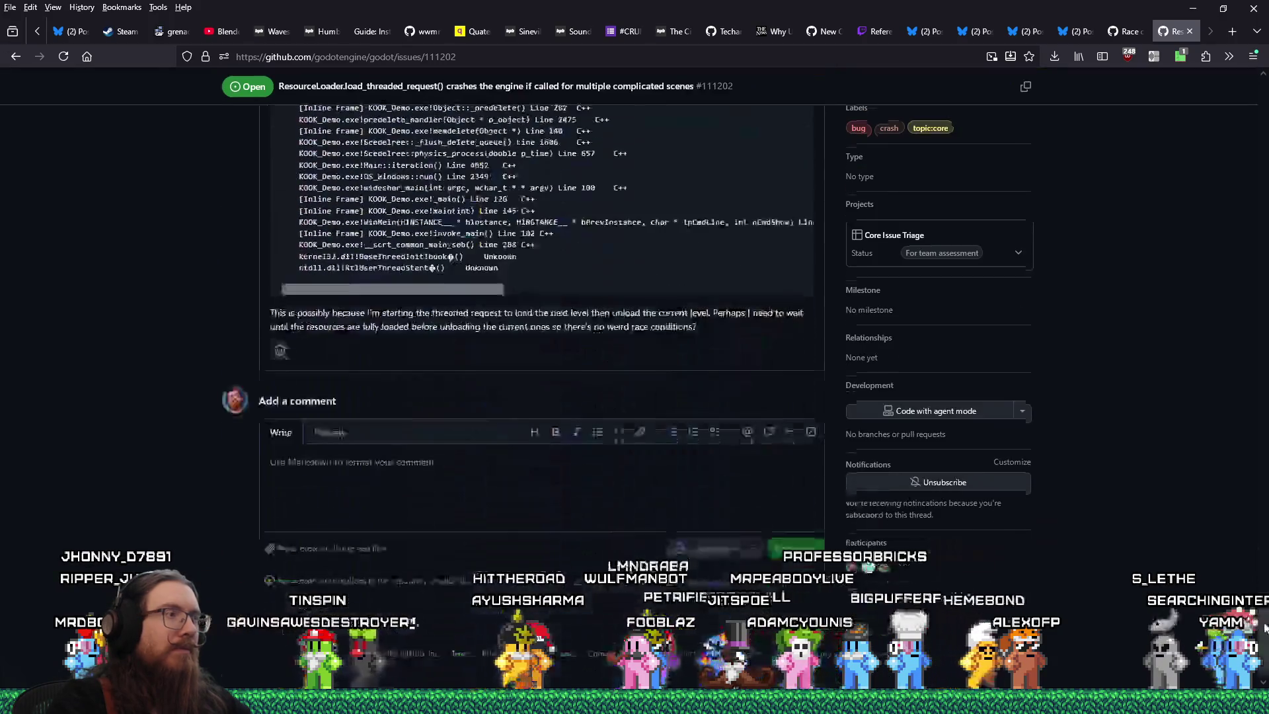
left_click(538, 478)
type("Also linking")
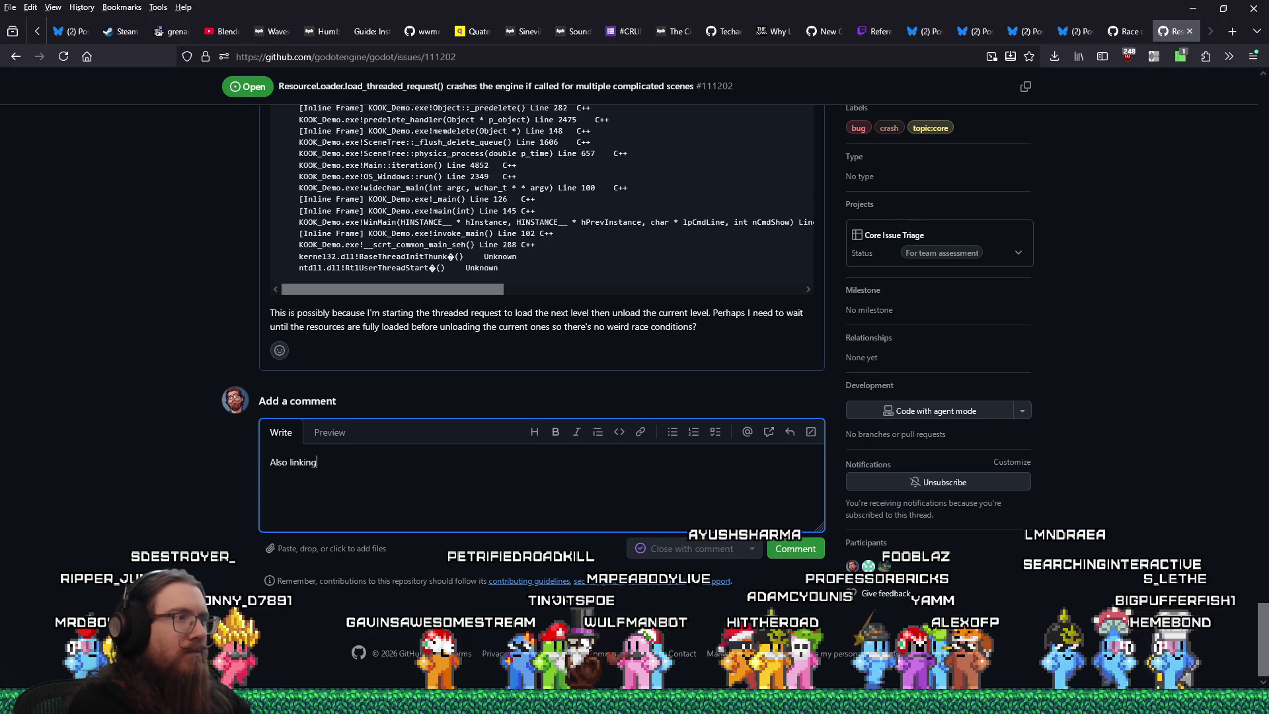
type("this issue, as ")
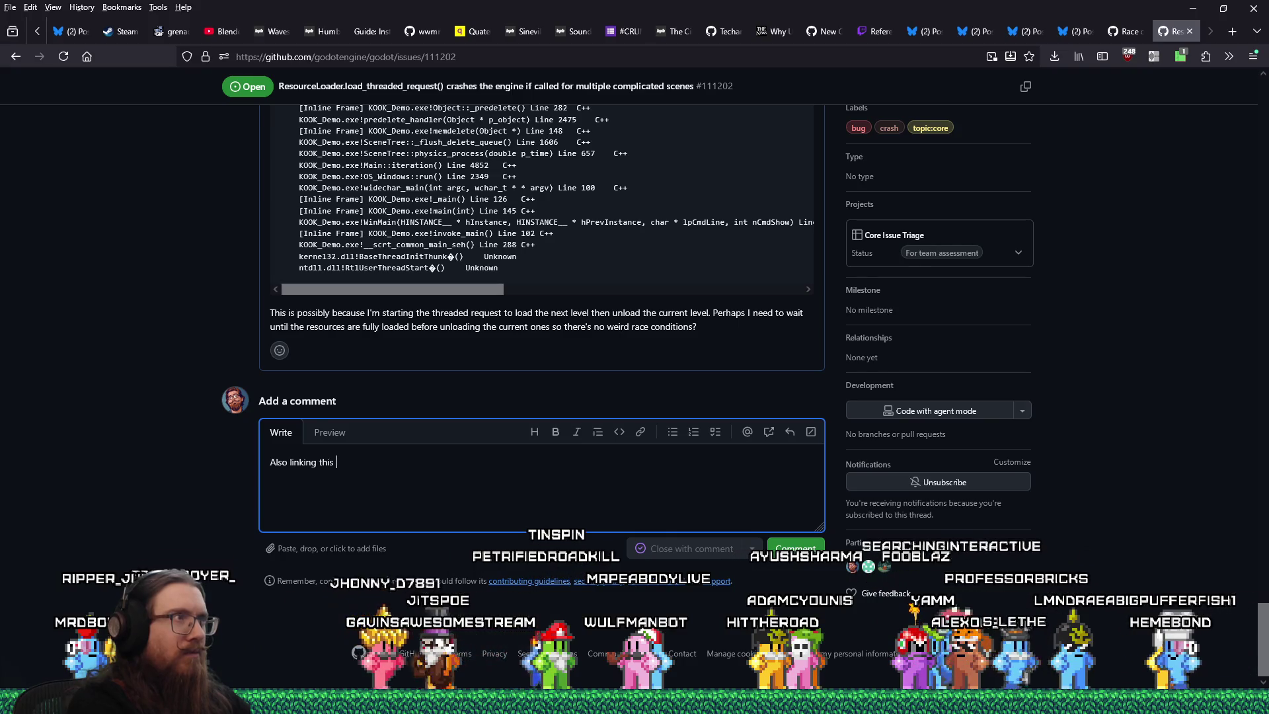
type("they ma")
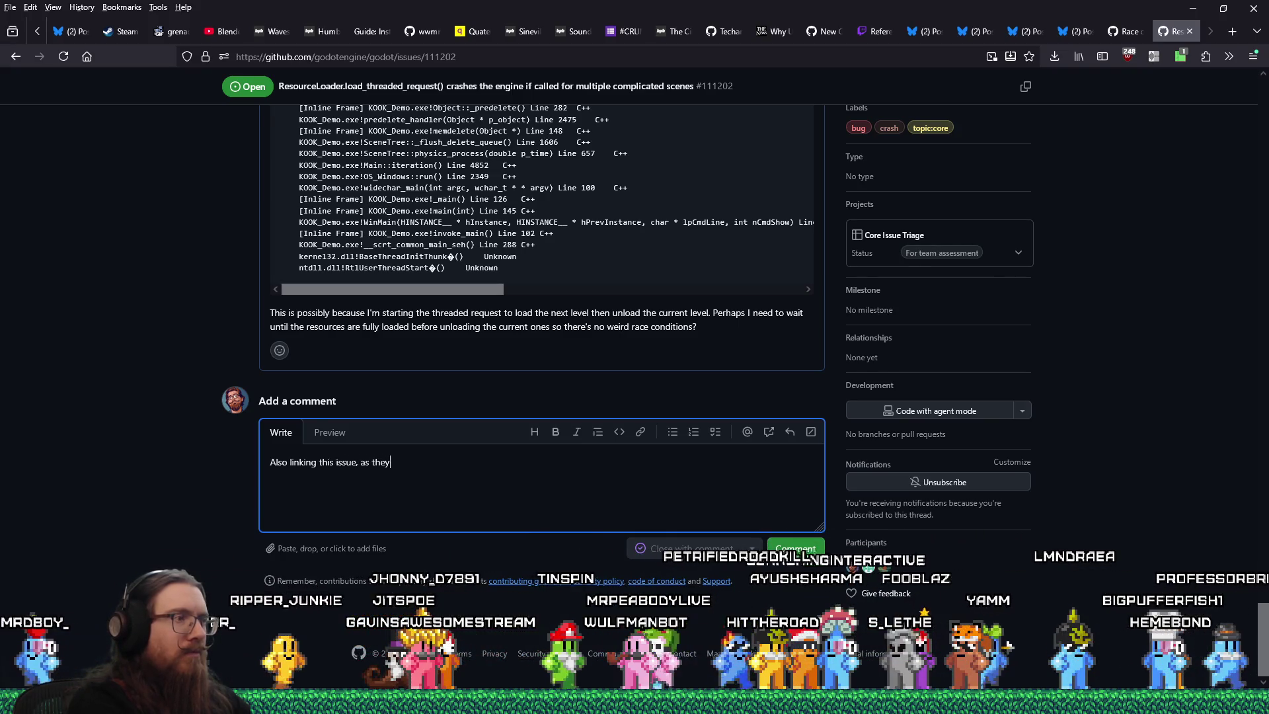
key("BackSpace")
key("BackSpace")
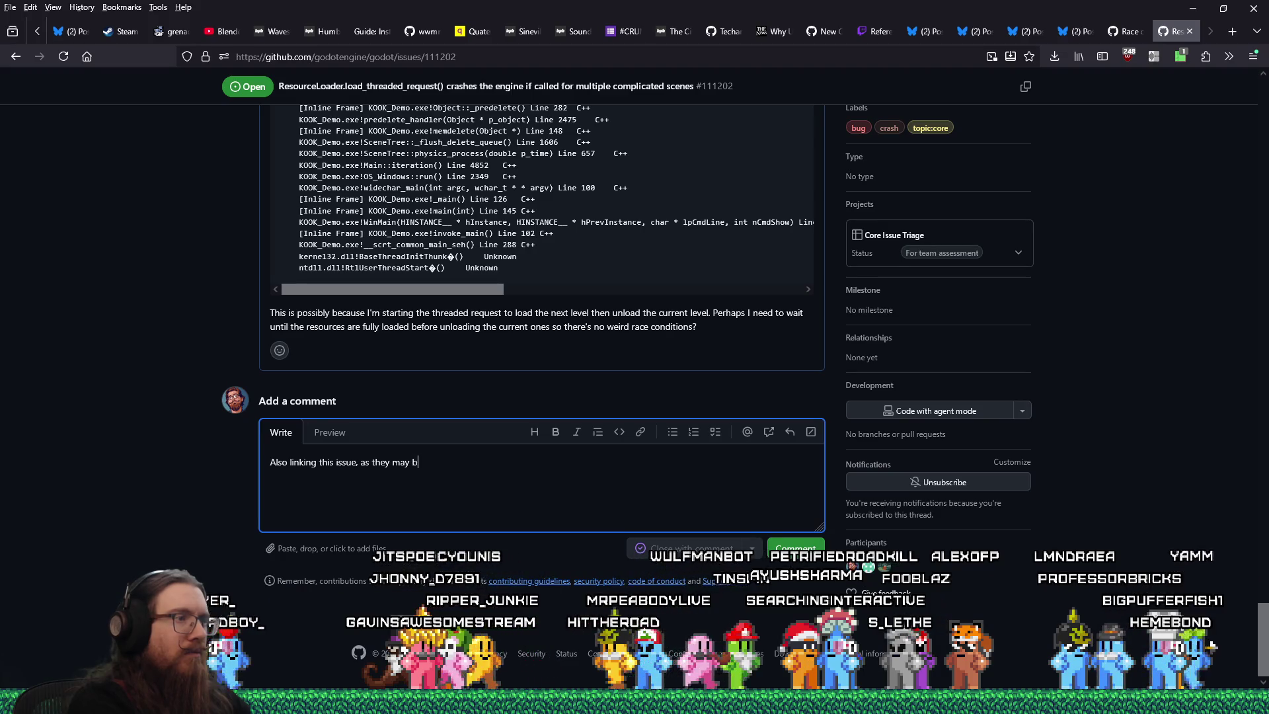
type("be related: https://github.com/godotengine/godot/issues/114896")
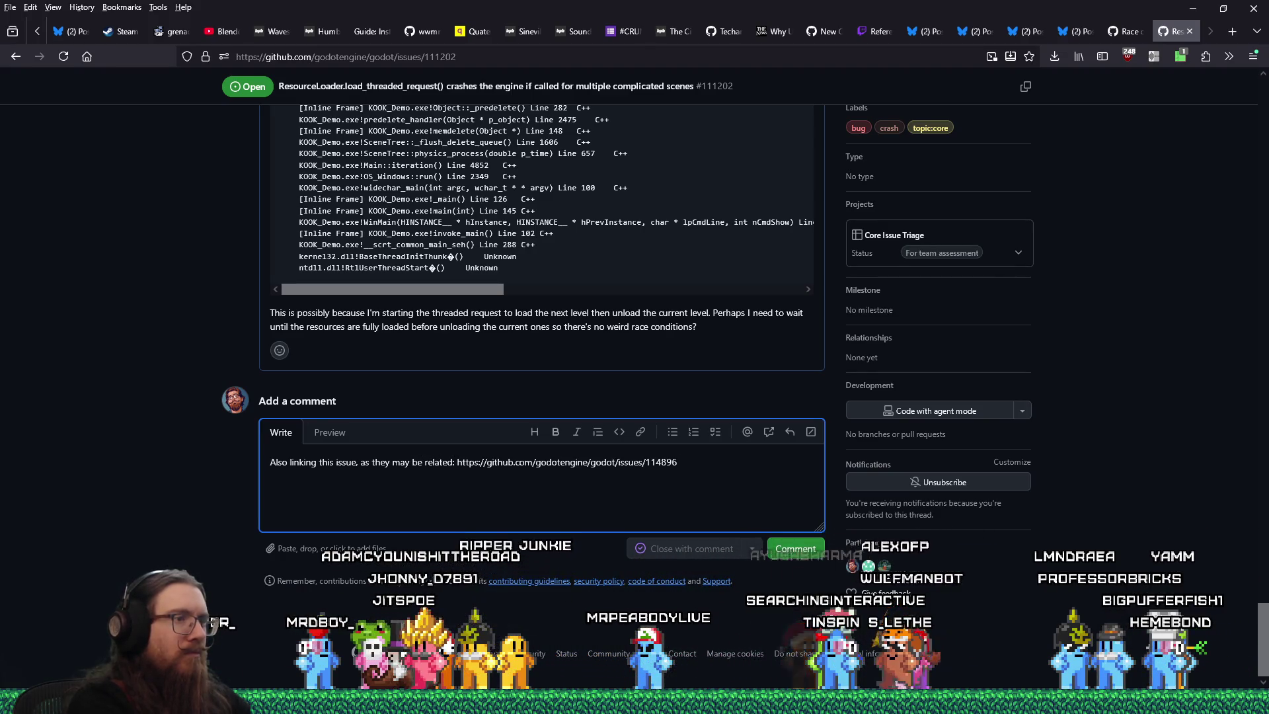
left_click(795, 554)
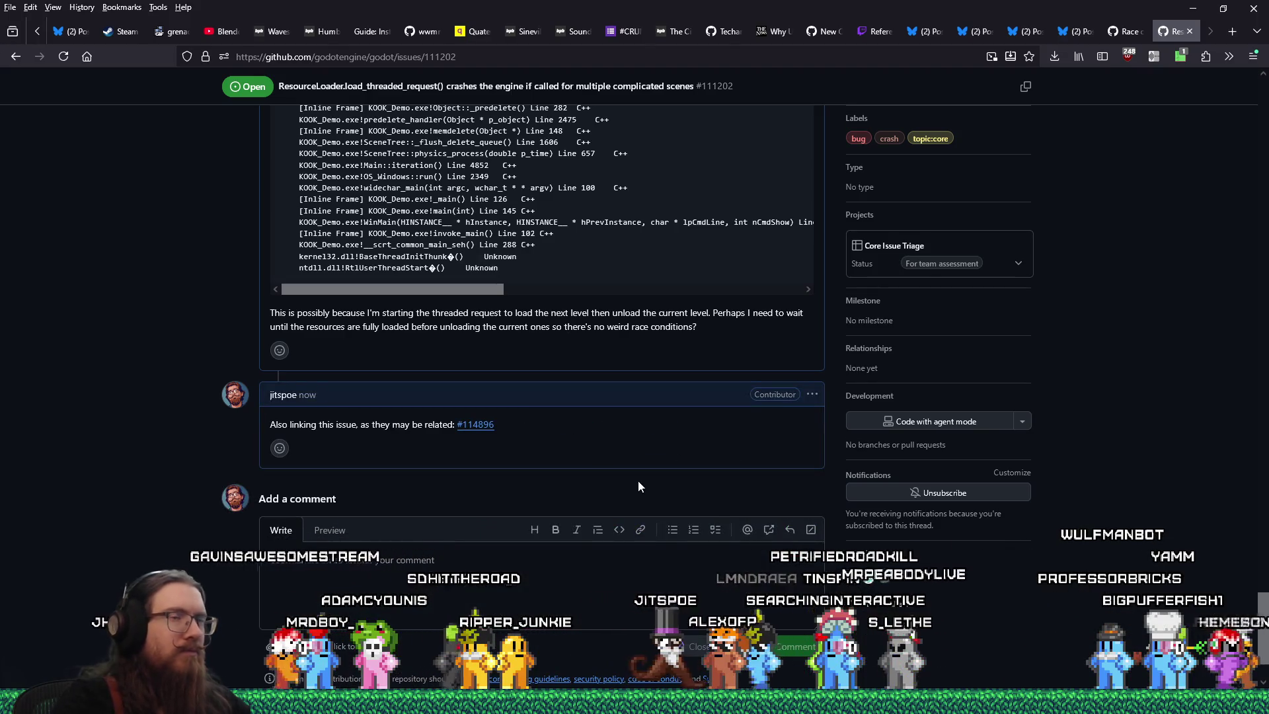
left_click(405, 57)
- Copy issue #111202's address and scroll to the comment box on issue #114896
right_click(405, 57)
left_click(430, 140)
left_click(1108, 38)
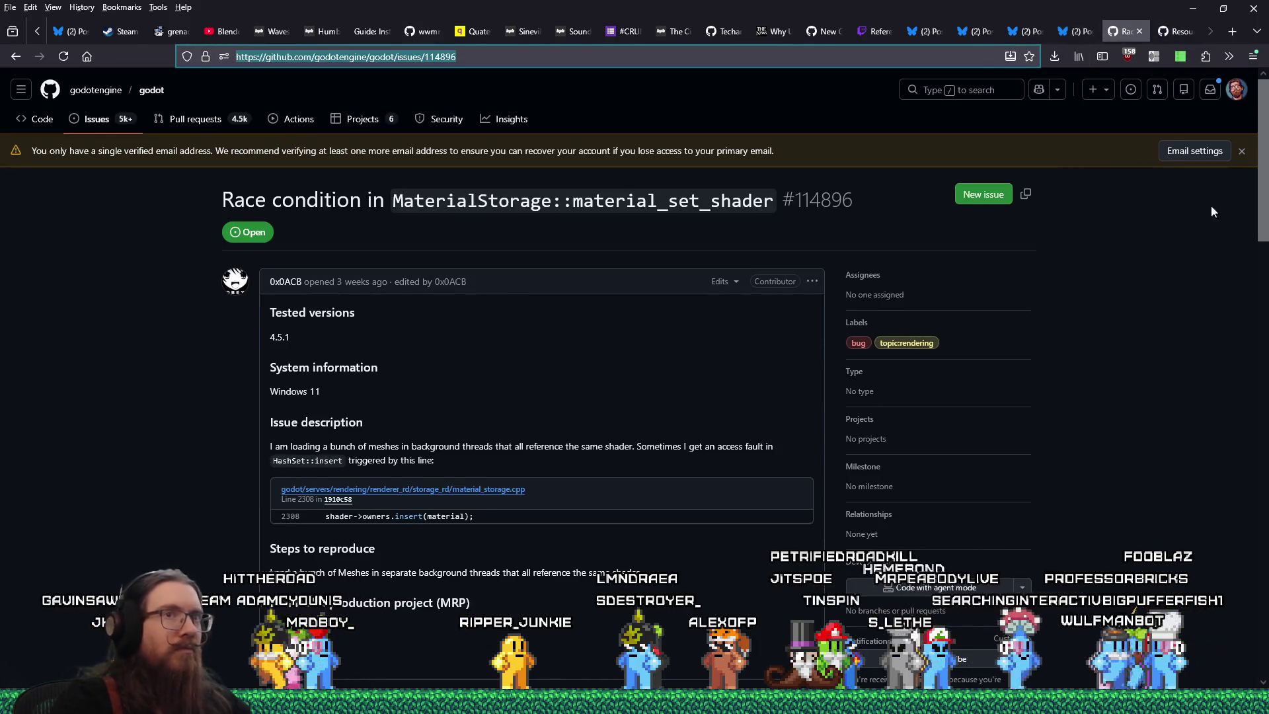
scroll(1193, 220, "down", 20)
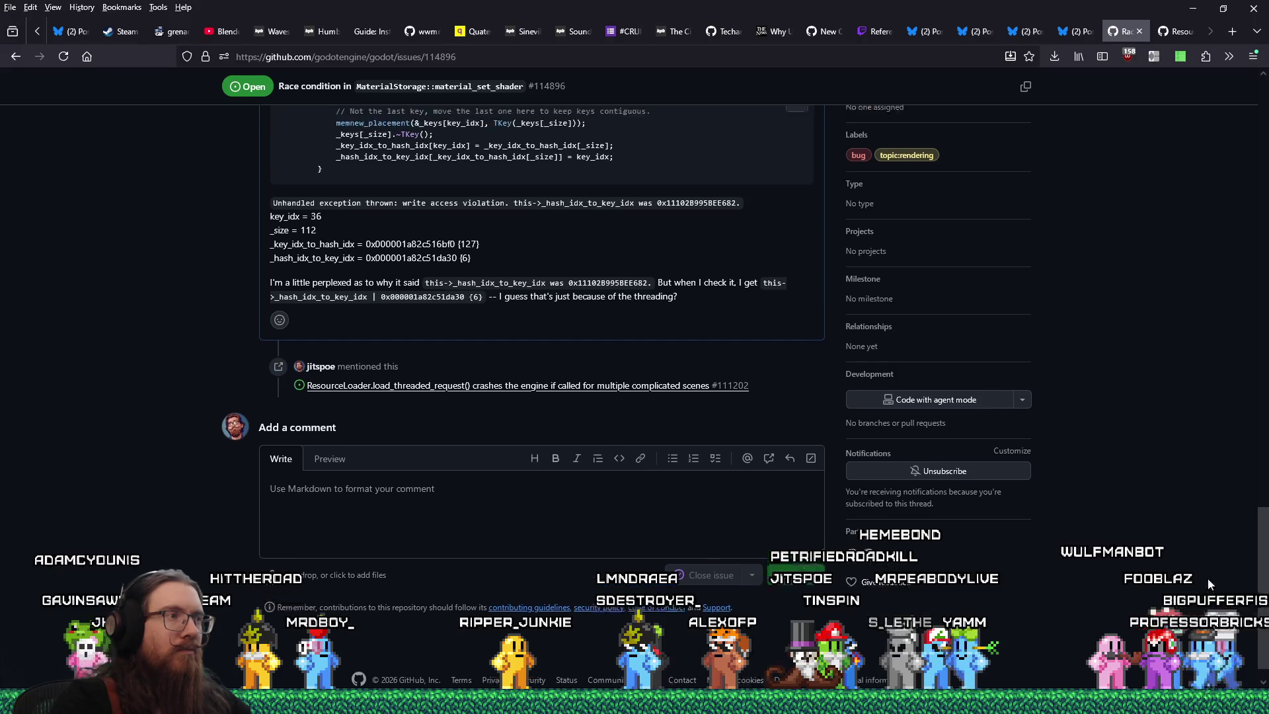
scroll(1210, 587, "up", 2)
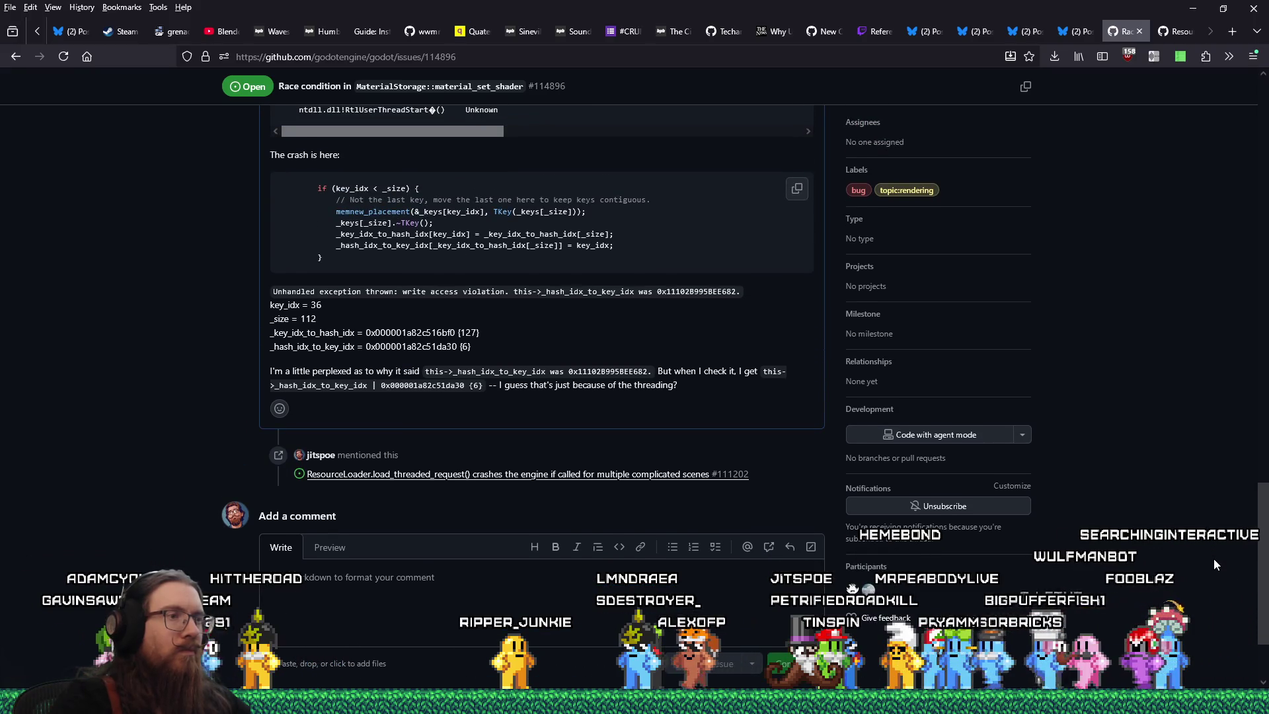
scroll(1214, 562, "up", 15)
mouse_move(1266, 282)
left_mouse_down()
mouse_move(1266, 182)
mouse_move(1266, 609)
left_mouse_up()
- Post 'Possibly a related issue:' with the #111202 link, then end the Visual Studio debug session
left_click(704, 535)
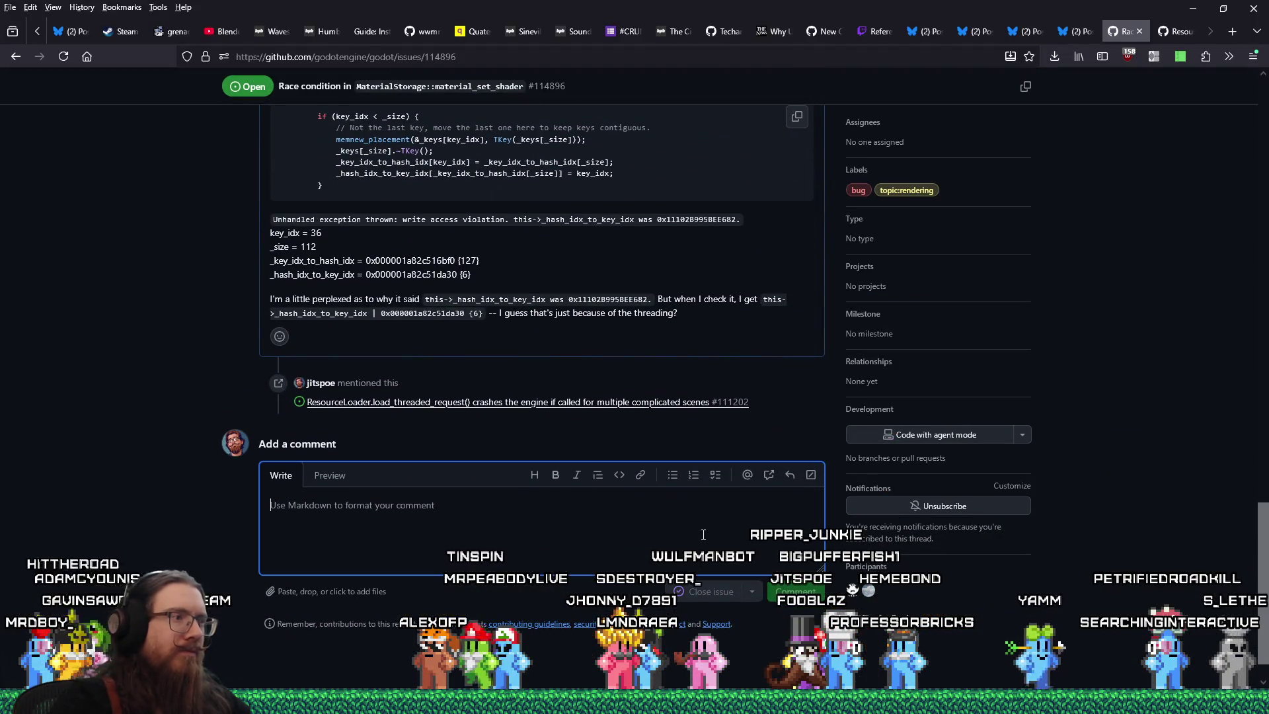
type("Possibly a")
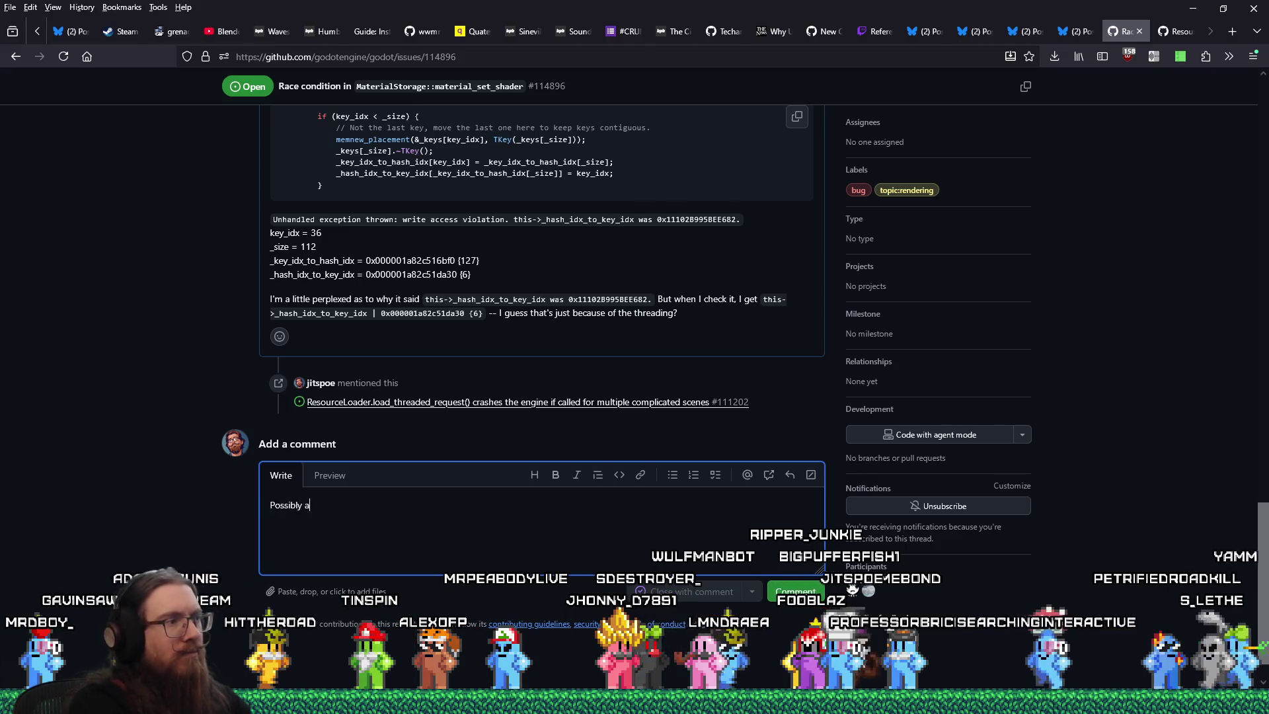
type(" related issue:")
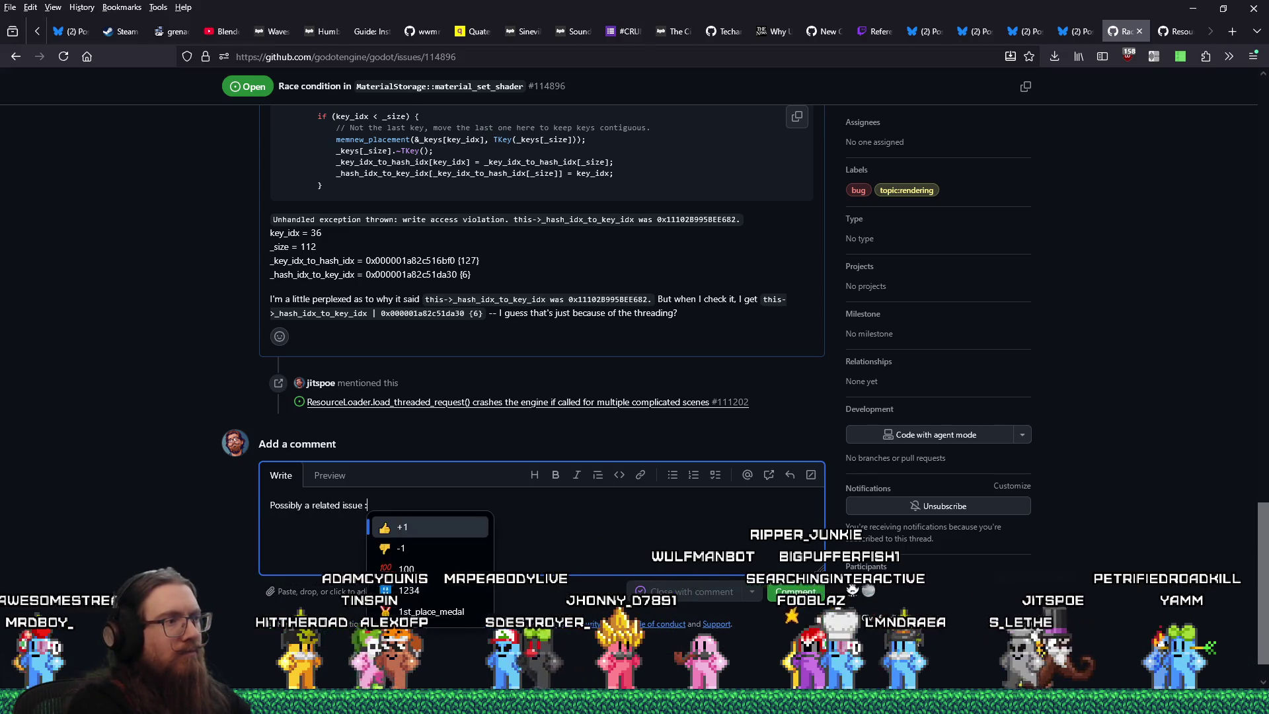
type("https://github.com/godotengine/godot/issues/111202")
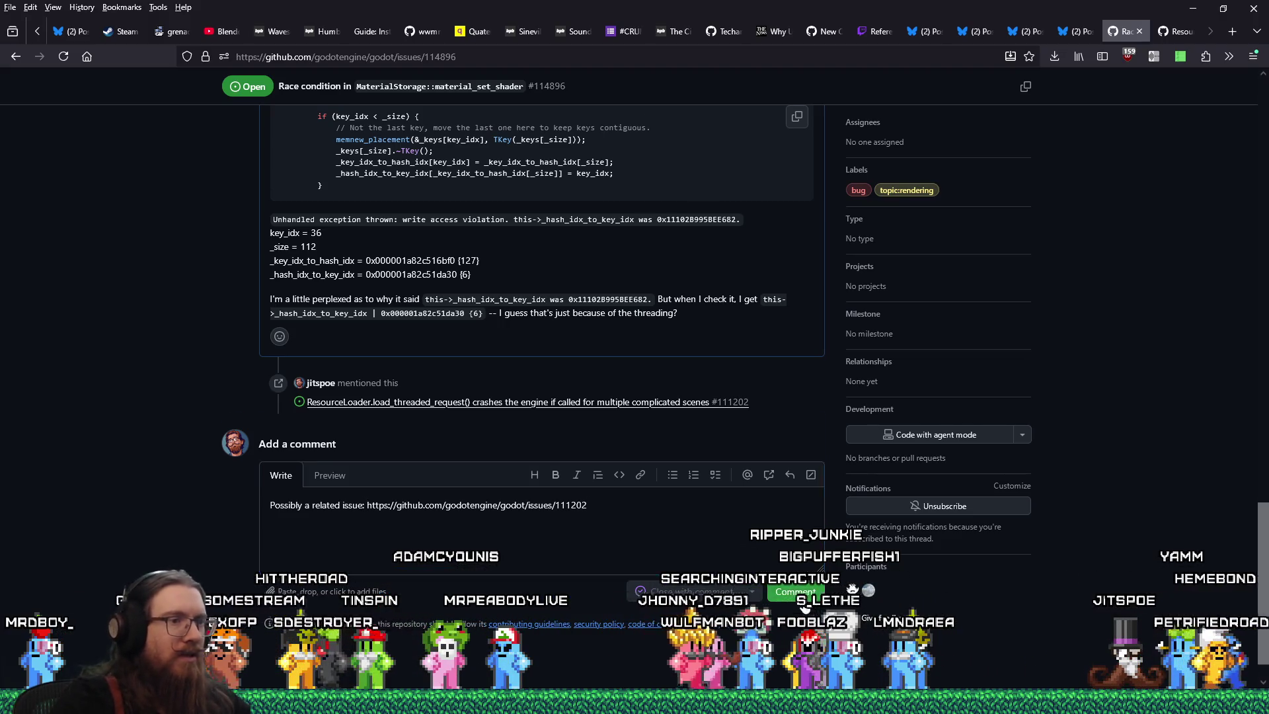
key("ctrl+Return")
key("alt+Tab")
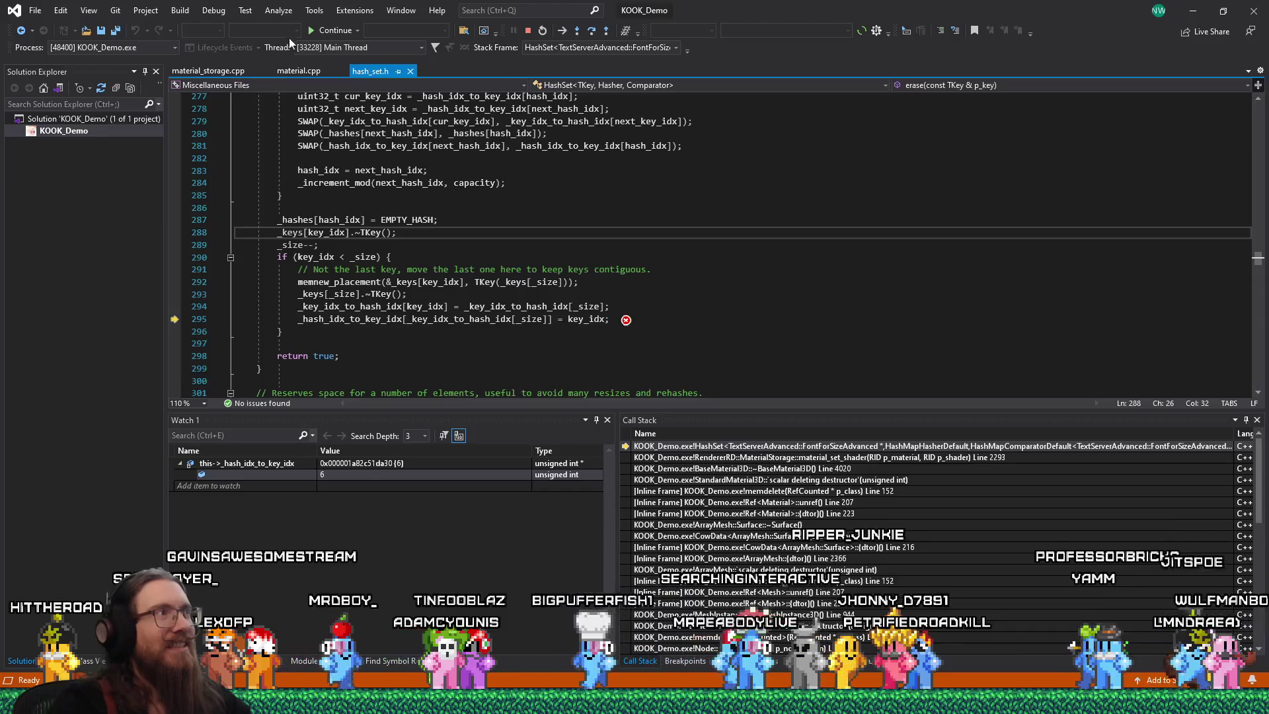
left_click(214, 10)
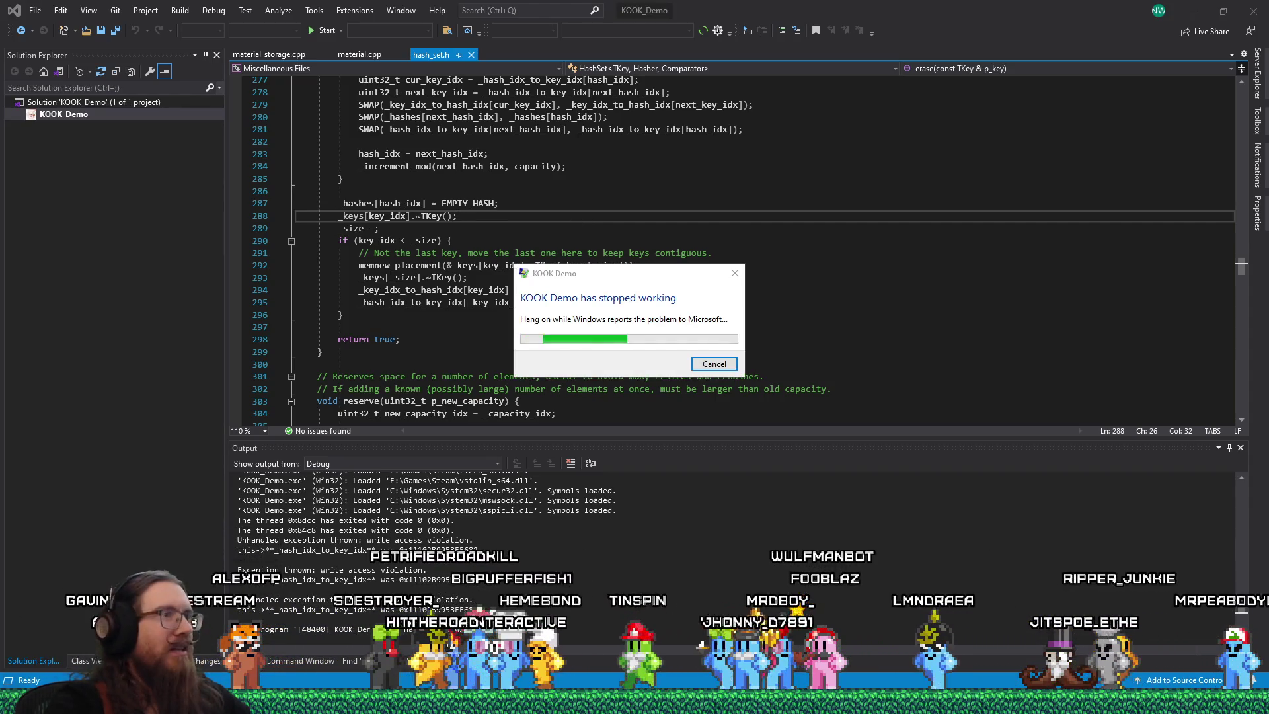
- Dismiss the KOOK Demo stopped-working report and bring the Godot editor back to the front
left_click(726, 367)
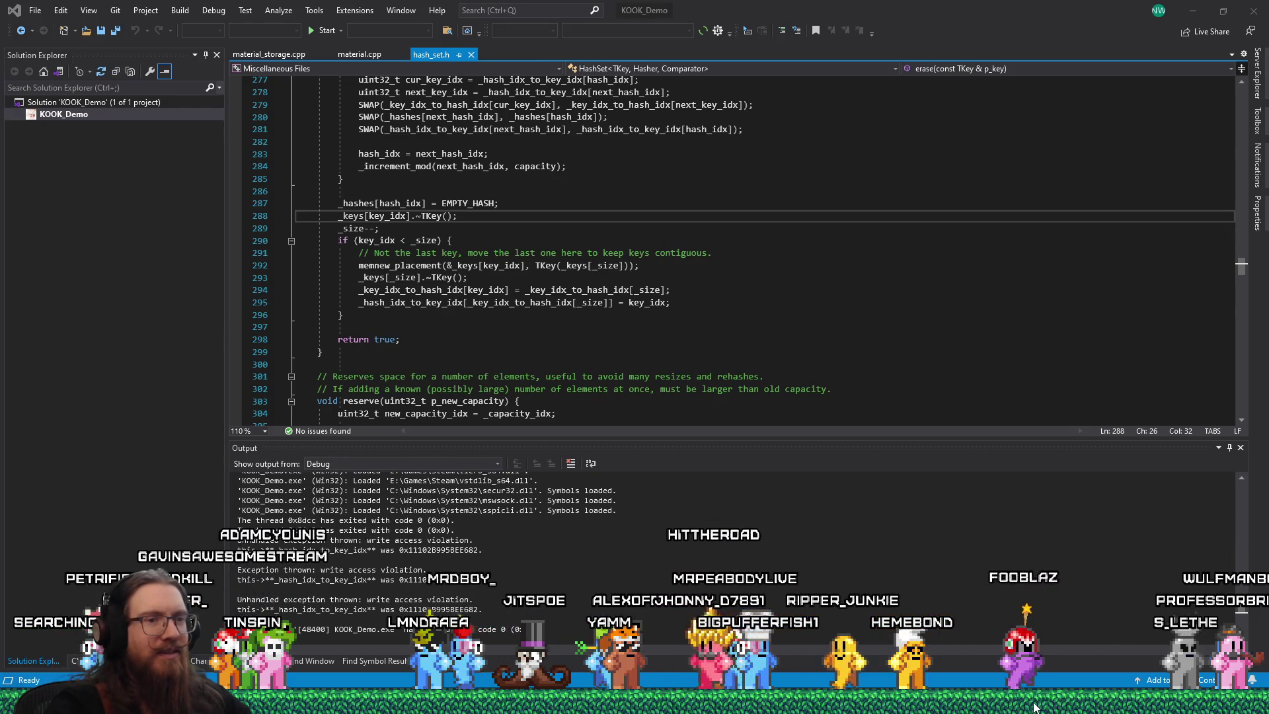
mouse_move(1035, 708)
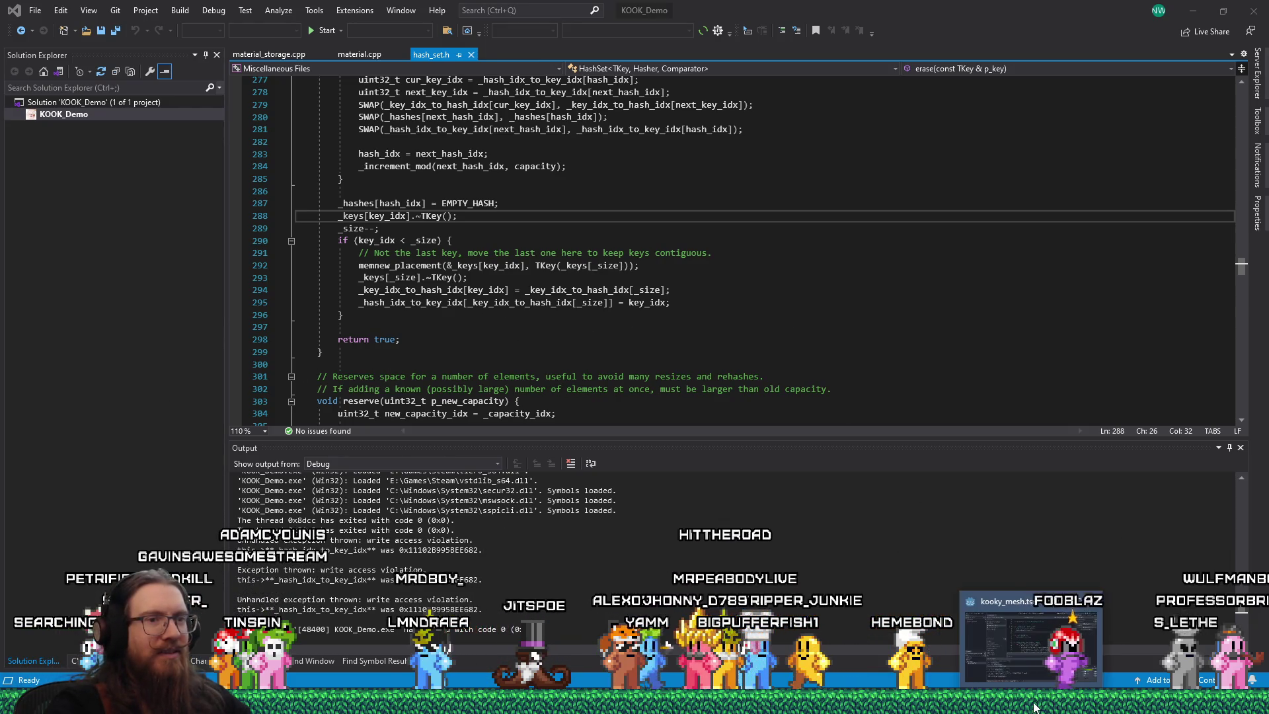
left_click(1022, 643)
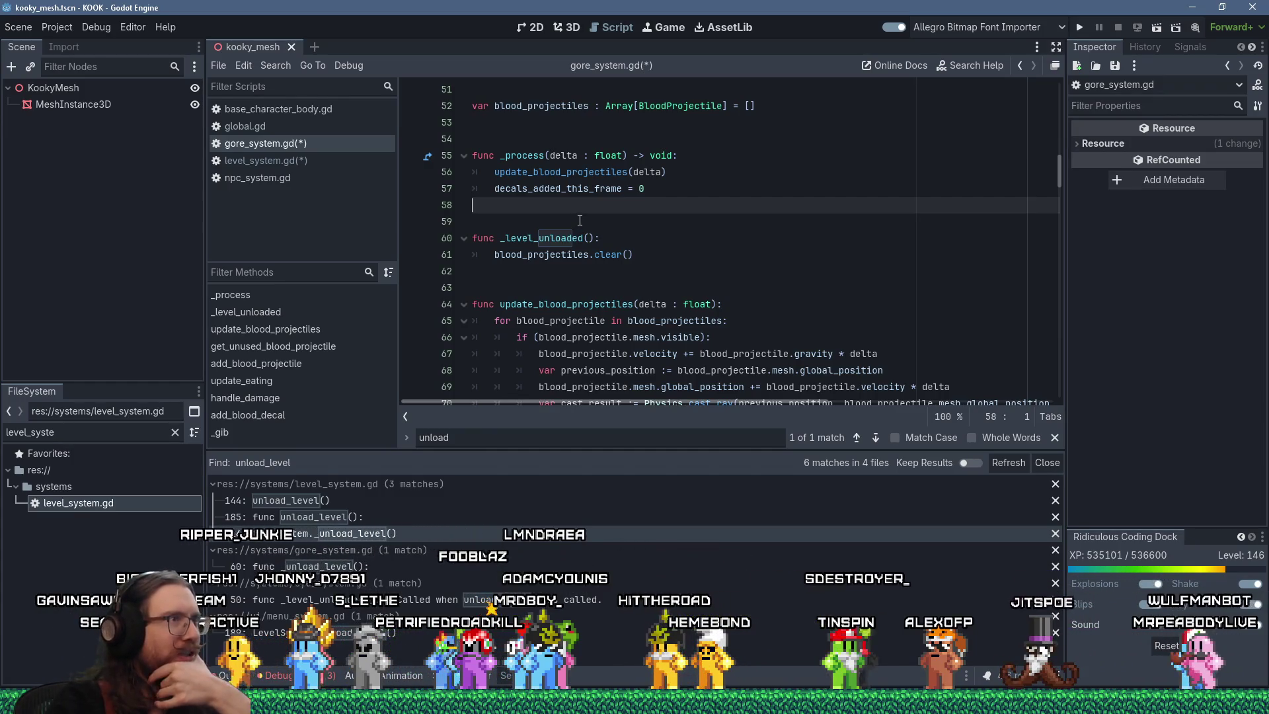
- Scroll up in gore_system.gd above the unload_level search results
scroll(579, 220, "up", 2)
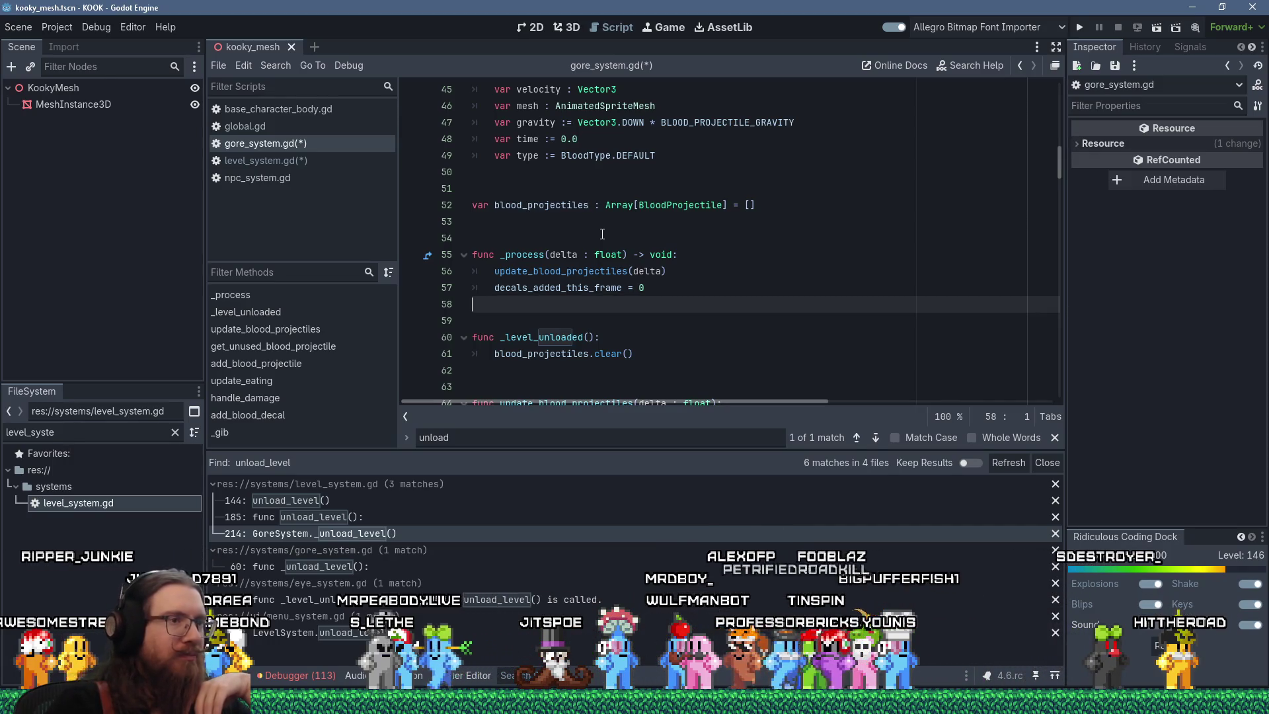
- Close the 'unload' find bar in the gore_system.gd script editor
left_click(1055, 438)
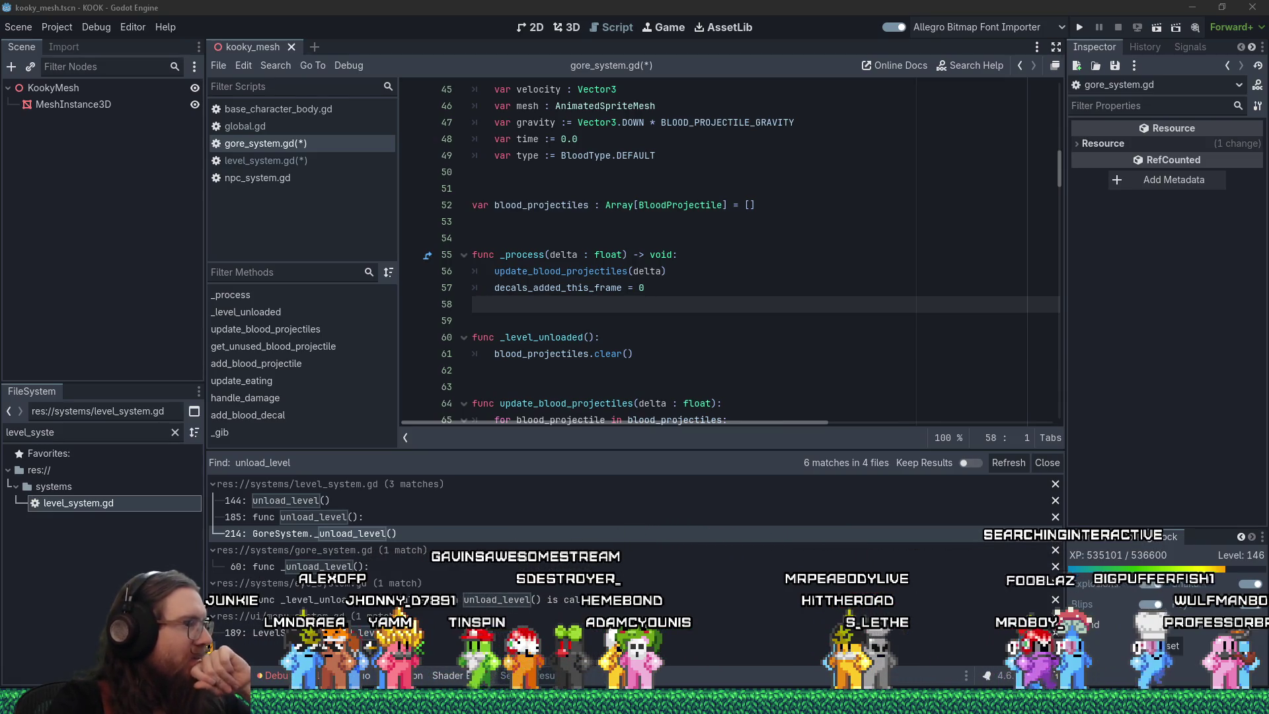
- Bring Firefox forward and reopen the closed tab for issue #111202
mouse_move(106, 697)
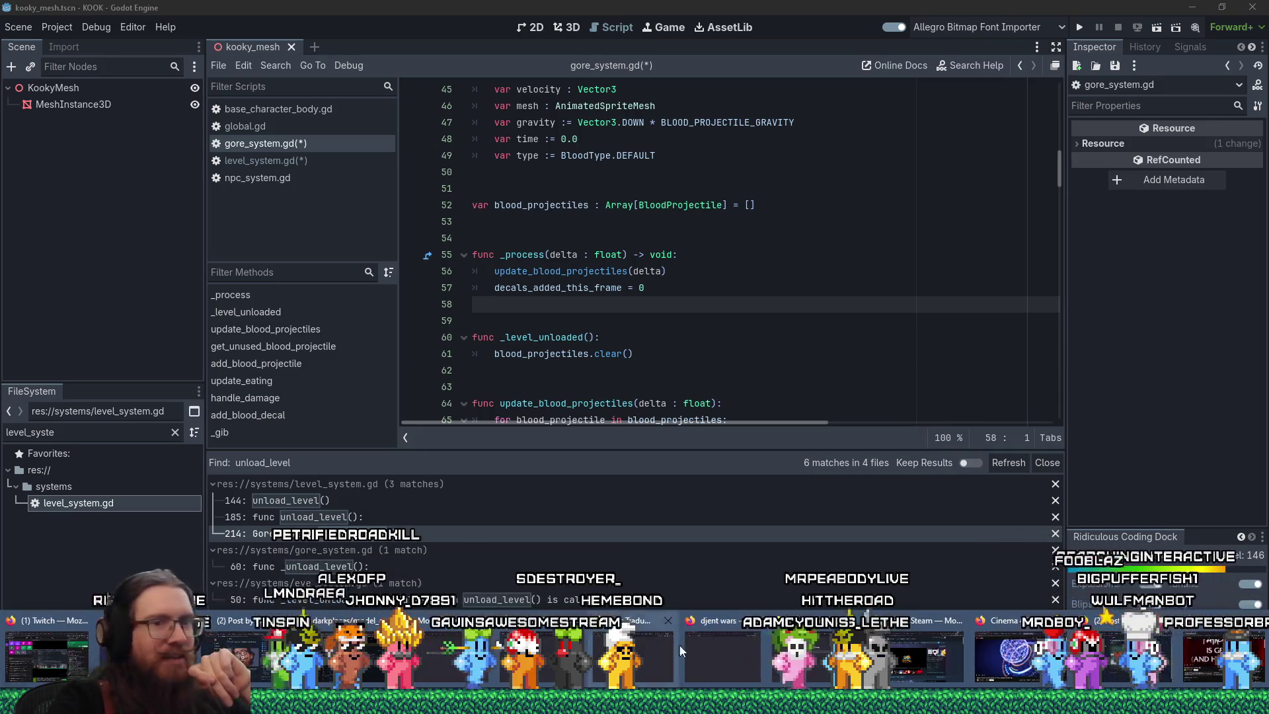
left_click(1169, 681)
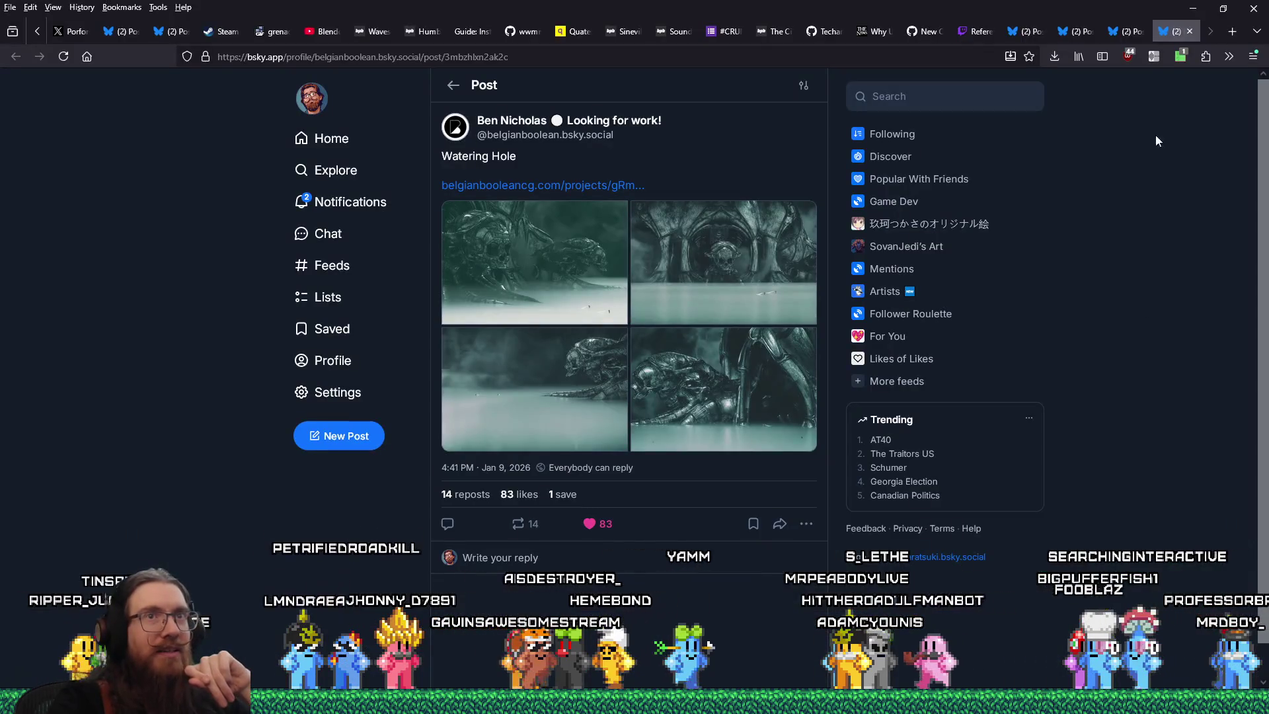
right_click(1165, 33)
left_click(1121, 341)
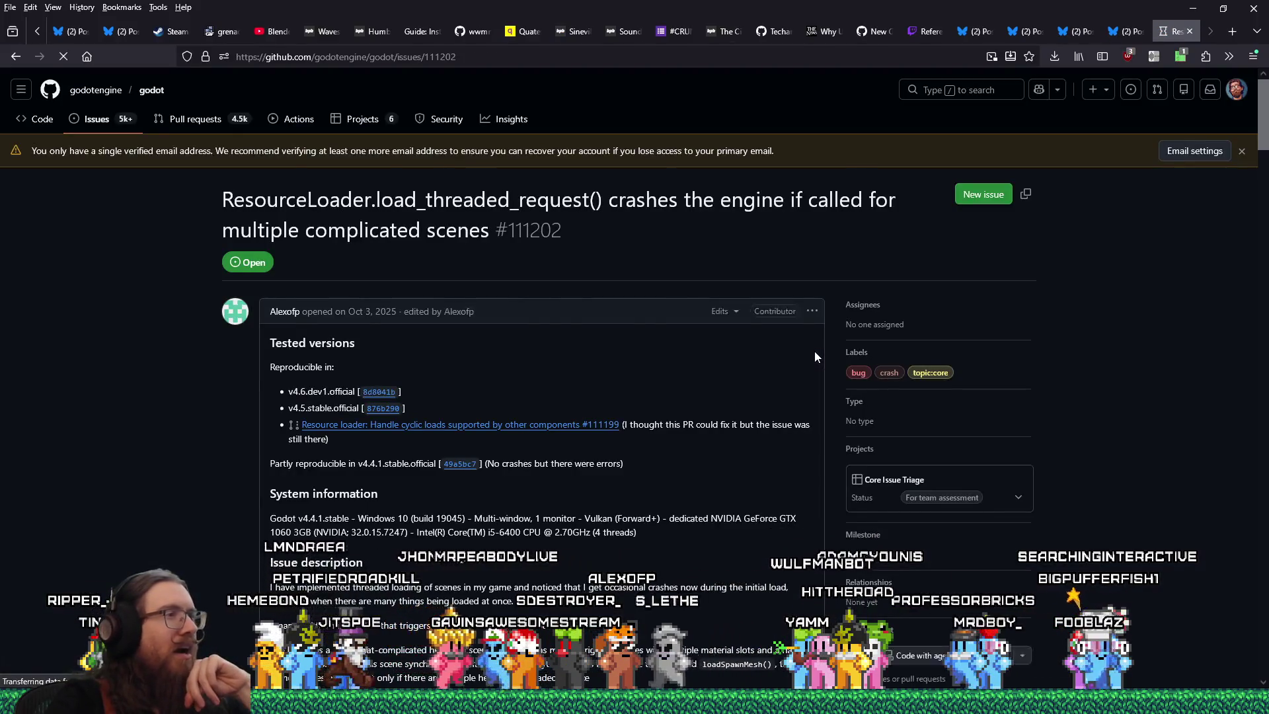
- Scroll to the top of issue #111202 and go to the repository's issue list
scroll(817, 351, "up", 4)
scroll(913, 316, "up", 5)
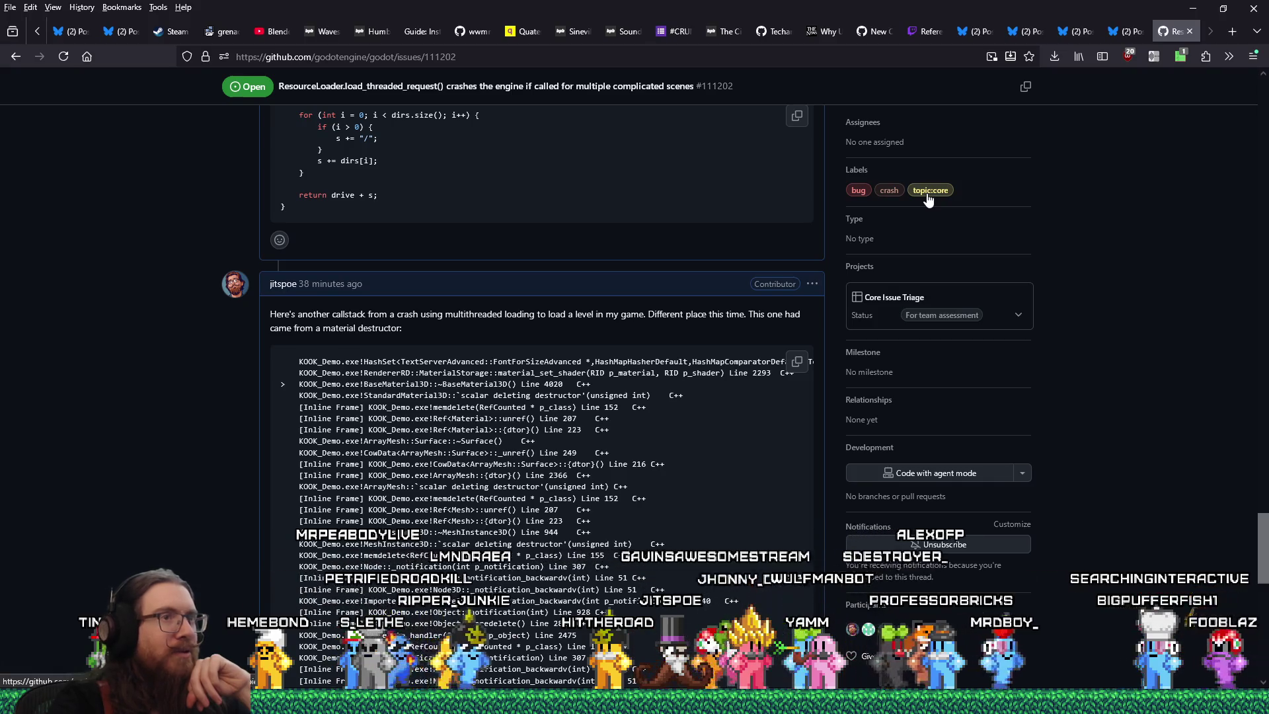
left_click_drag(1263, 536, 1263, 105)
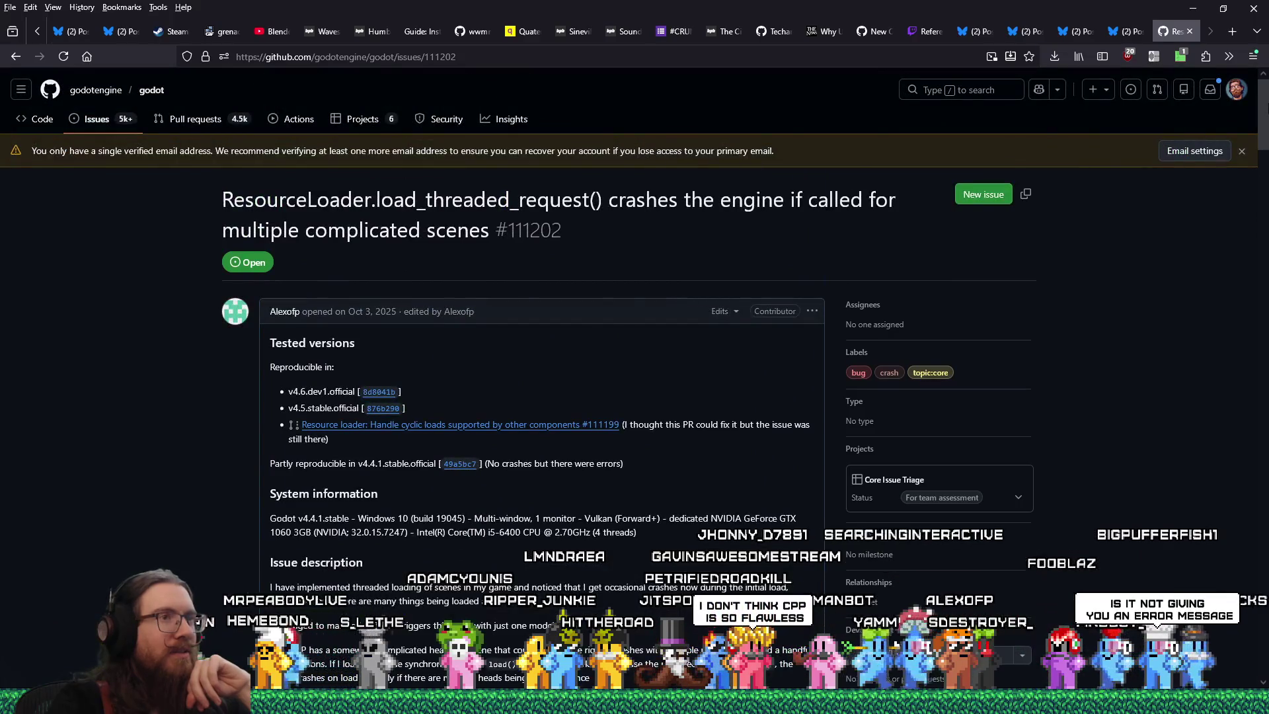
left_click(92, 123)
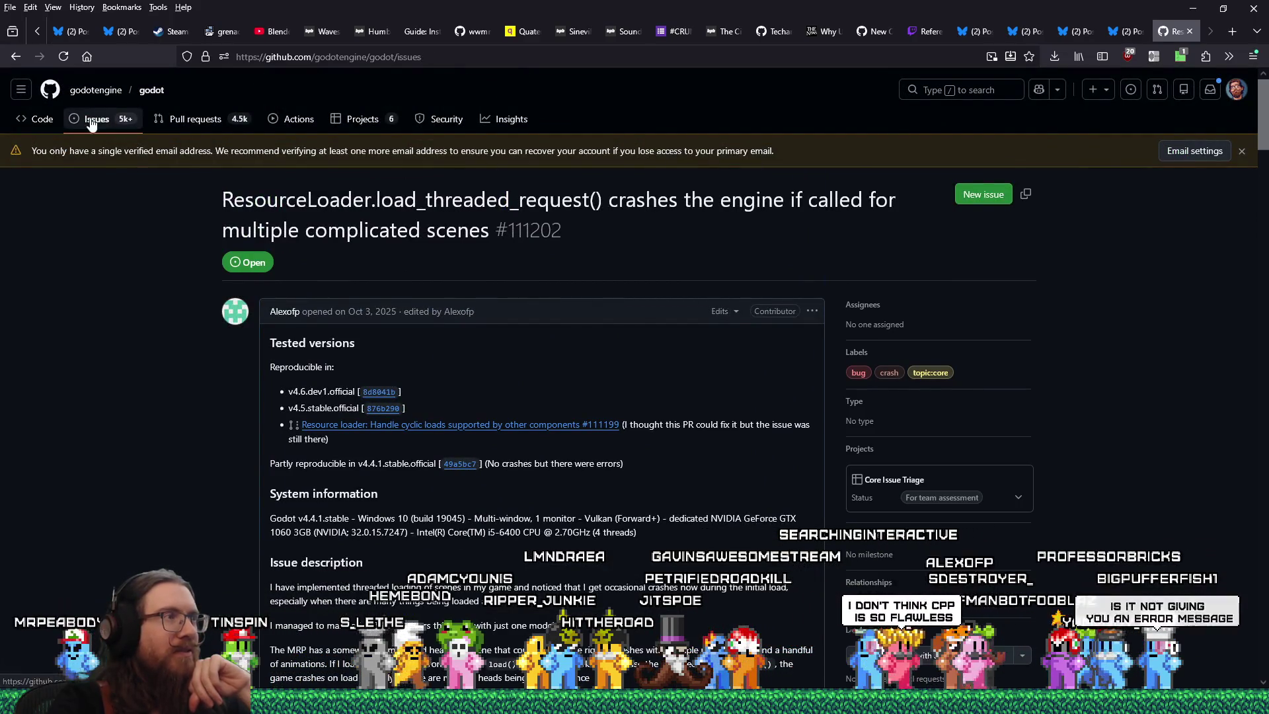
- Scroll down through the Godot repository's issue list to review recent reports
scroll(428, 398, "down", 4)
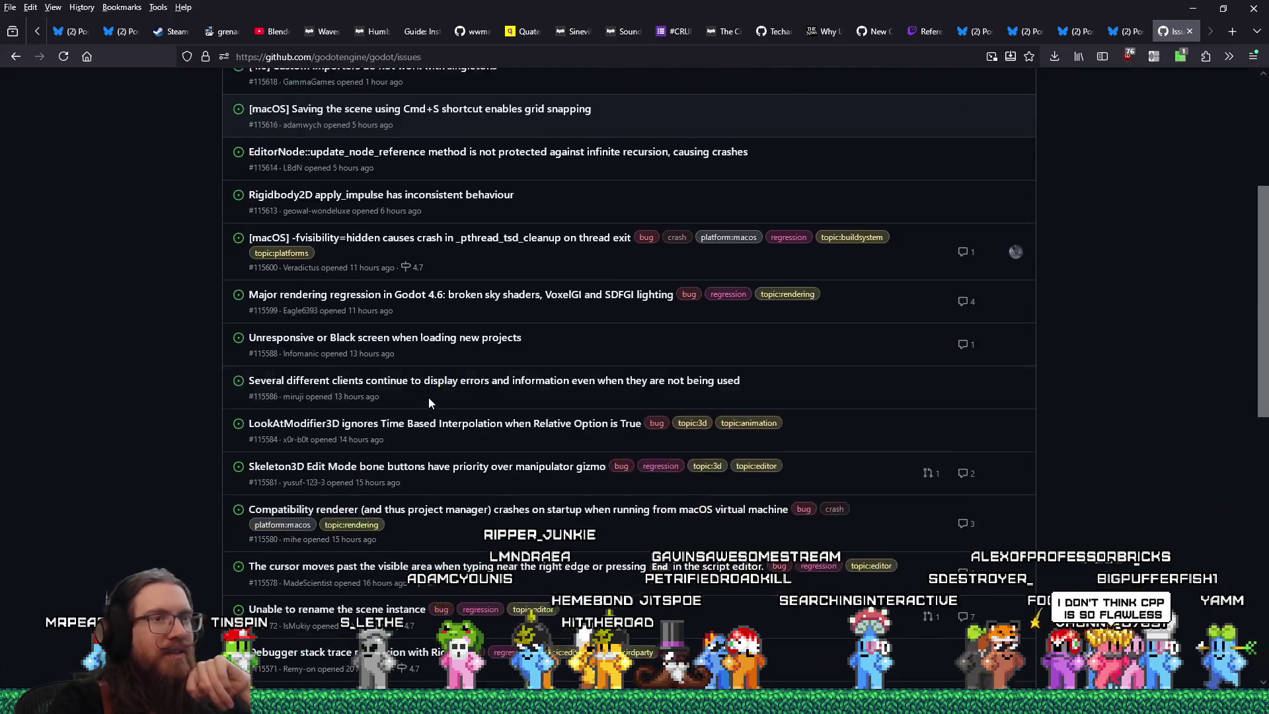
scroll(428, 398, "down", 5)
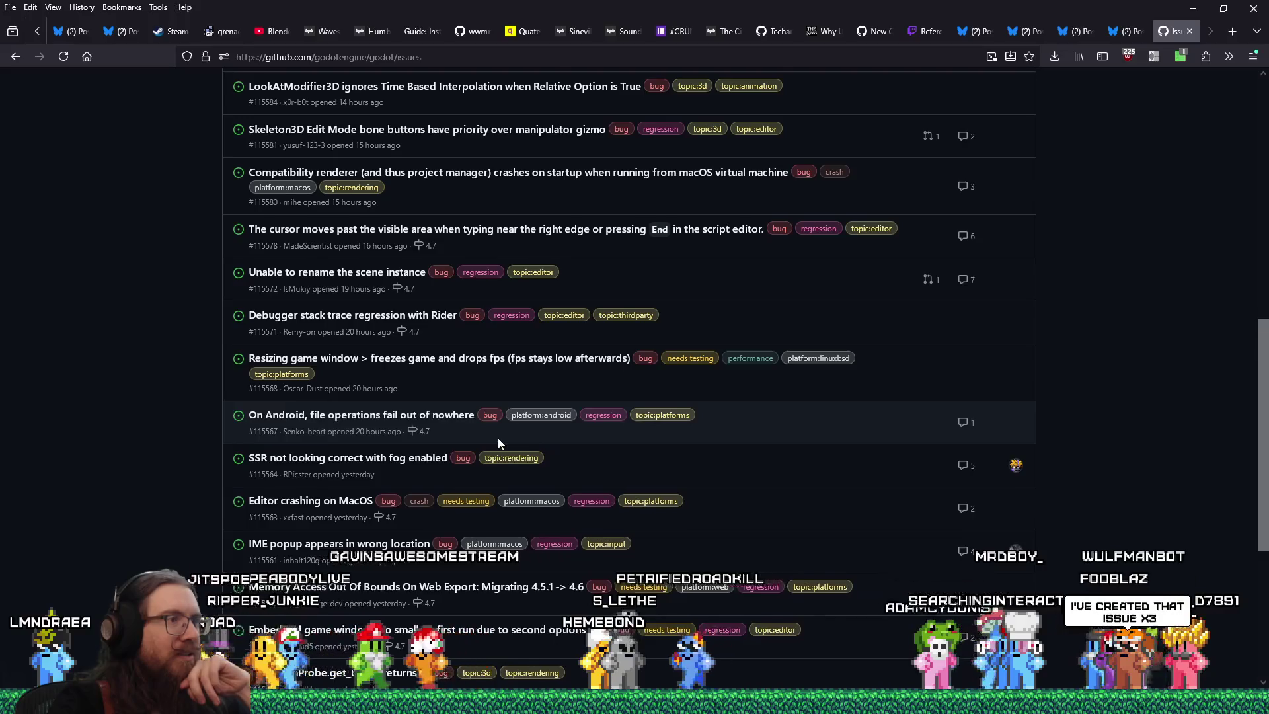
scroll(498, 437, "down", 1)
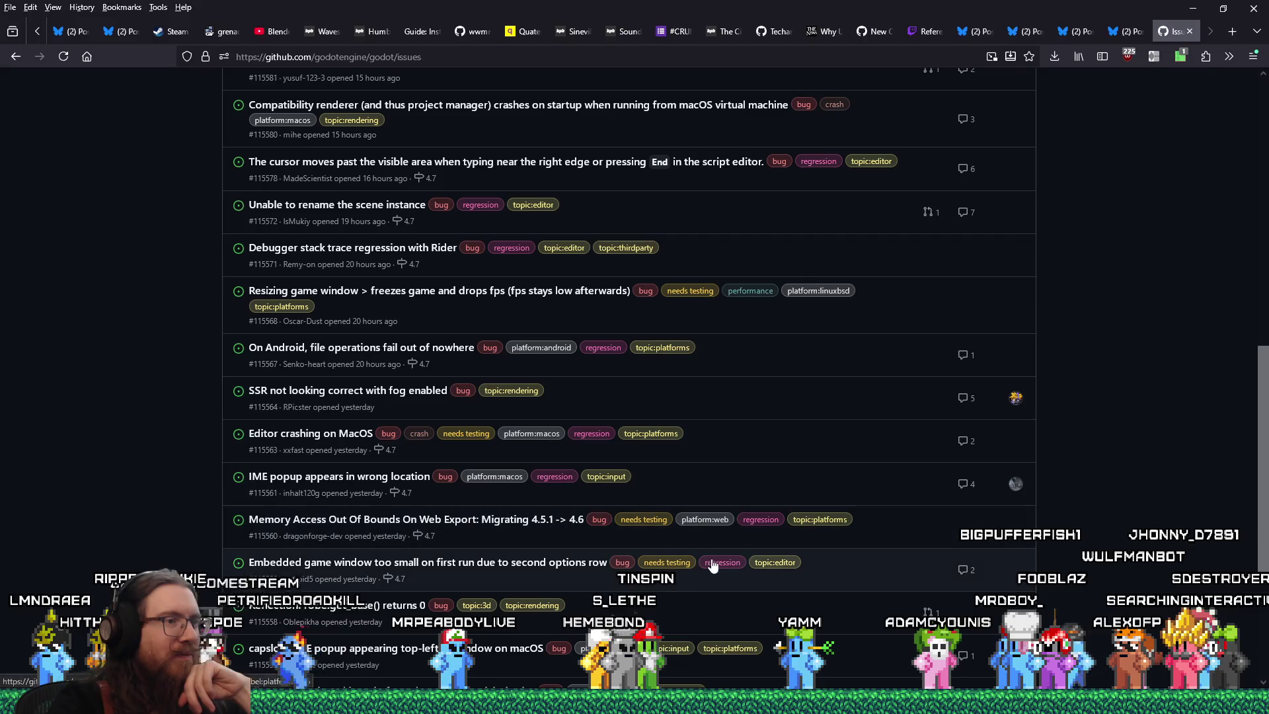
scroll(569, 596, "down", 3)
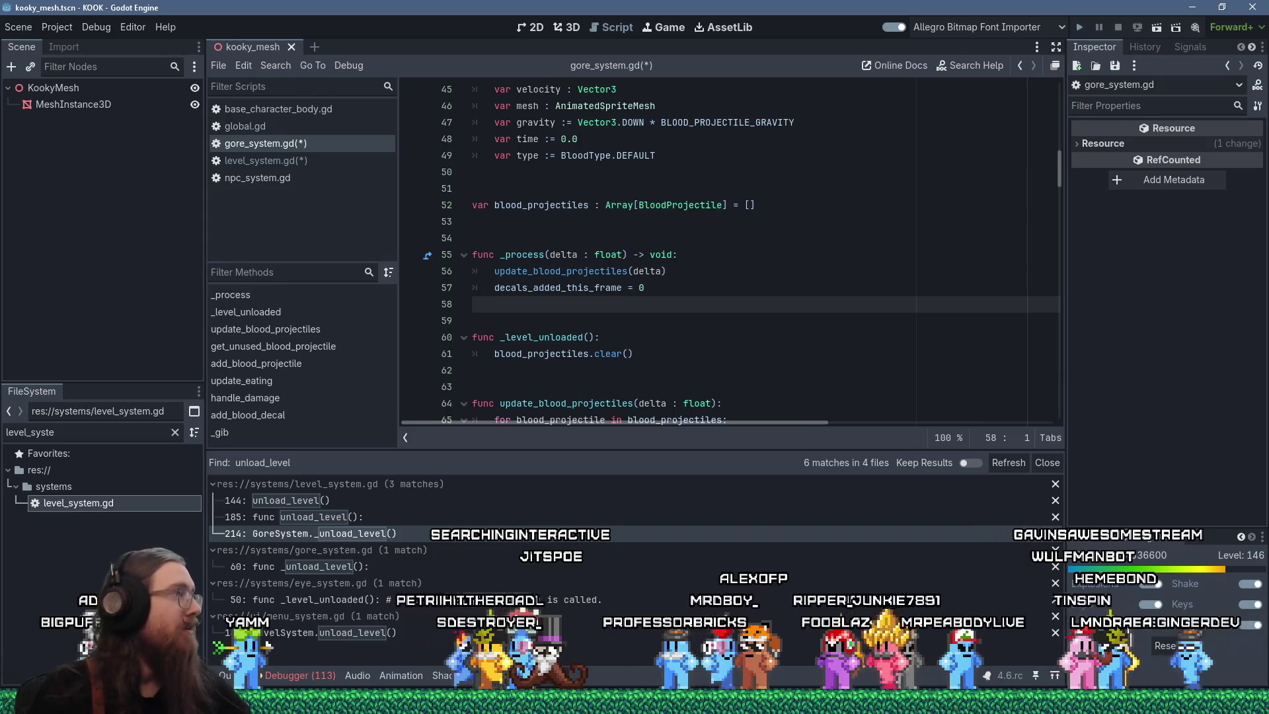
- Save gore_system.gd and level_system.gd and start the KOOK debug run with F5
key("F5")
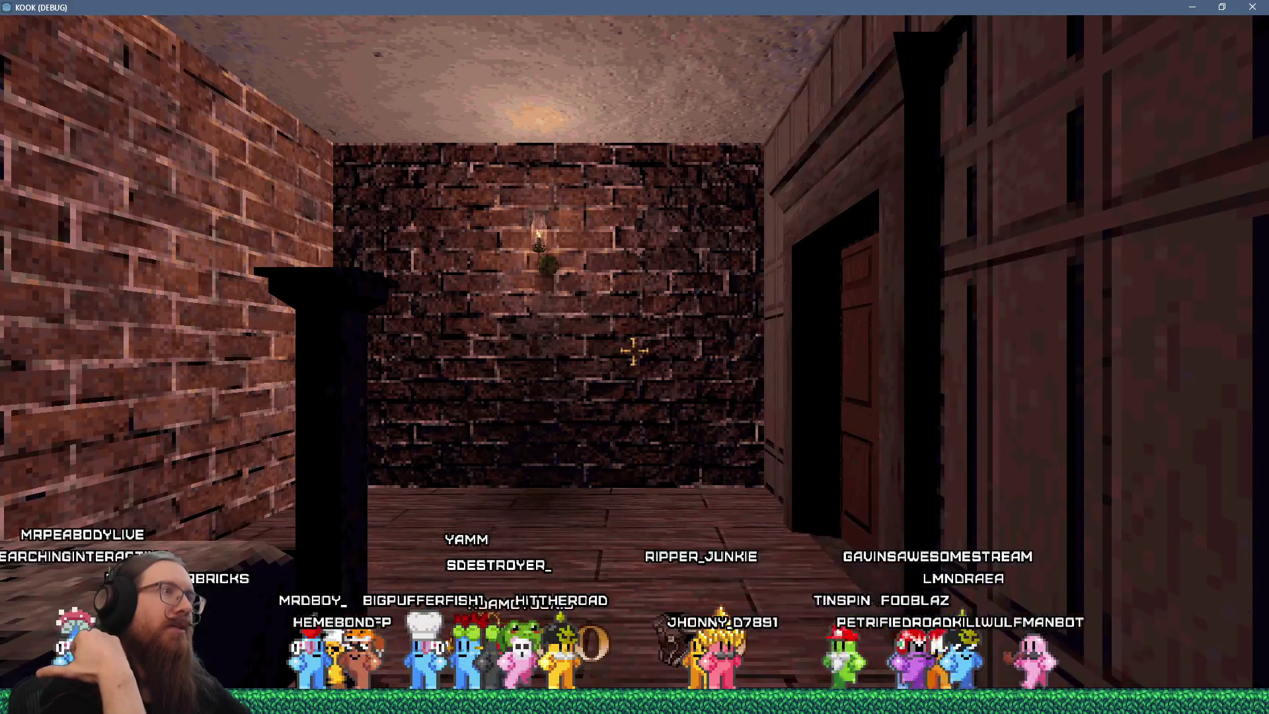
- Walk down the corridor, through the dark room past the desk, and into the brick room
key("w")
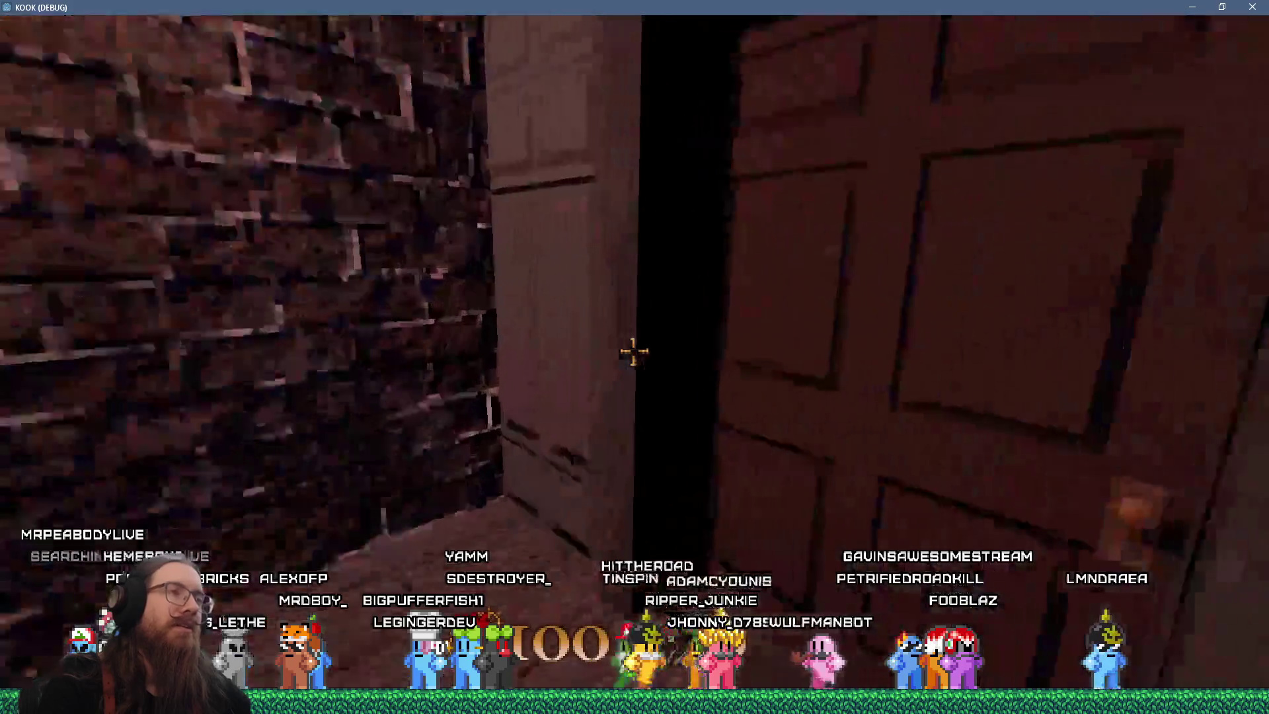
key("w")
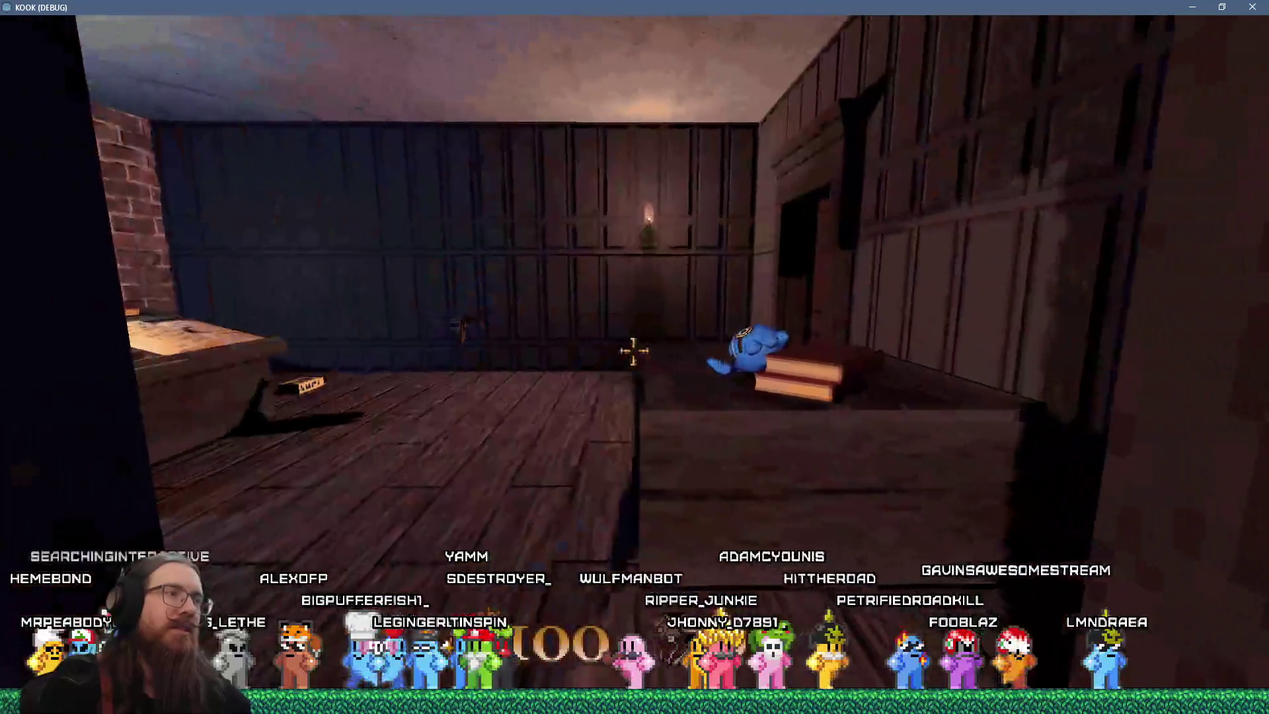
key("w")
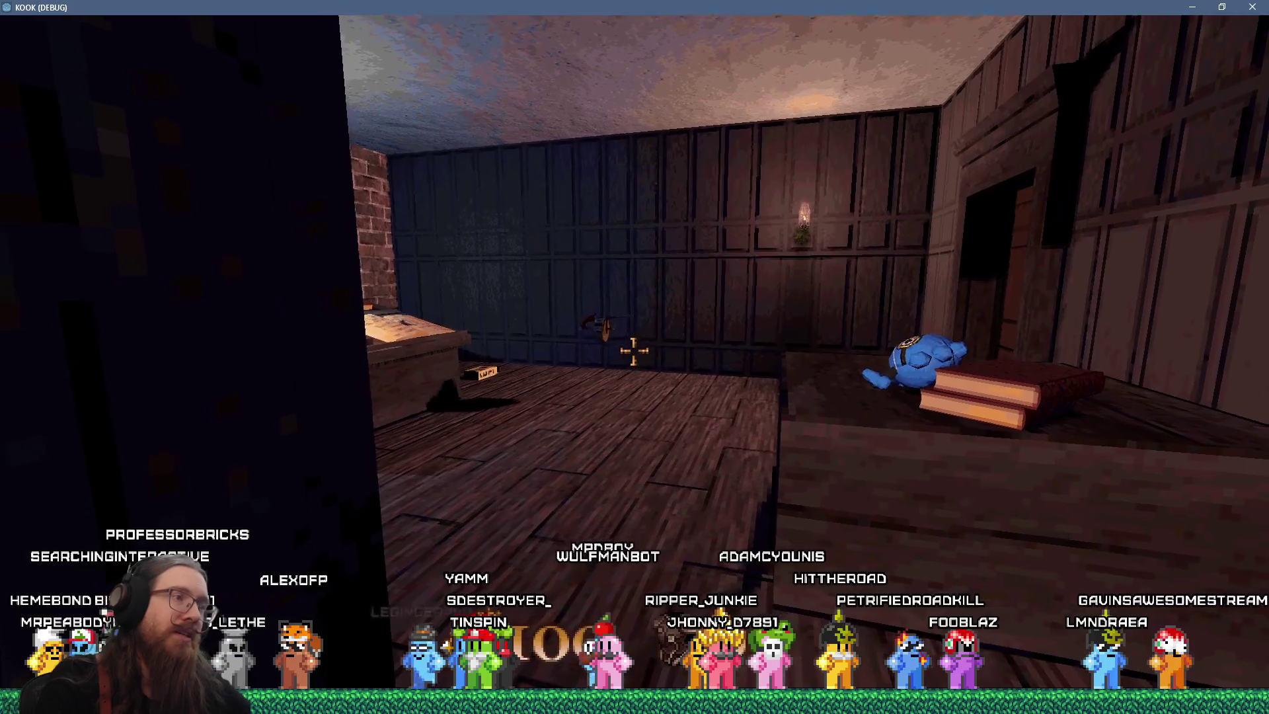
key("s")
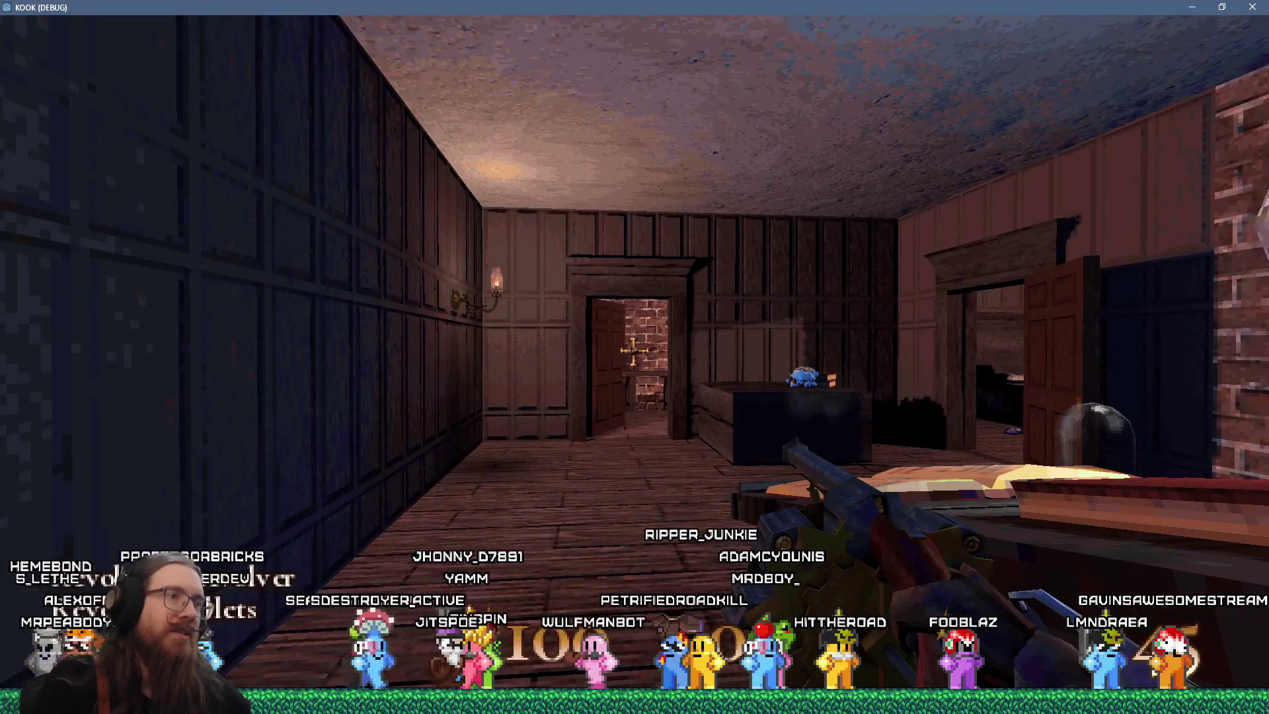
key("w")
- Shoot the winged monster and the staircase monster, descend the stairs and switch to the red book
left_click(633, 350)
key("w")
key("w")
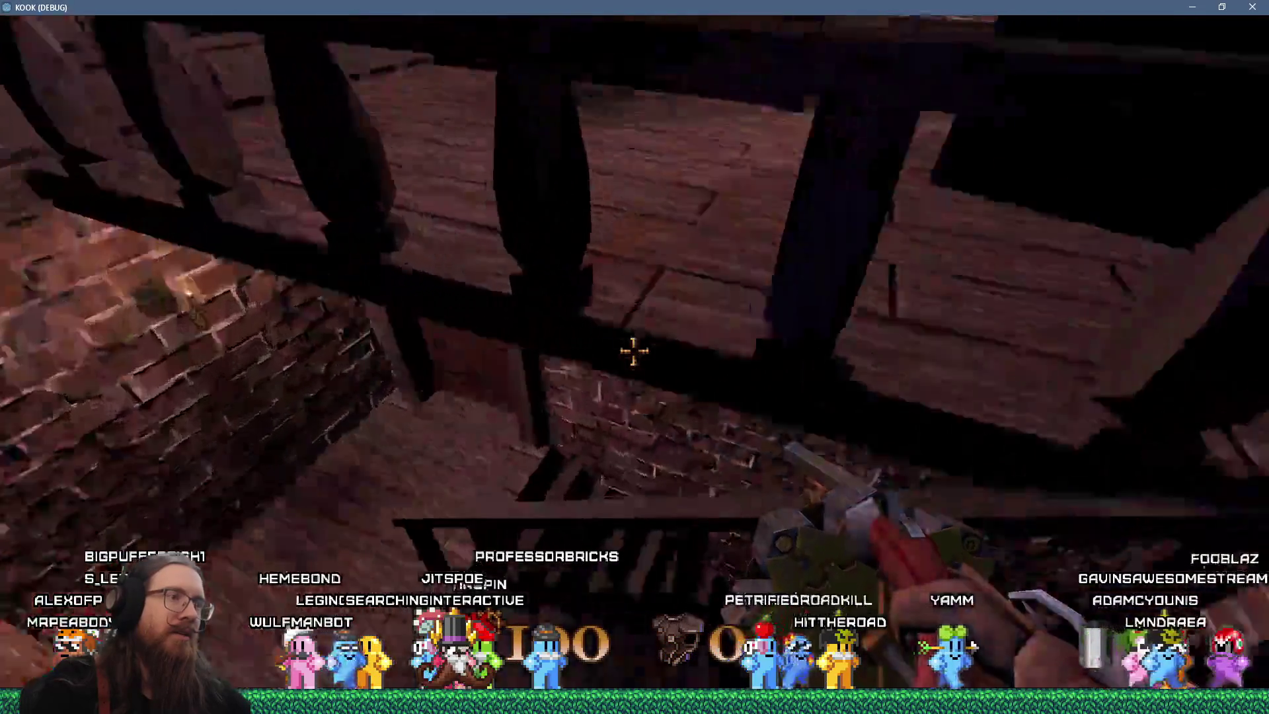
left_click(634, 350)
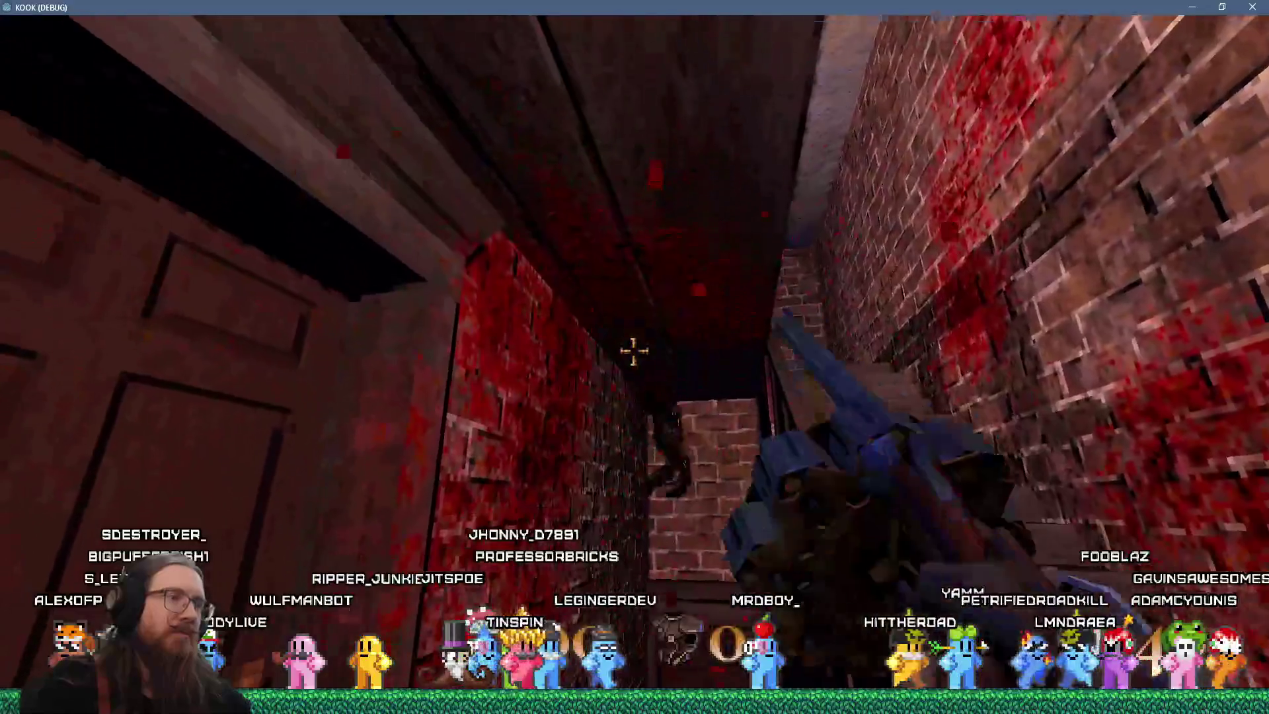
left_click(634, 350)
key("w")
key("w")
key("e")
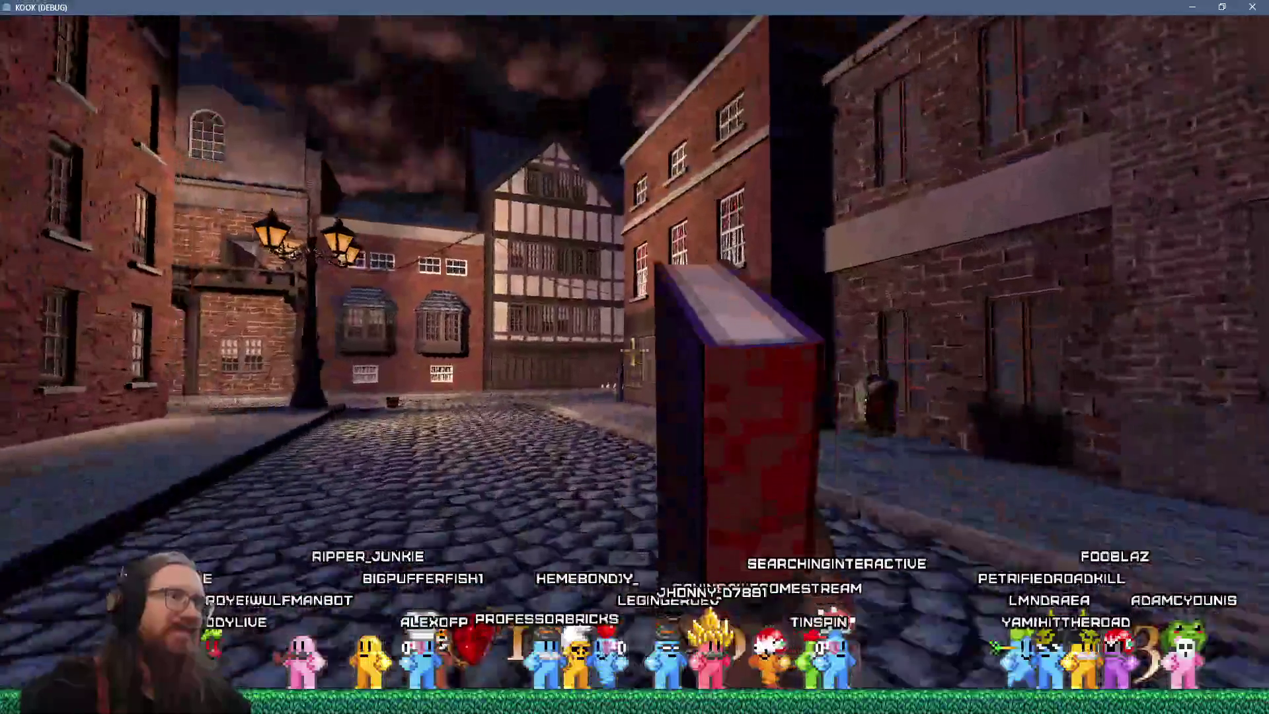
- Shoot the street figure, pick up and drop the pumpkin, lift the barrel, then restart after dying
key("e")
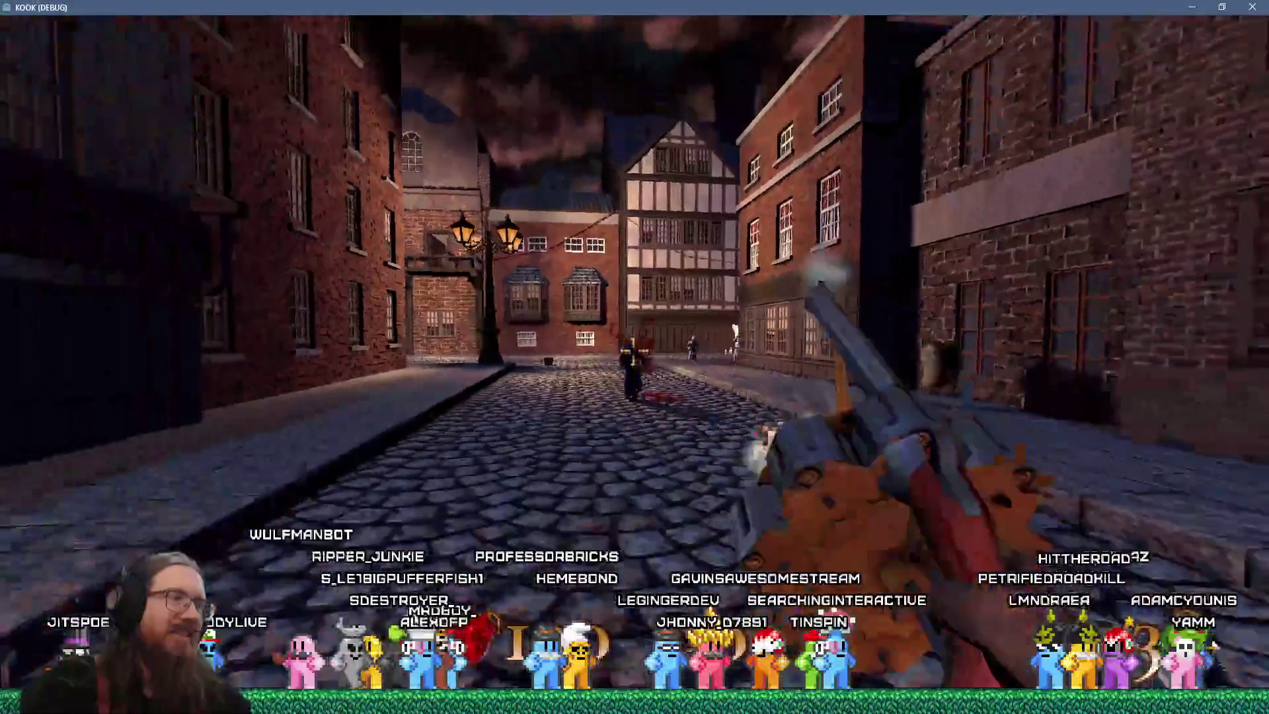
left_click(635, 357)
key("w")
key("w")
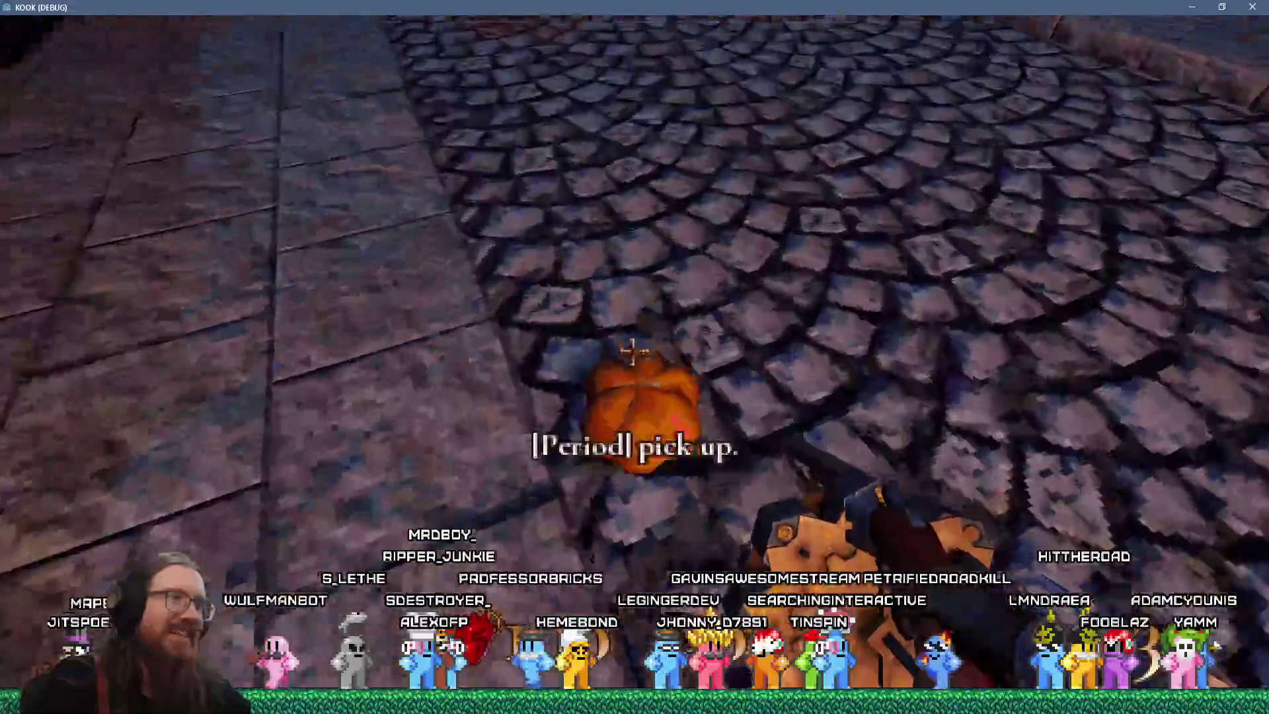
key("period")
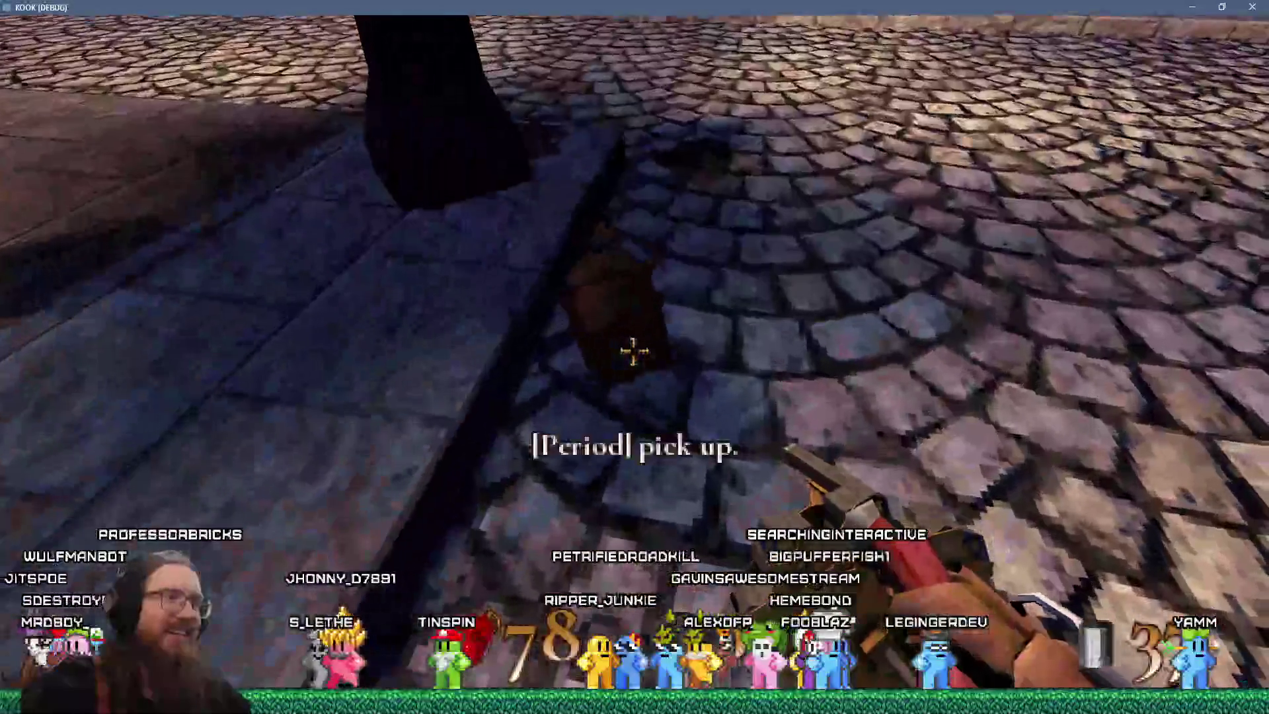
key("period")
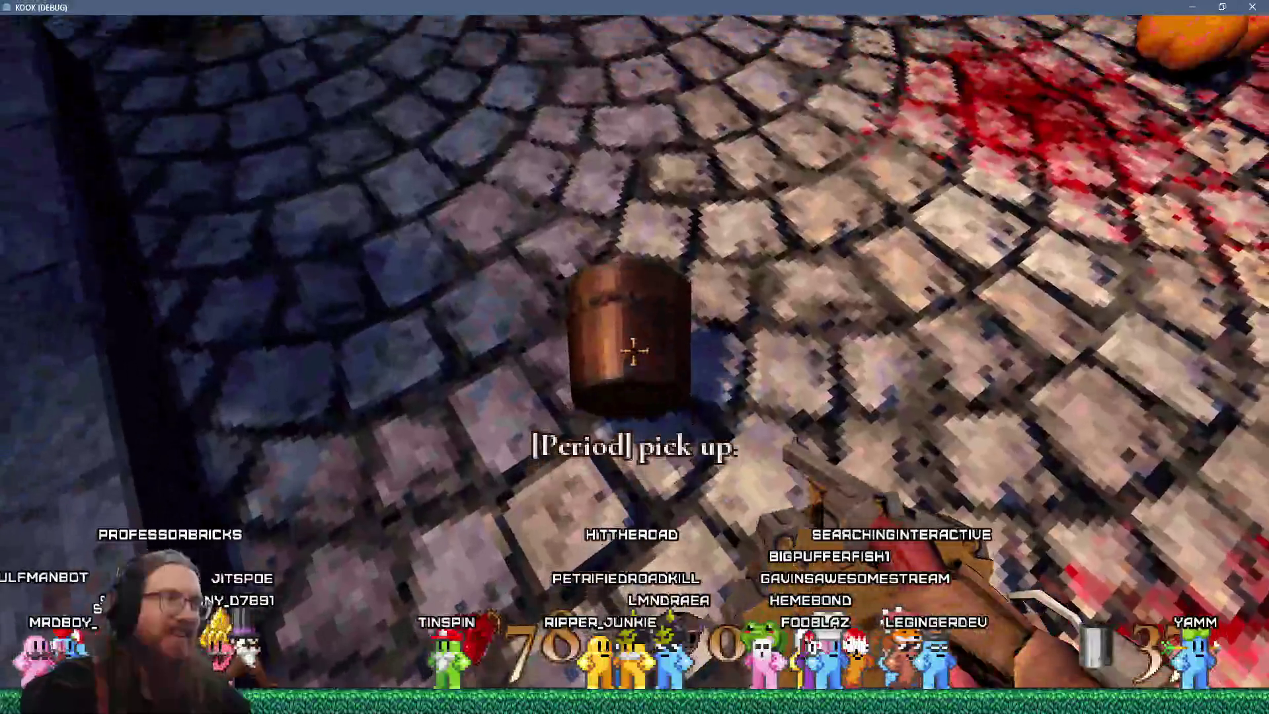
key("period")
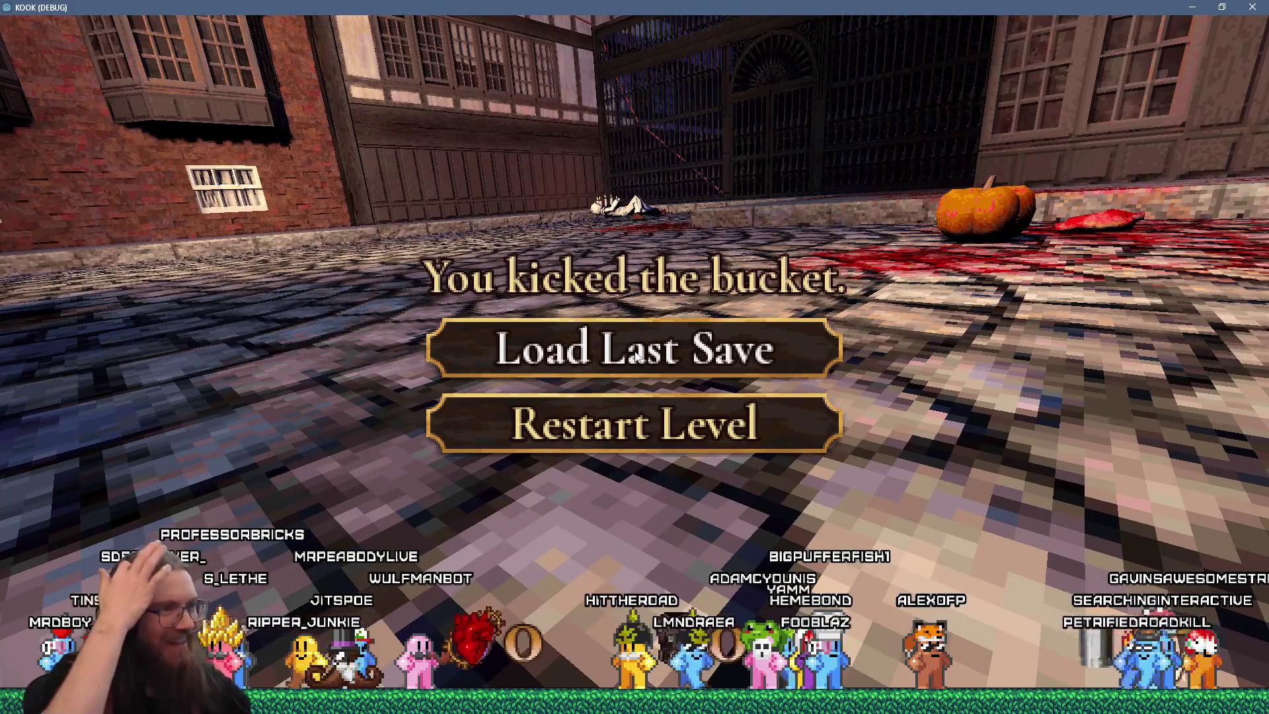
left_click(653, 422)
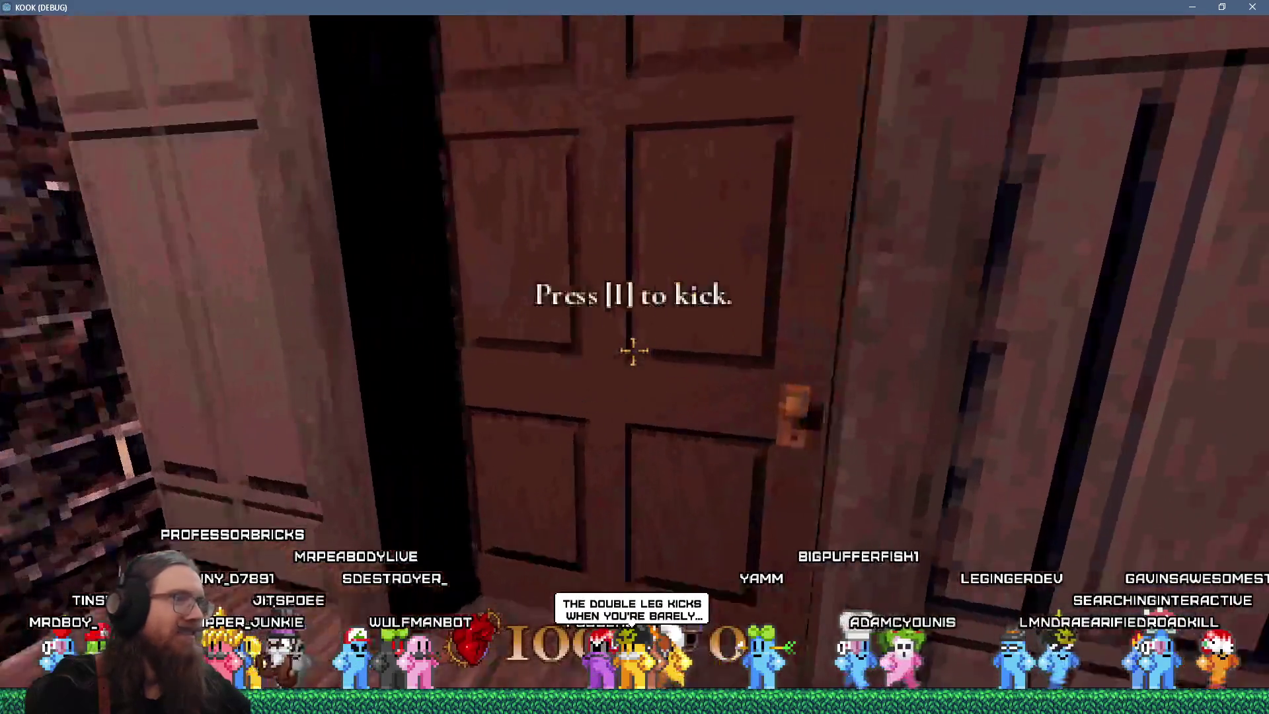
- Kick open the first door and explore the room with the desk, chest and books
key("i")
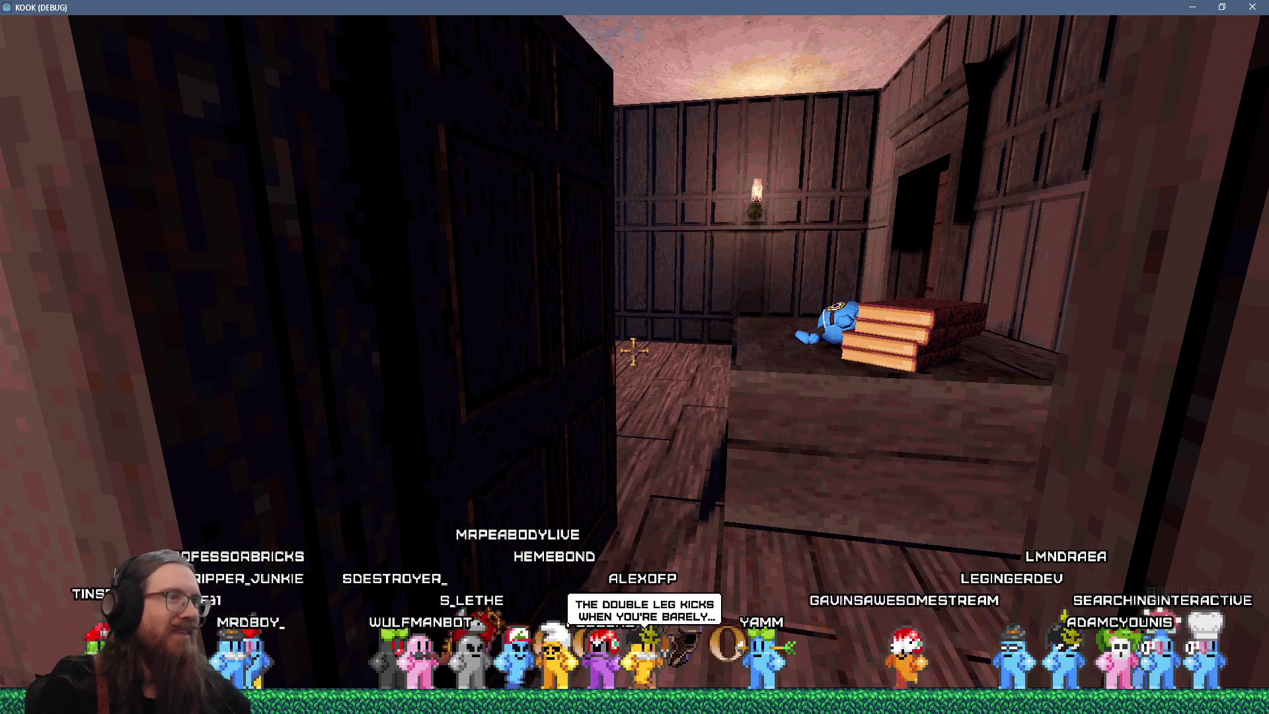
key("w")
key("w")
key("f")
key("s")
key("s")
key("w")
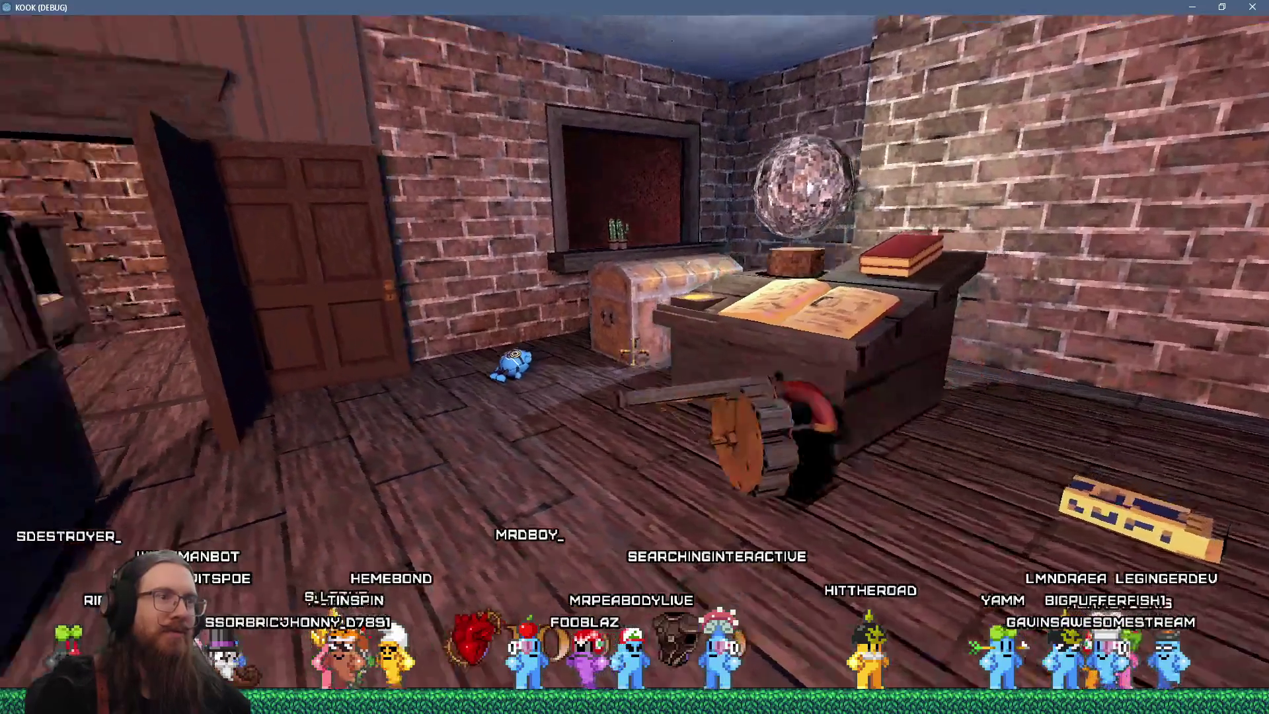
key("s")
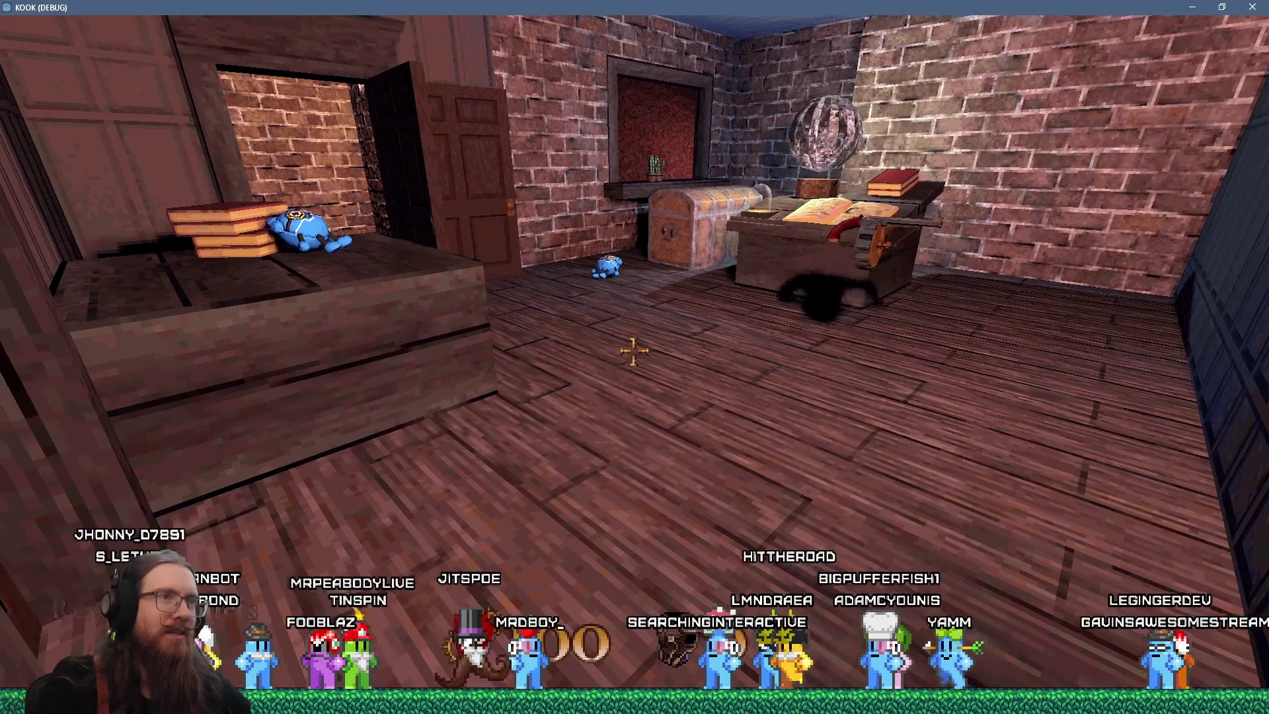
- Turn to face the door and chest, draw the revolver and fire at the door
key("Left")
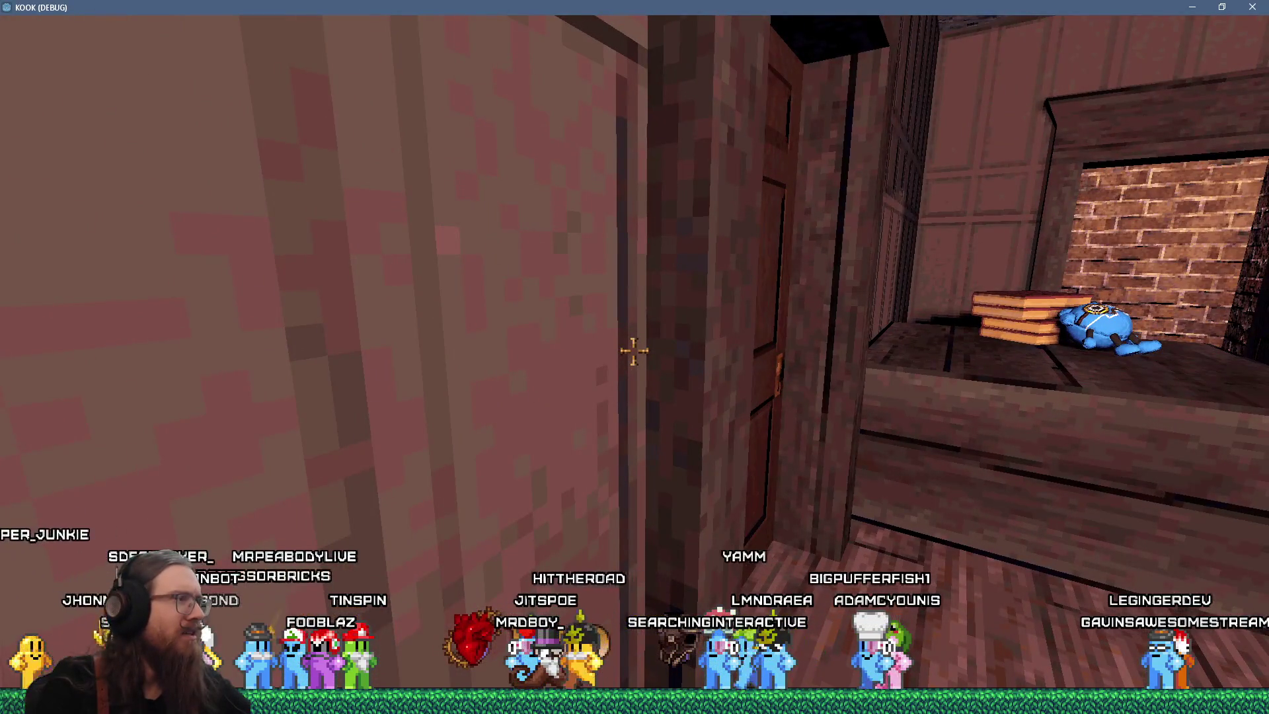
key("Right")
key("w")
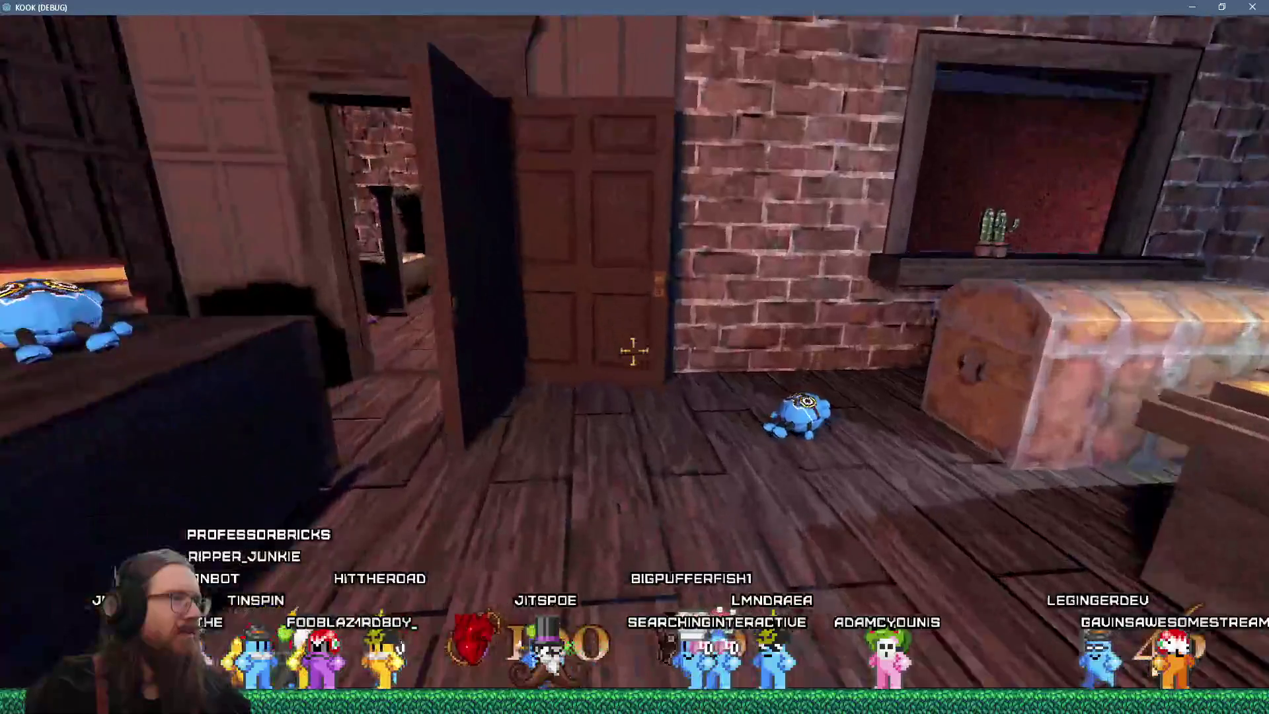
key("1")
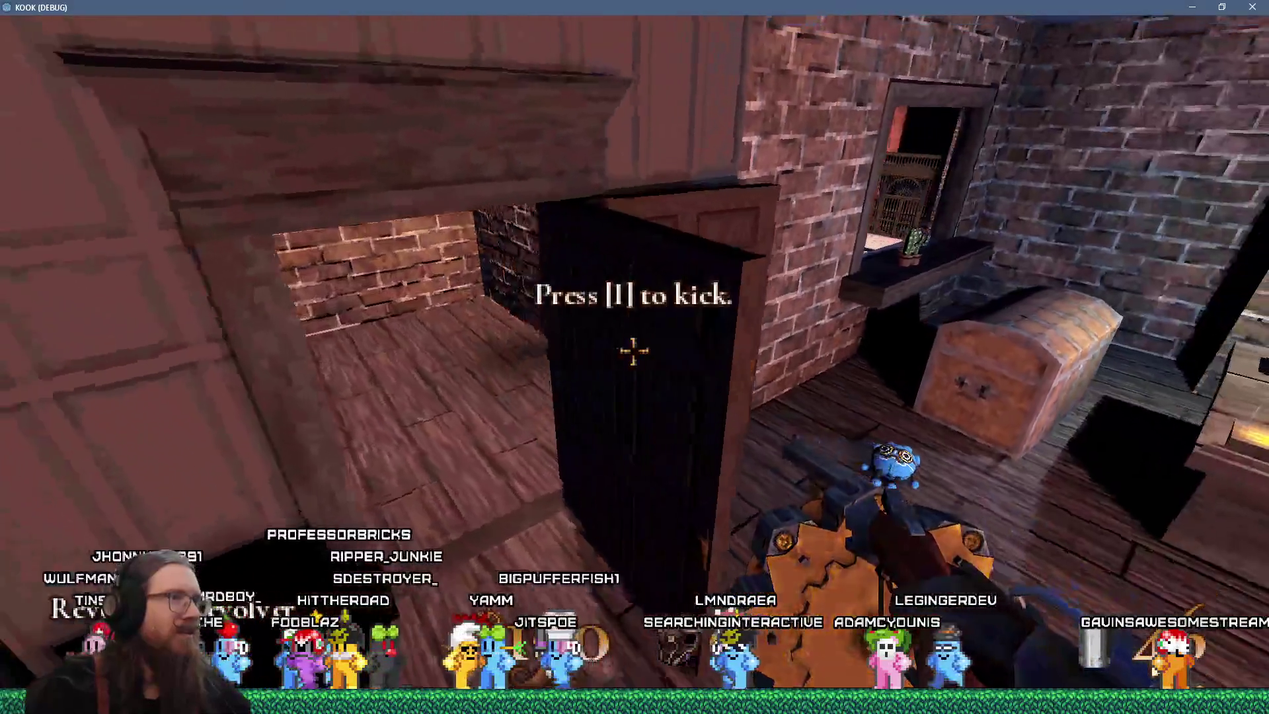
left_click(633, 351)
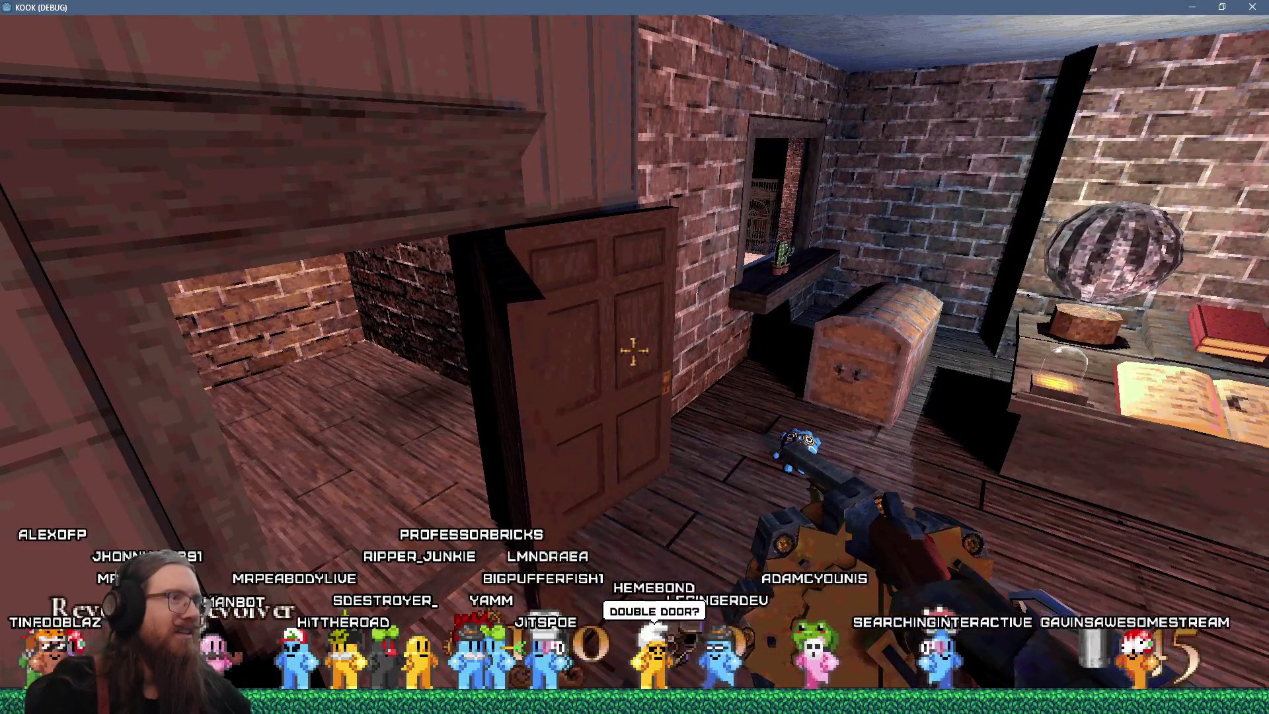
- Shoot the double door, then turn past the book table and shoot the cactus pot on the sill
key("w")
key("Left")
left_click(633, 351)
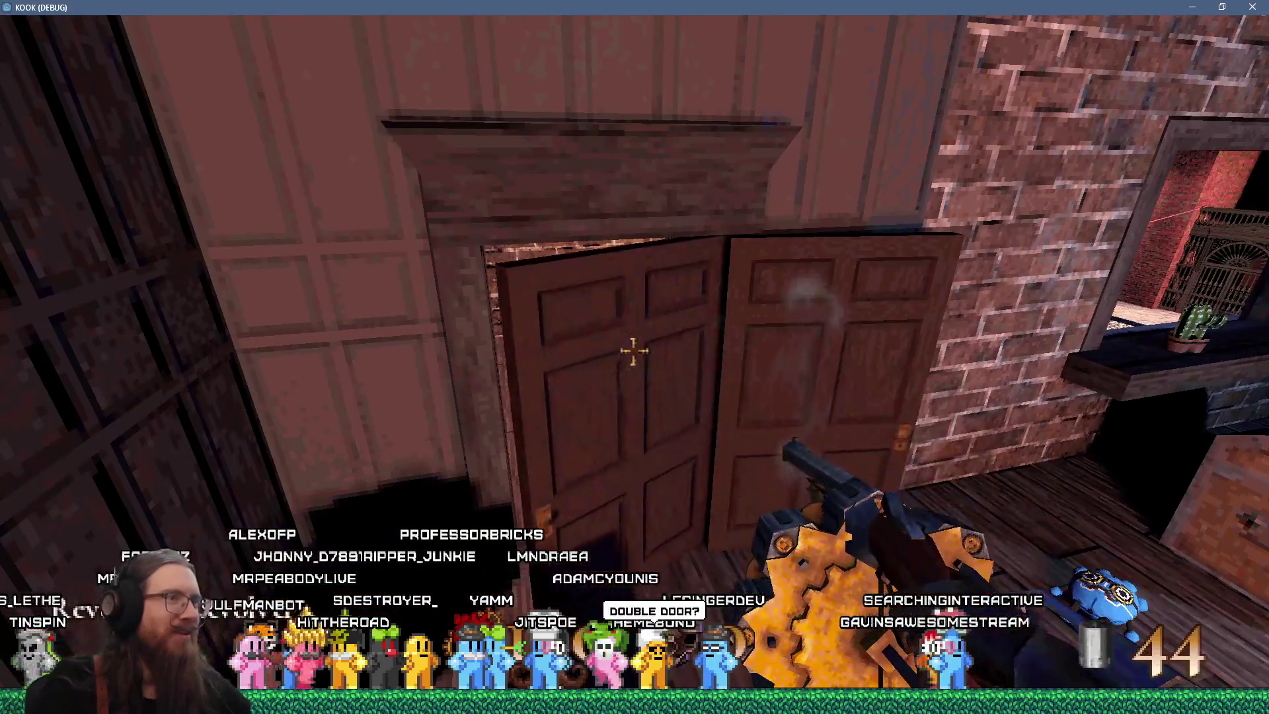
key("Right")
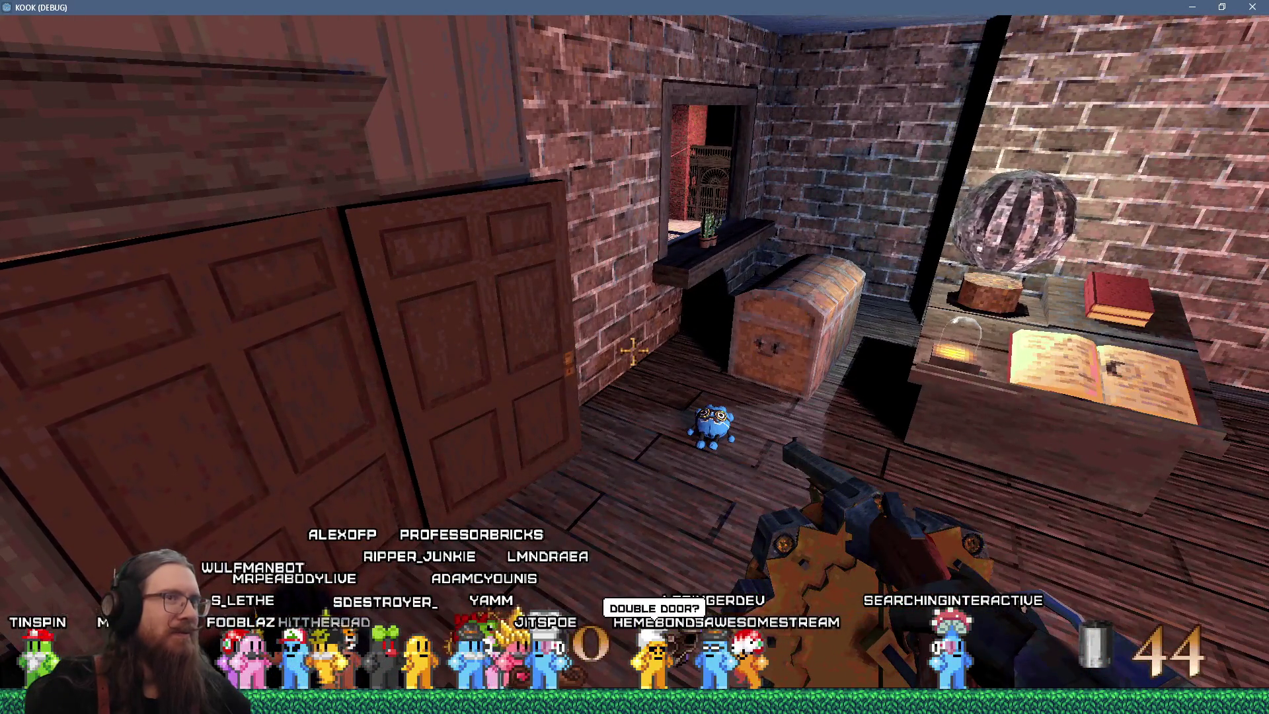
key("Right")
key("w")
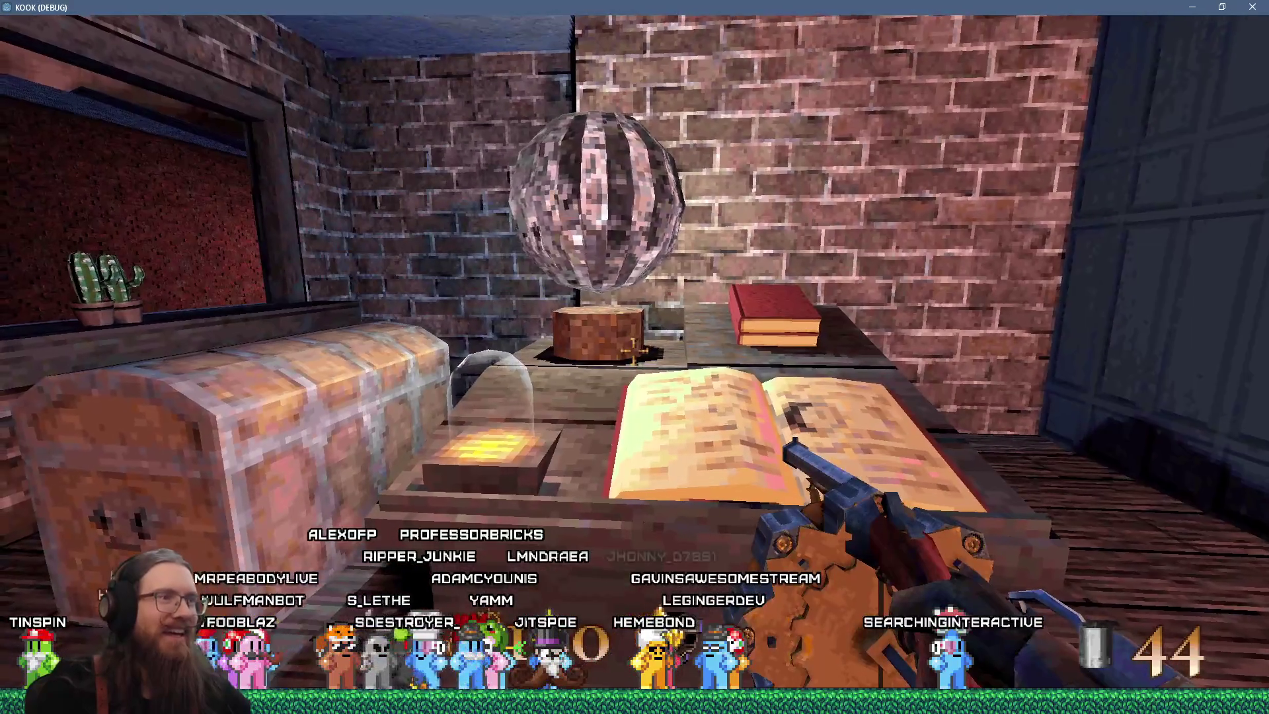
key("Left")
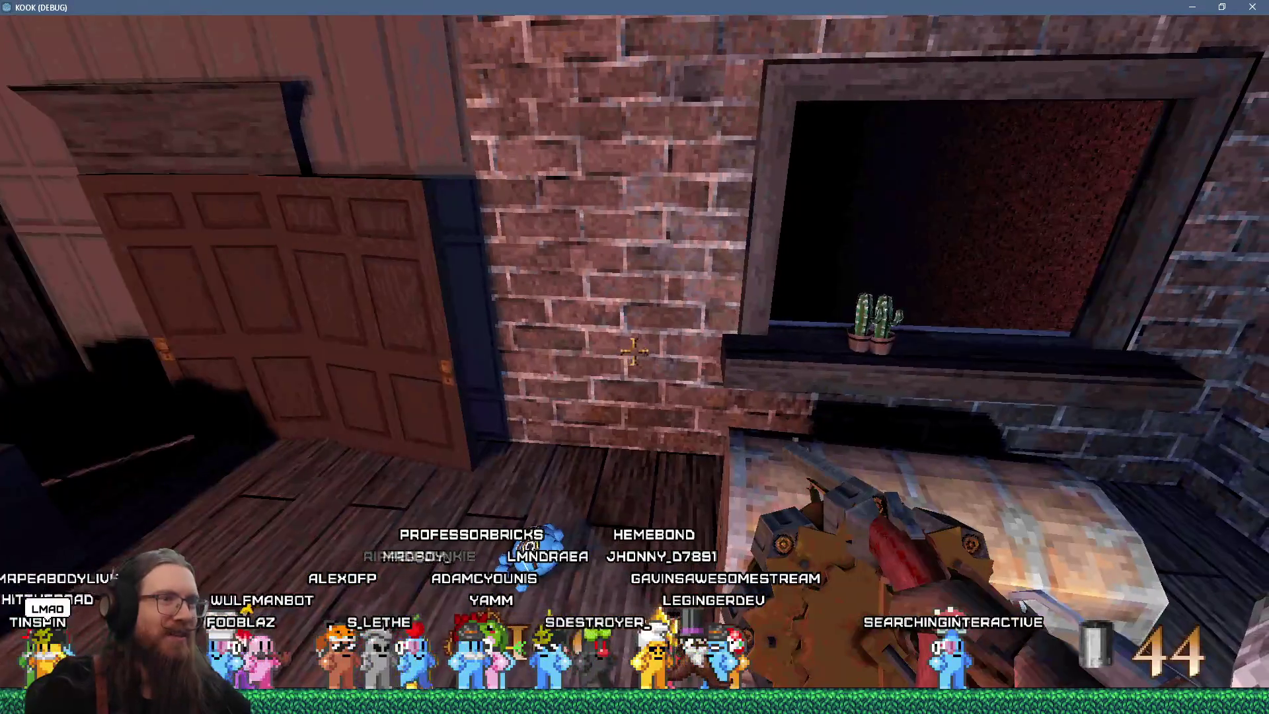
key("Right")
left_click(635, 352)
- Look down into the alley from the window, then pick up and toss a book from the pile
key("w")
key("Down")
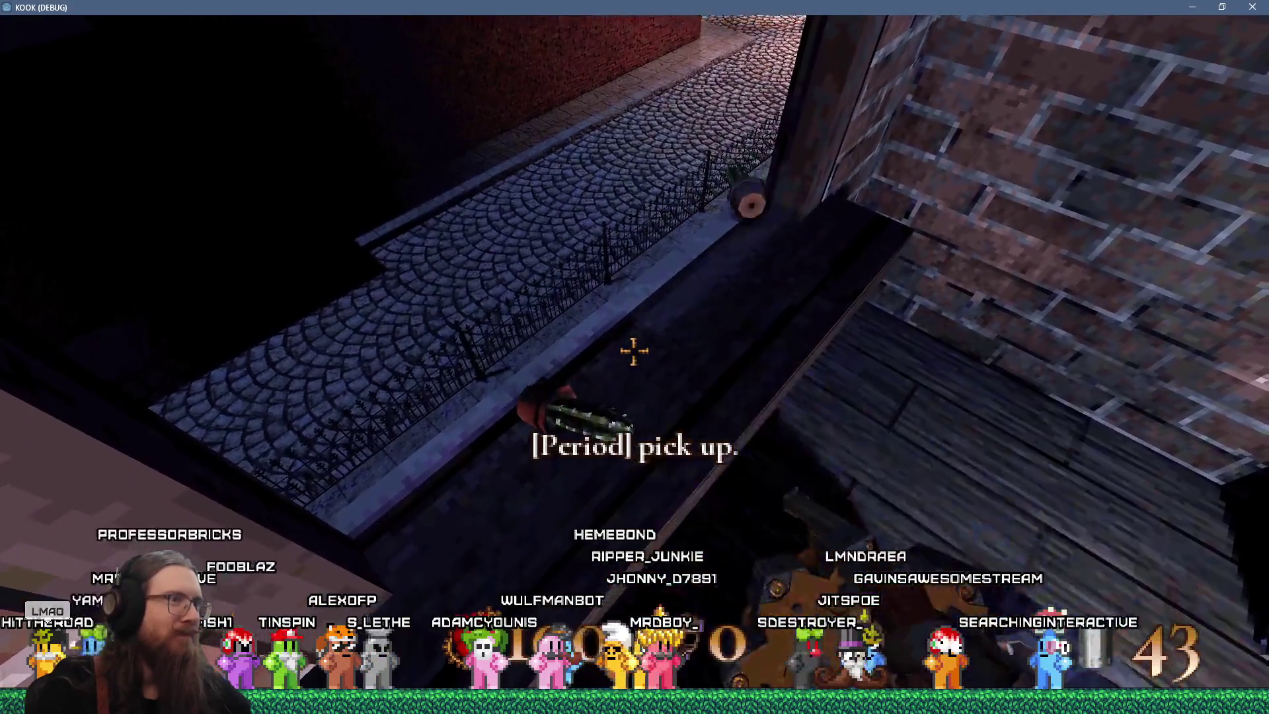
key("Left")
key("Up")
key("w")
key("Down")
key("period")
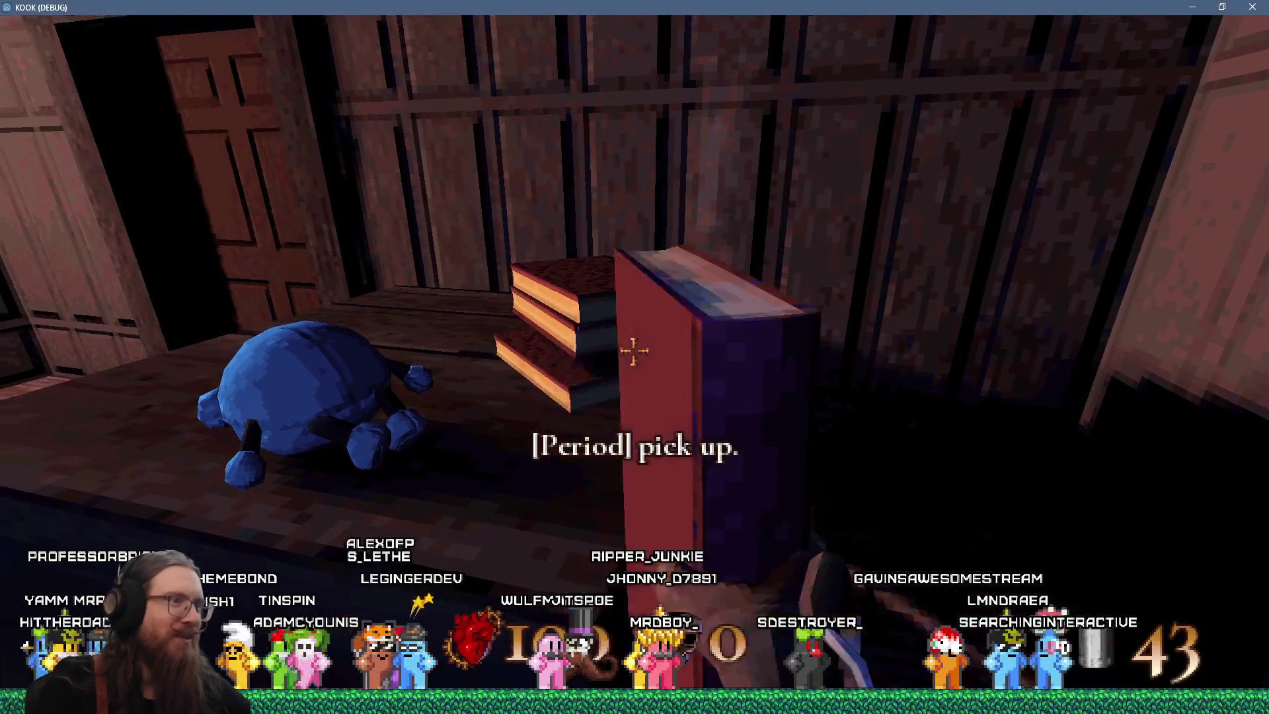
key("period")
- Fire near the desk, open the panelled door into the brick room and fire at the door
key("Left")
key("Left")
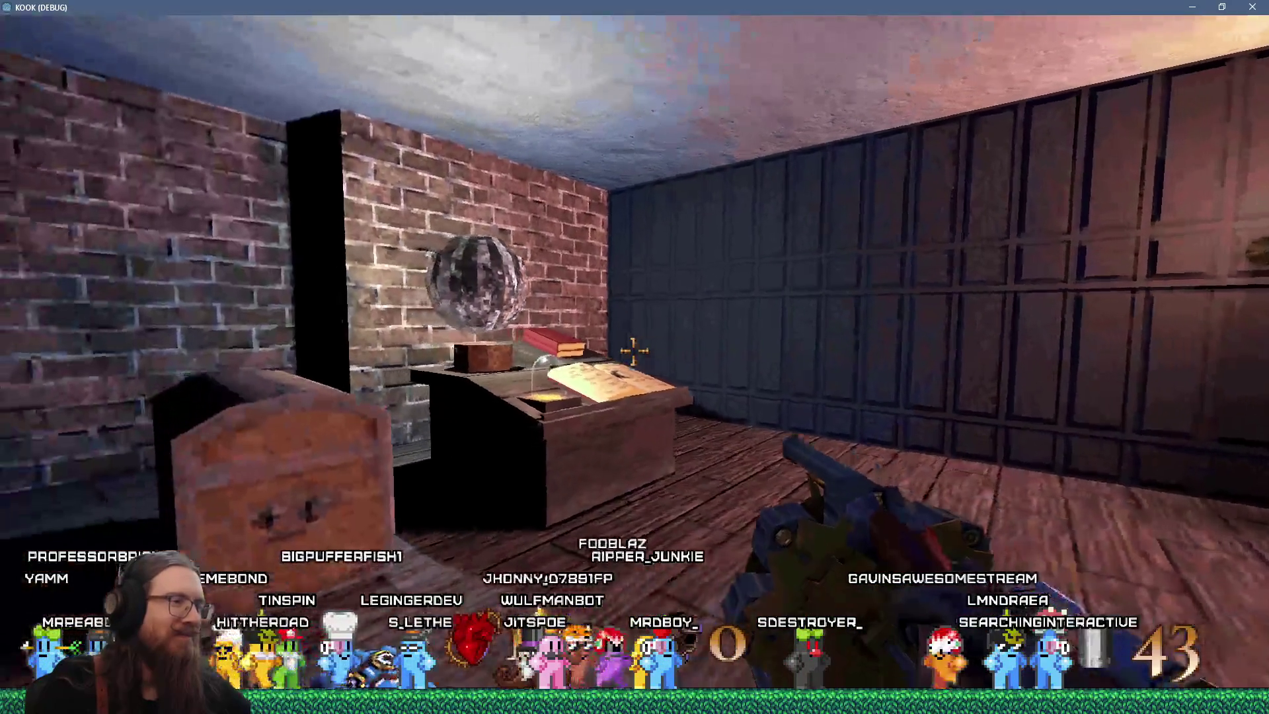
key("w")
key("ctrl")
key("Right")
key("w")
key("period")
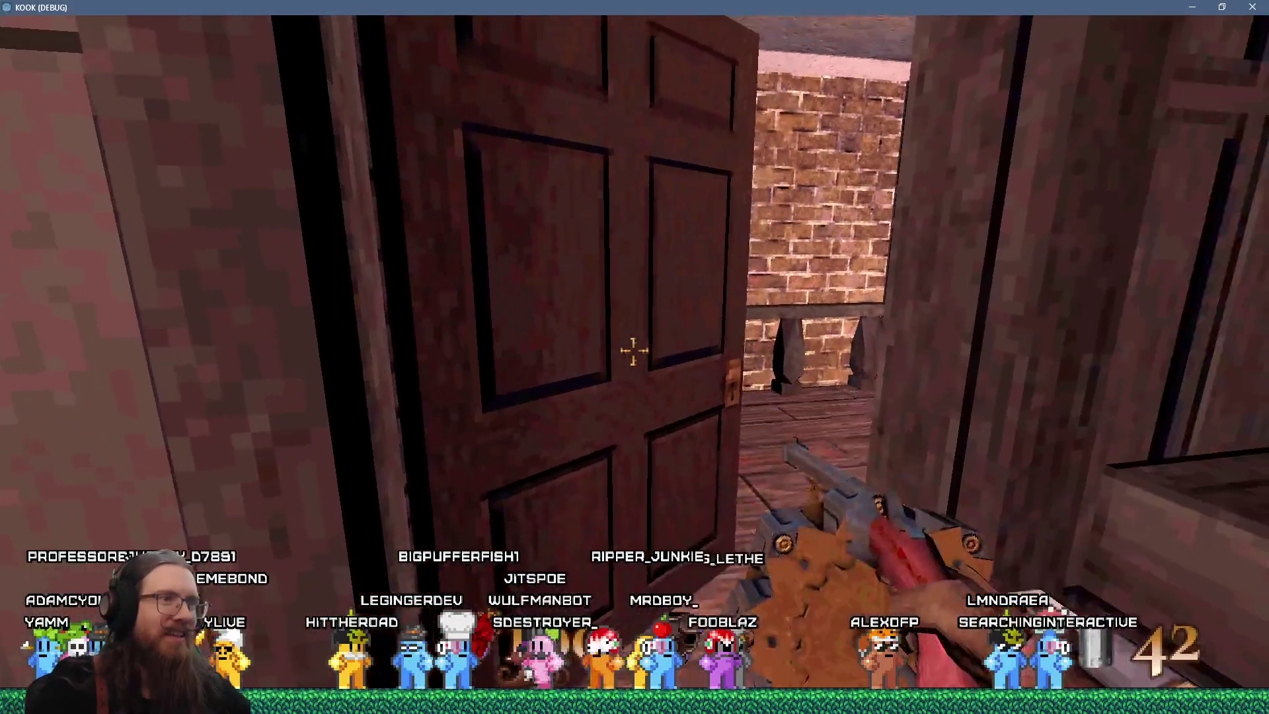
key("w")
key("Left")
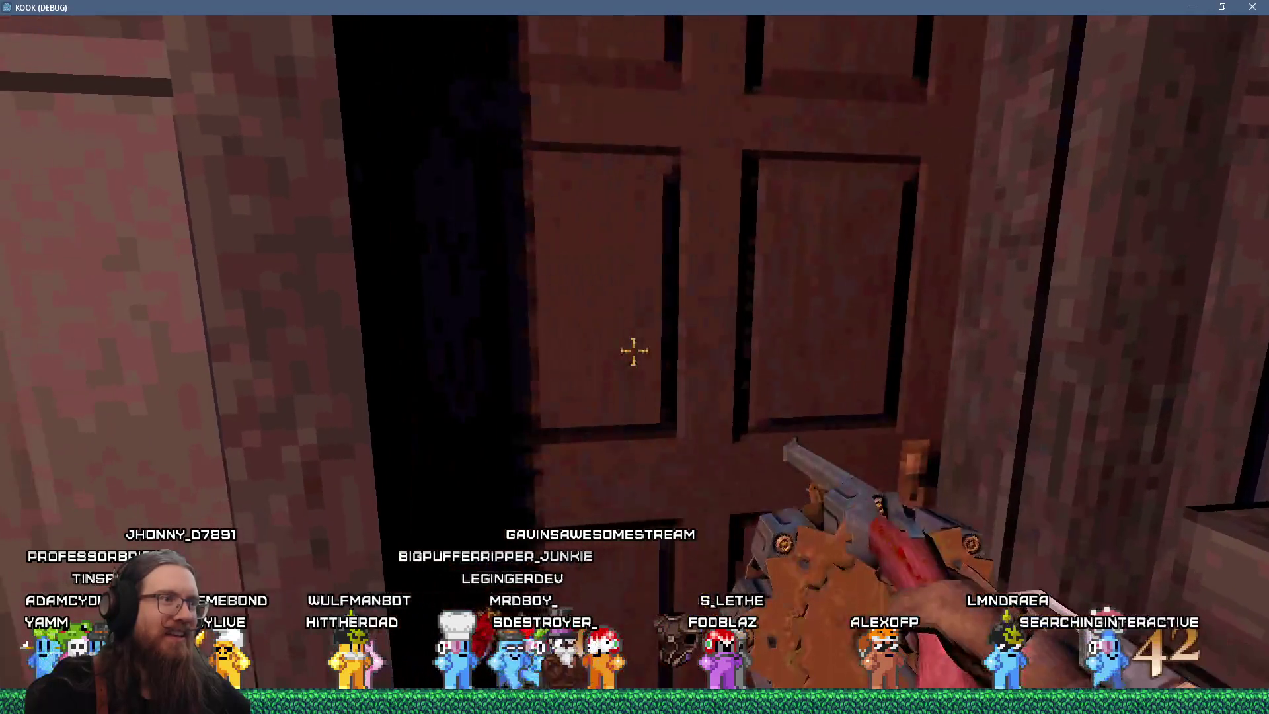
key("ctrl")
- Shoot the monster behind the door and walk to the window above the chest
key("ctrl")
key("ctrl")
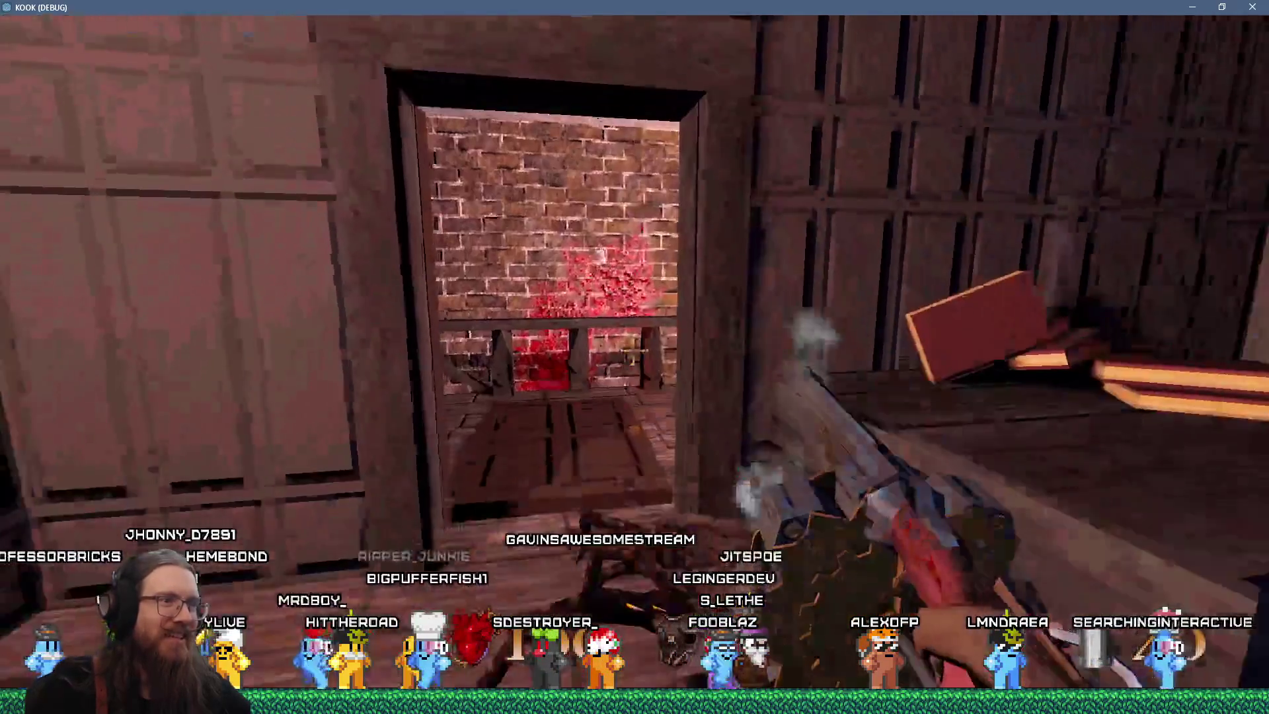
key("Right")
key("Left")
key("ctrl")
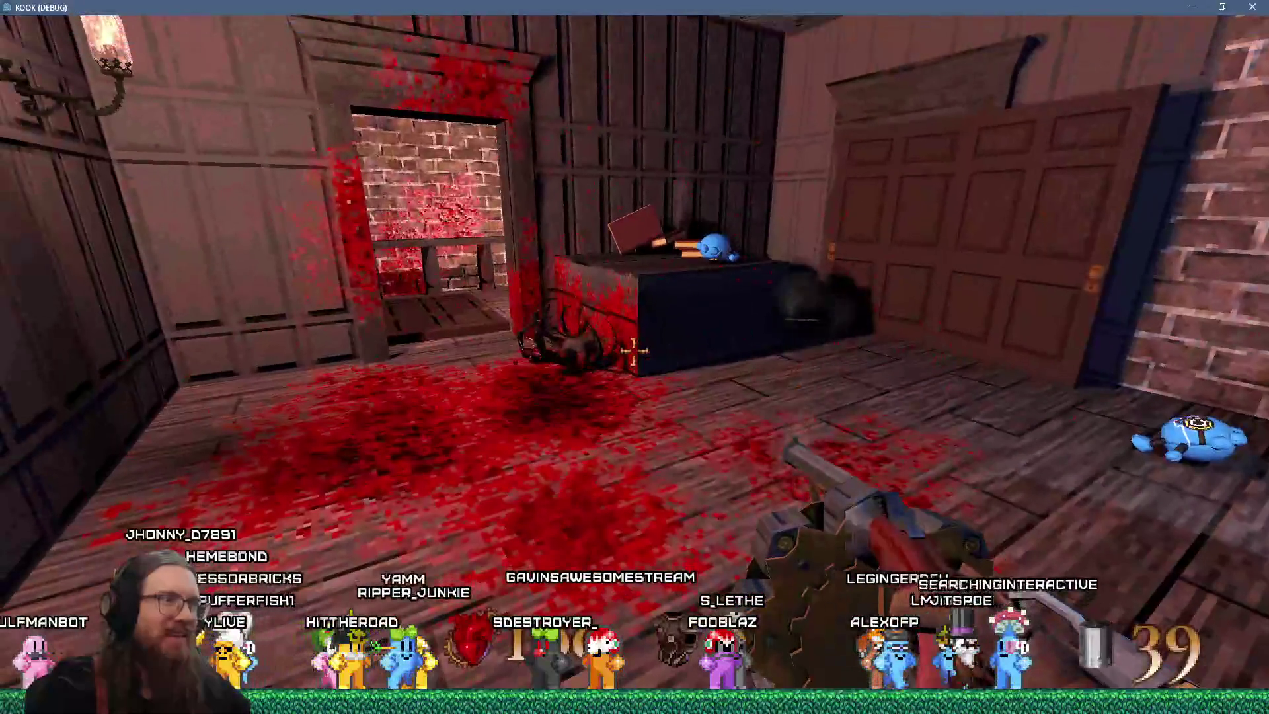
key("w")
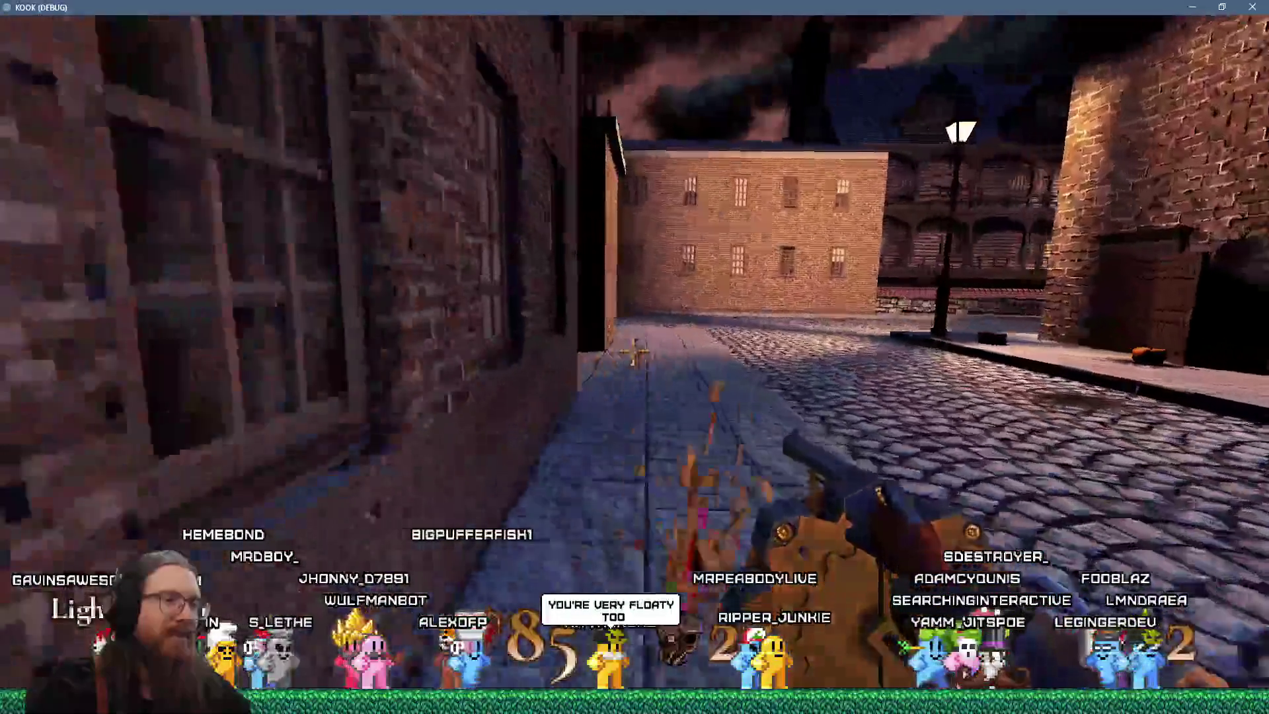
- Walk along the street past the stone-ball snowman and pick up the book from the pavement
key("w")
mouse_move(634, 357)
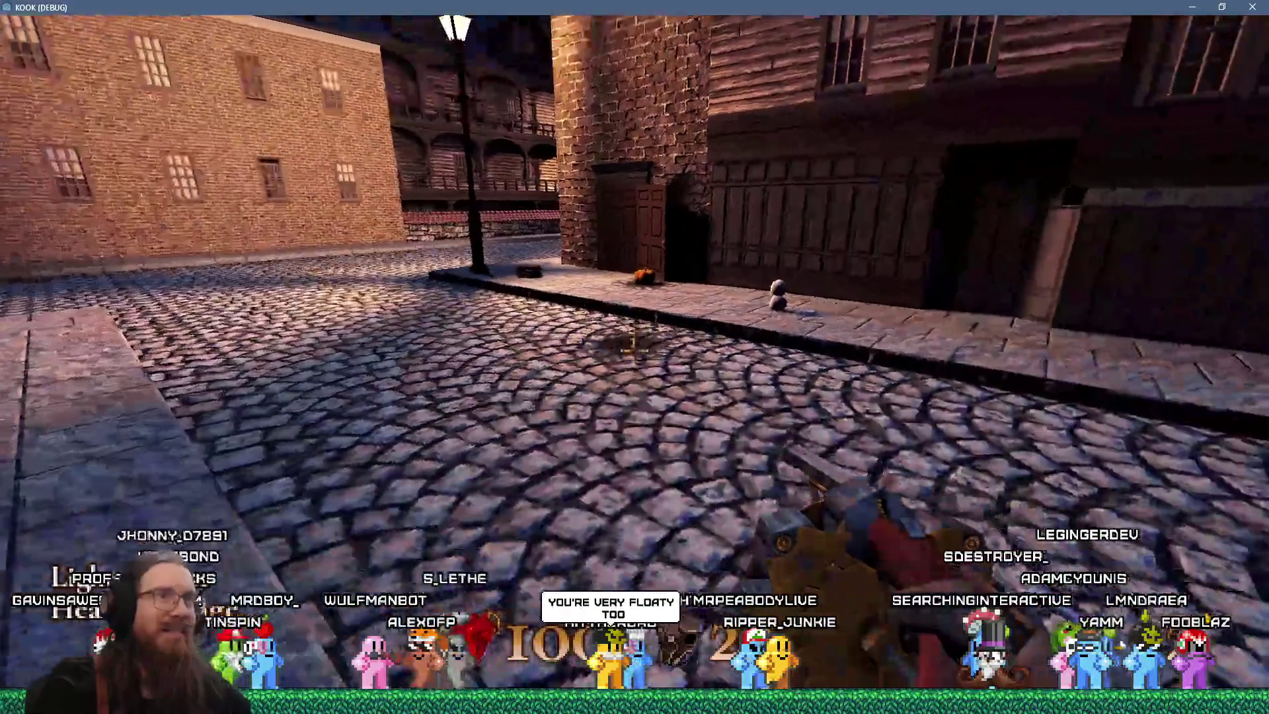
key("w")
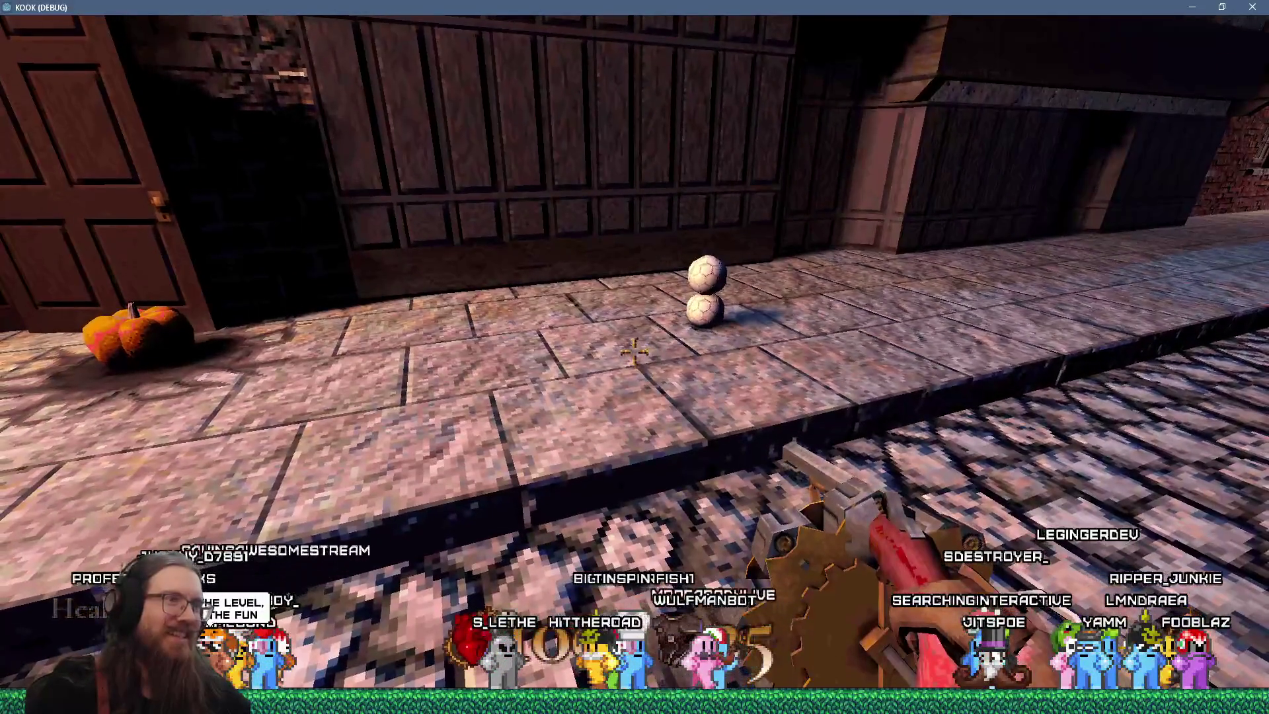
key("s")
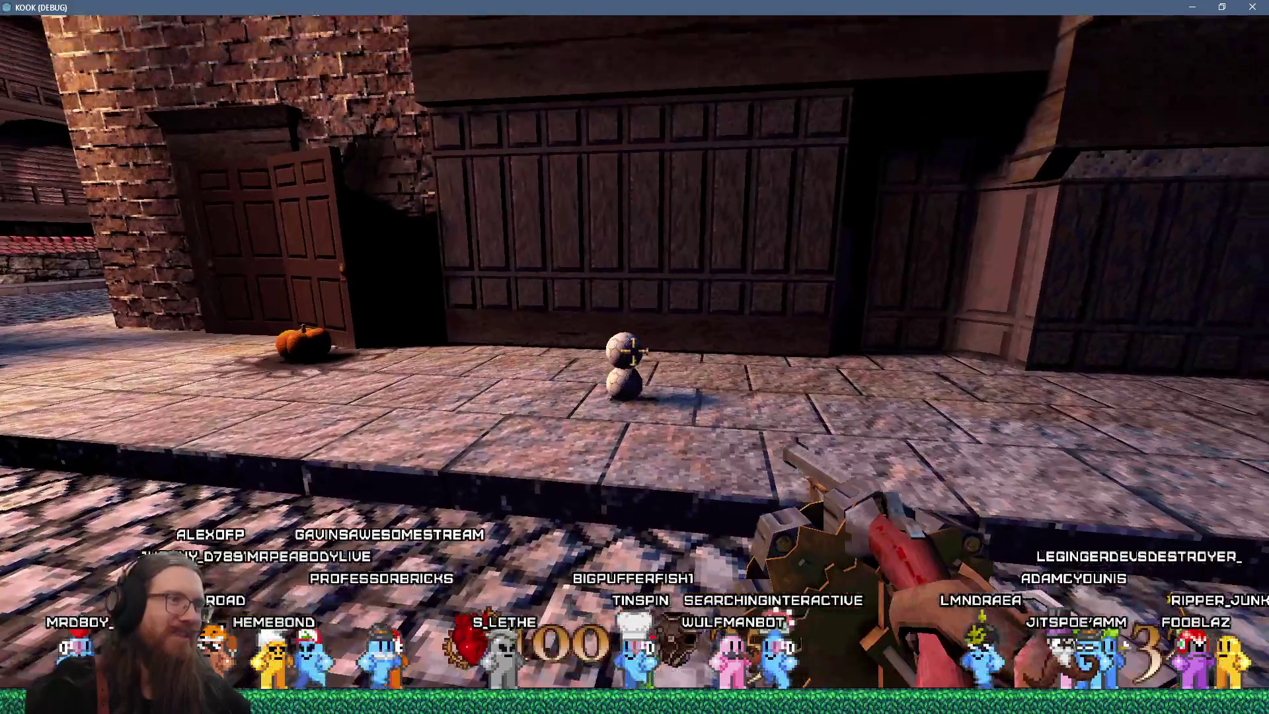
key("w")
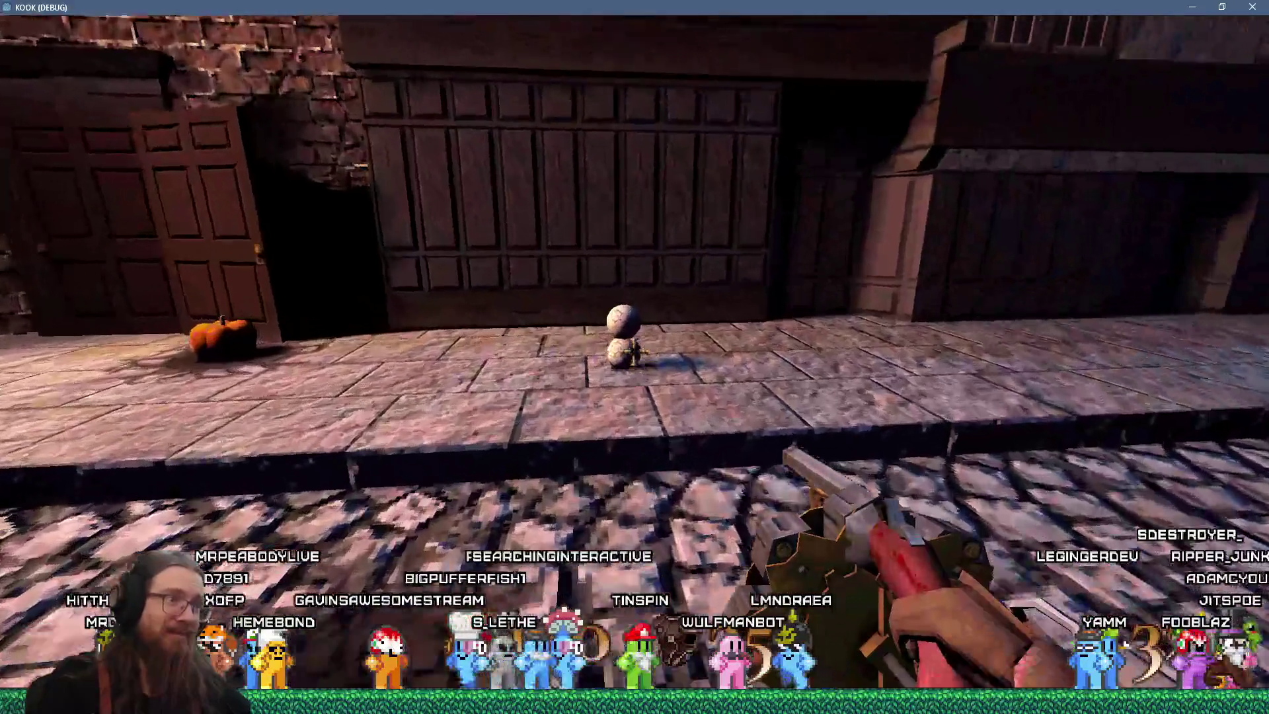
key("w")
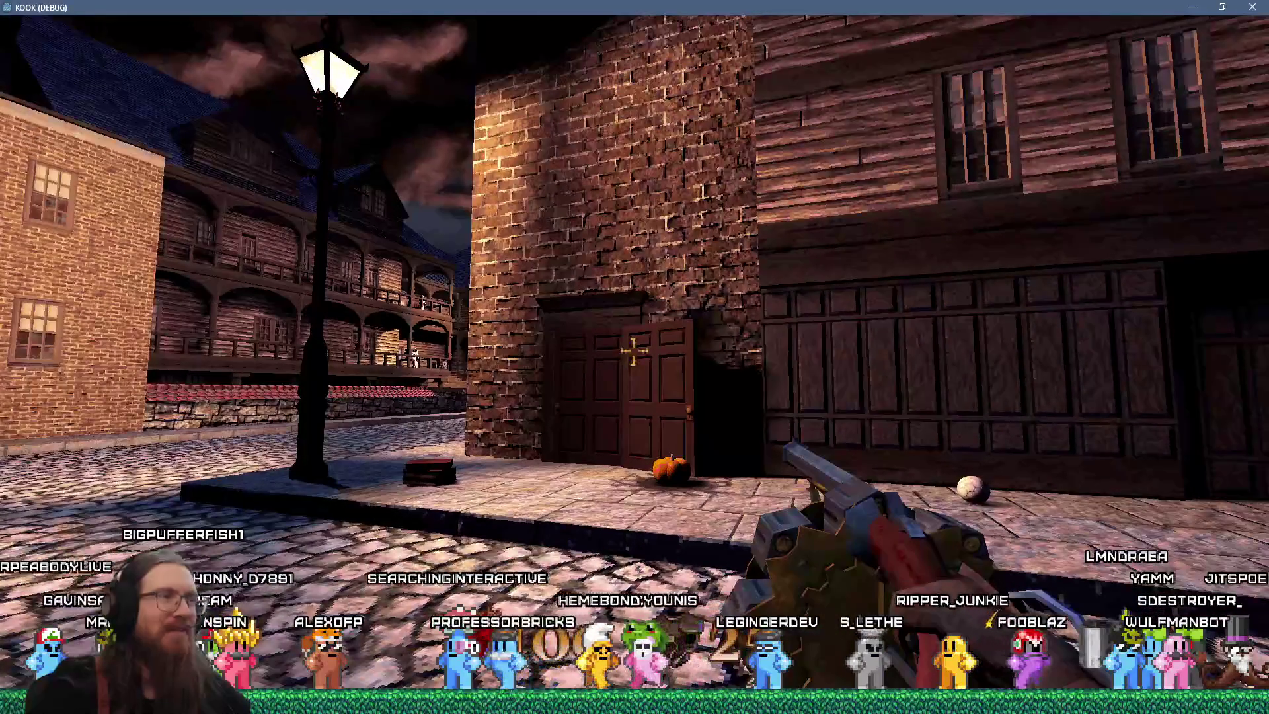
key("w")
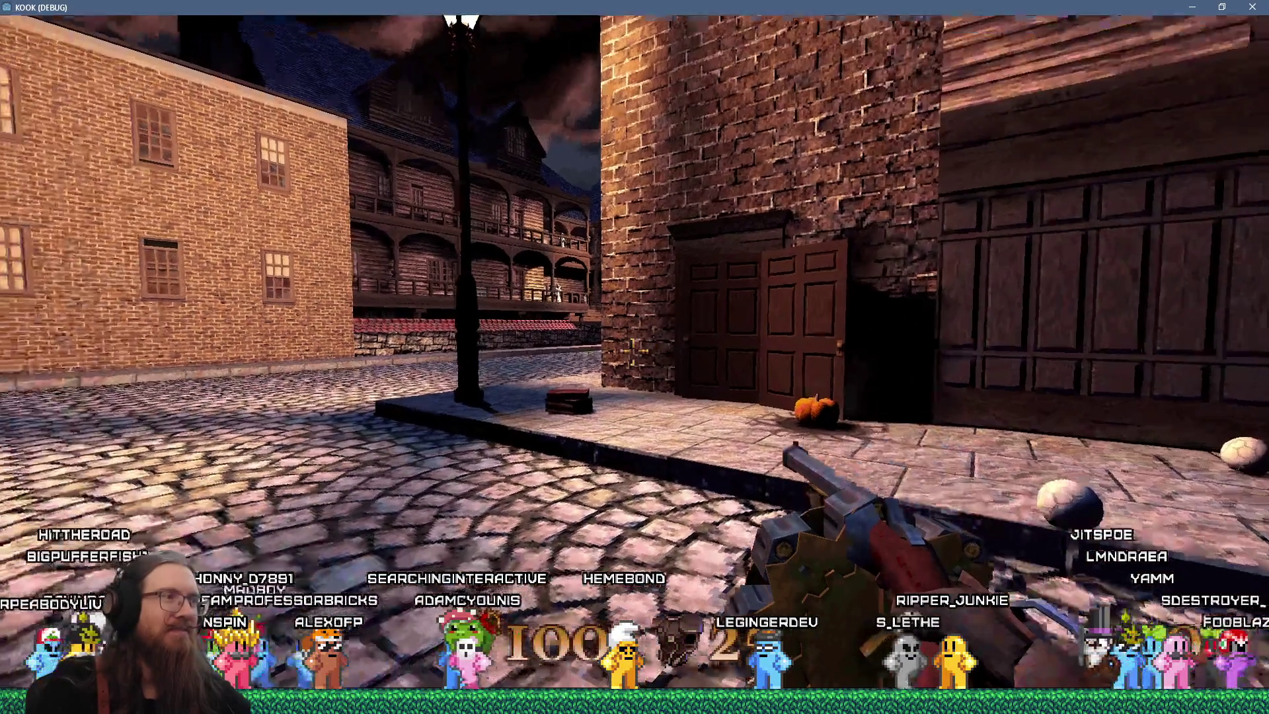
key("period")
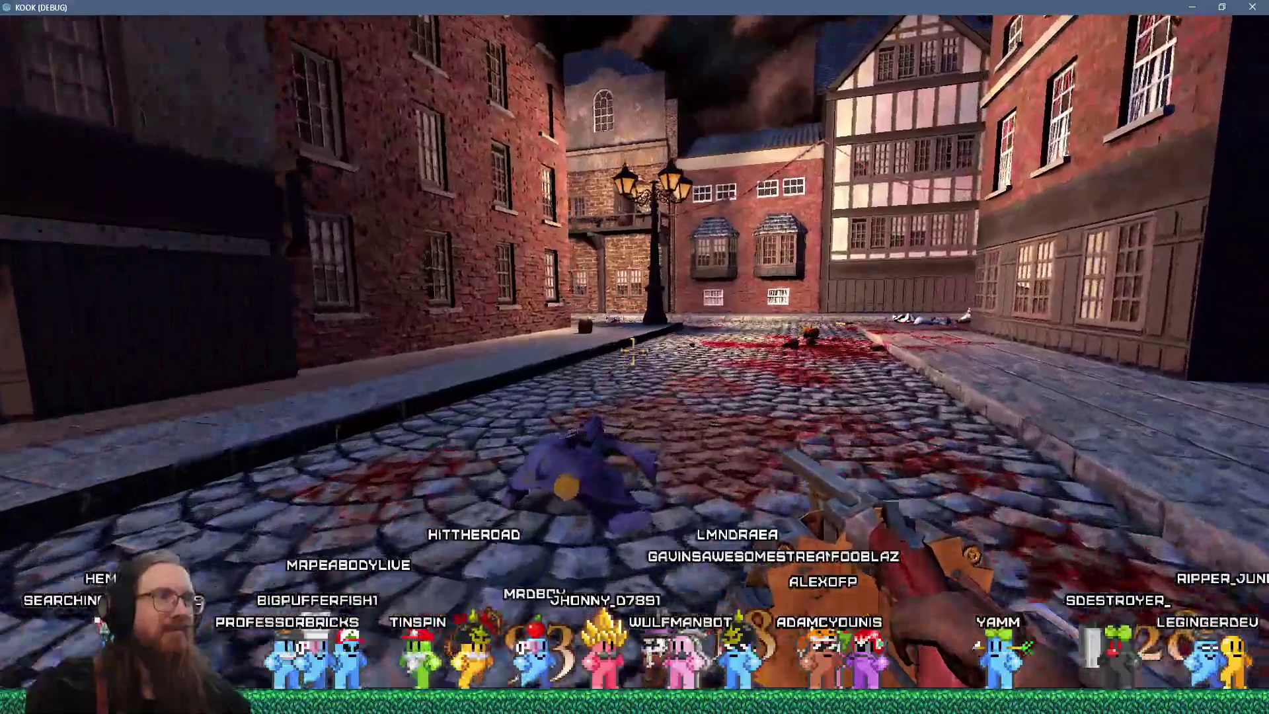
- Walk past the lamp post into the dark alley until the freed-object crash triggers
key("w")
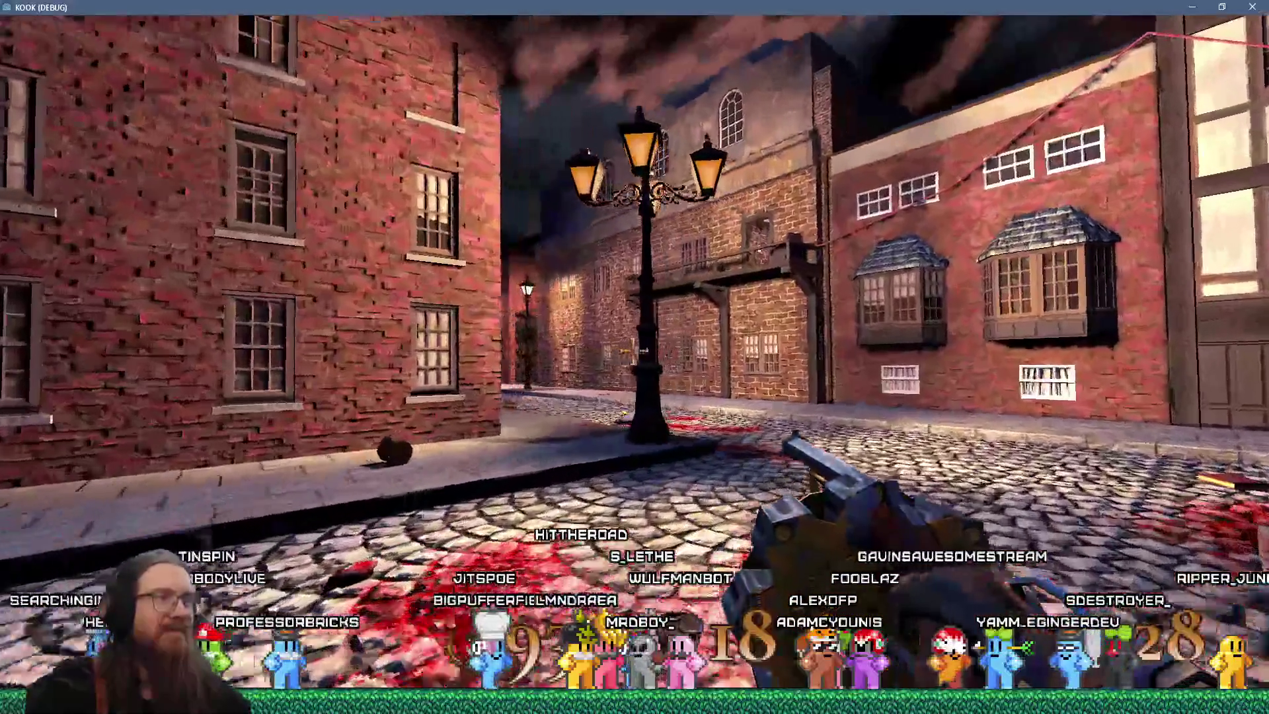
key("w")
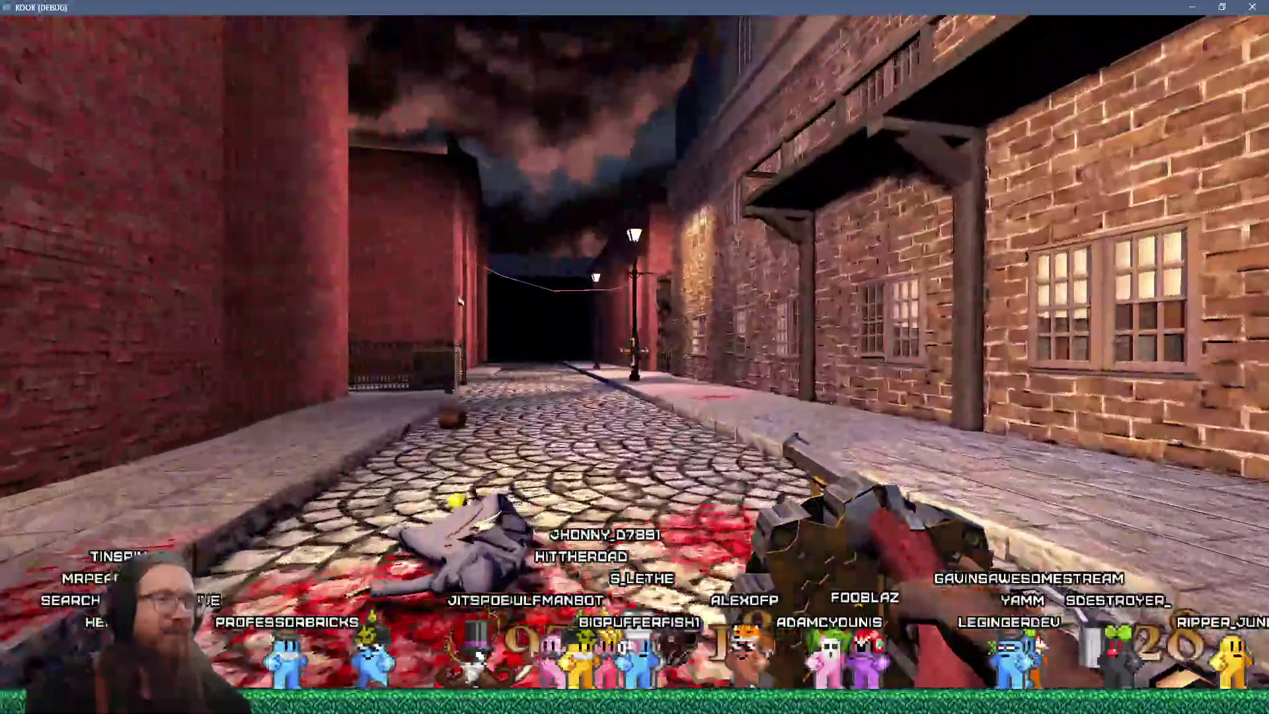
key("w")
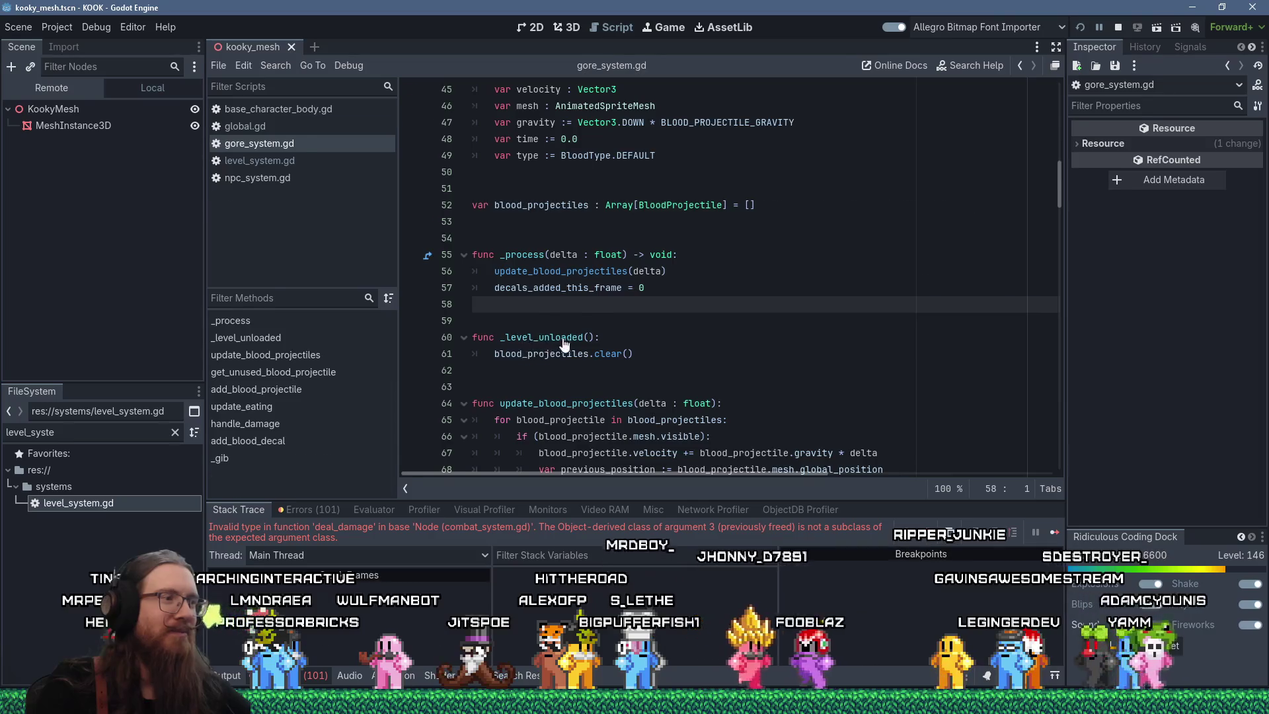
- Undo the stray 'eeeeee' typed into line 713 of combat_system.gd, leaving the code unchanged
type("eeeeee")
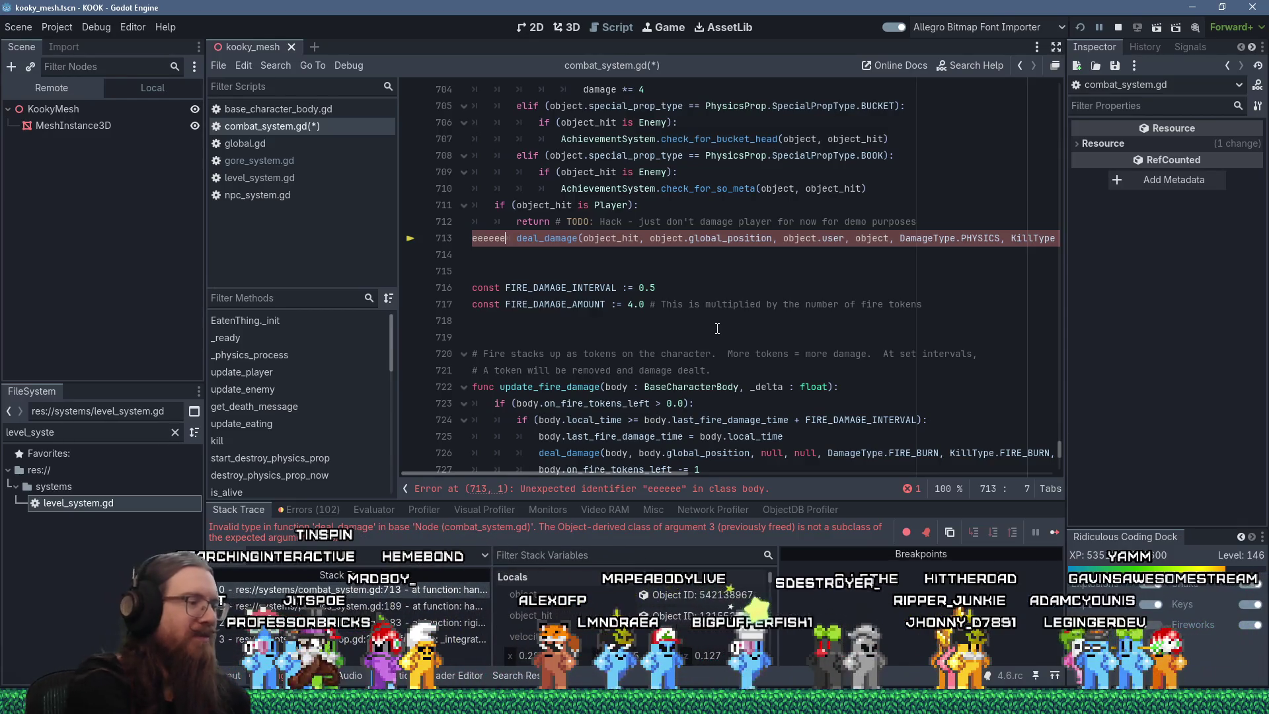
key("ctrl+z")
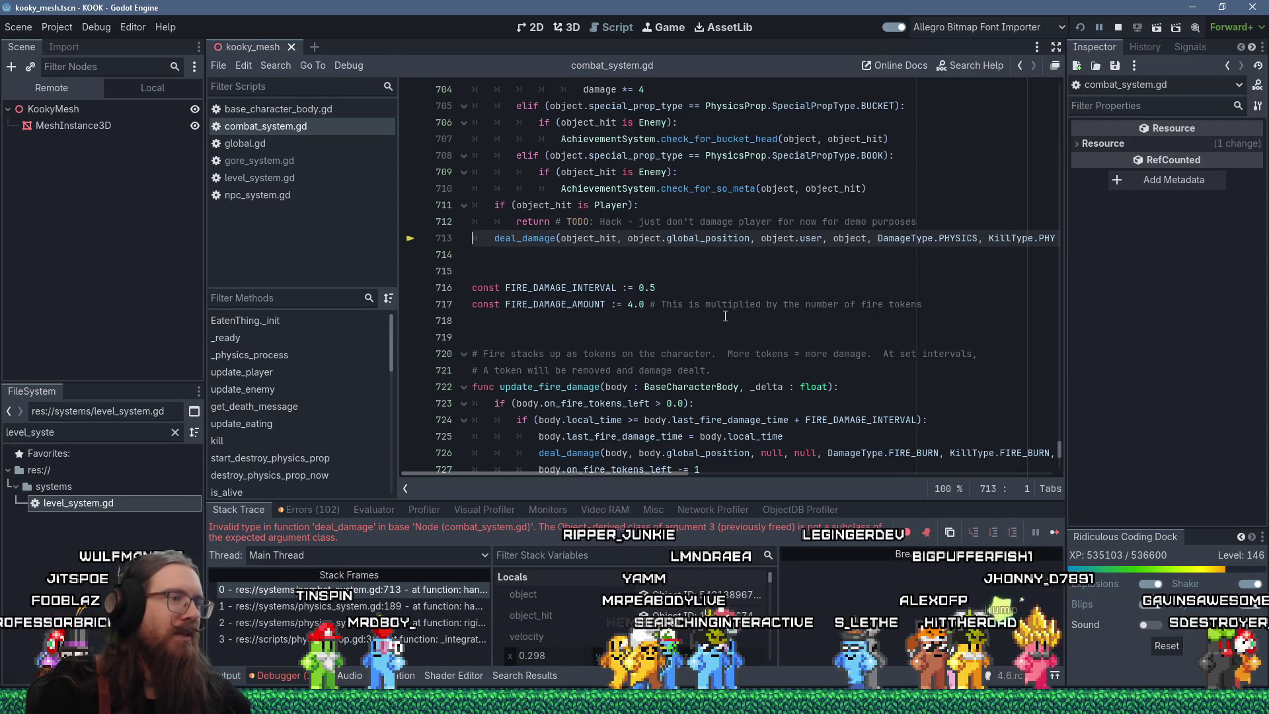
mouse_move(772, 237)
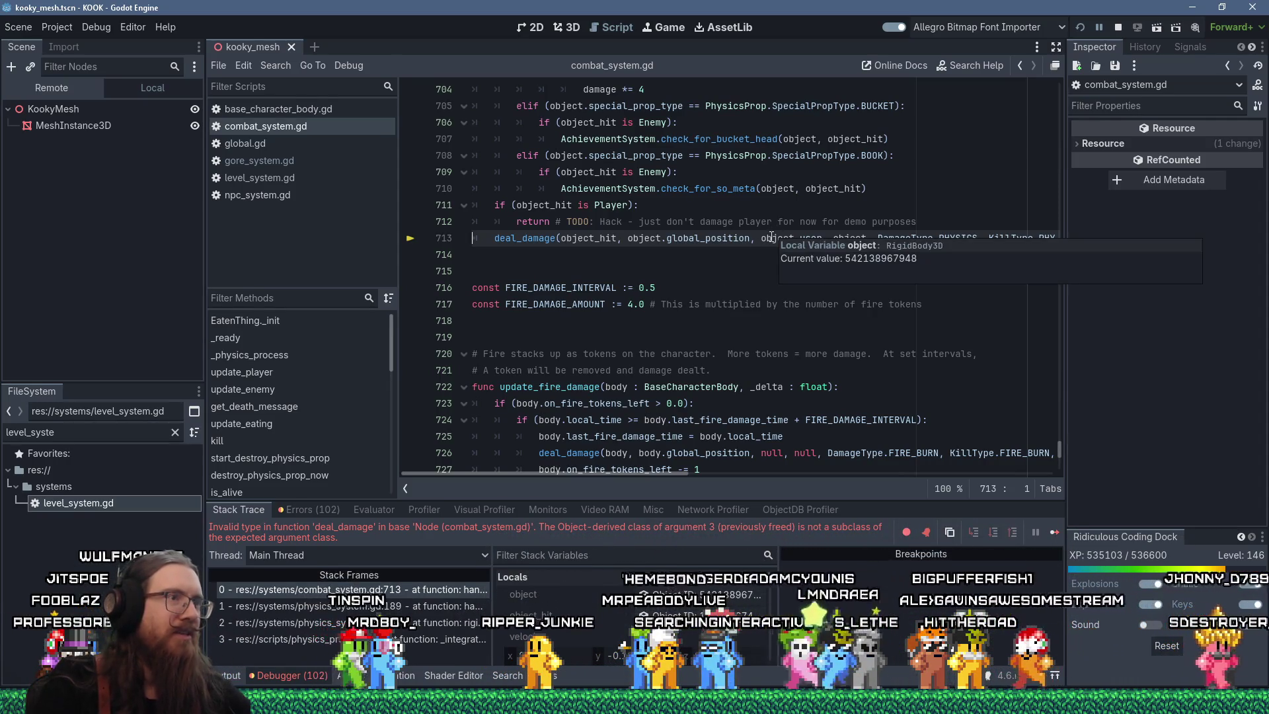
scroll(646, 245, "up", 6)
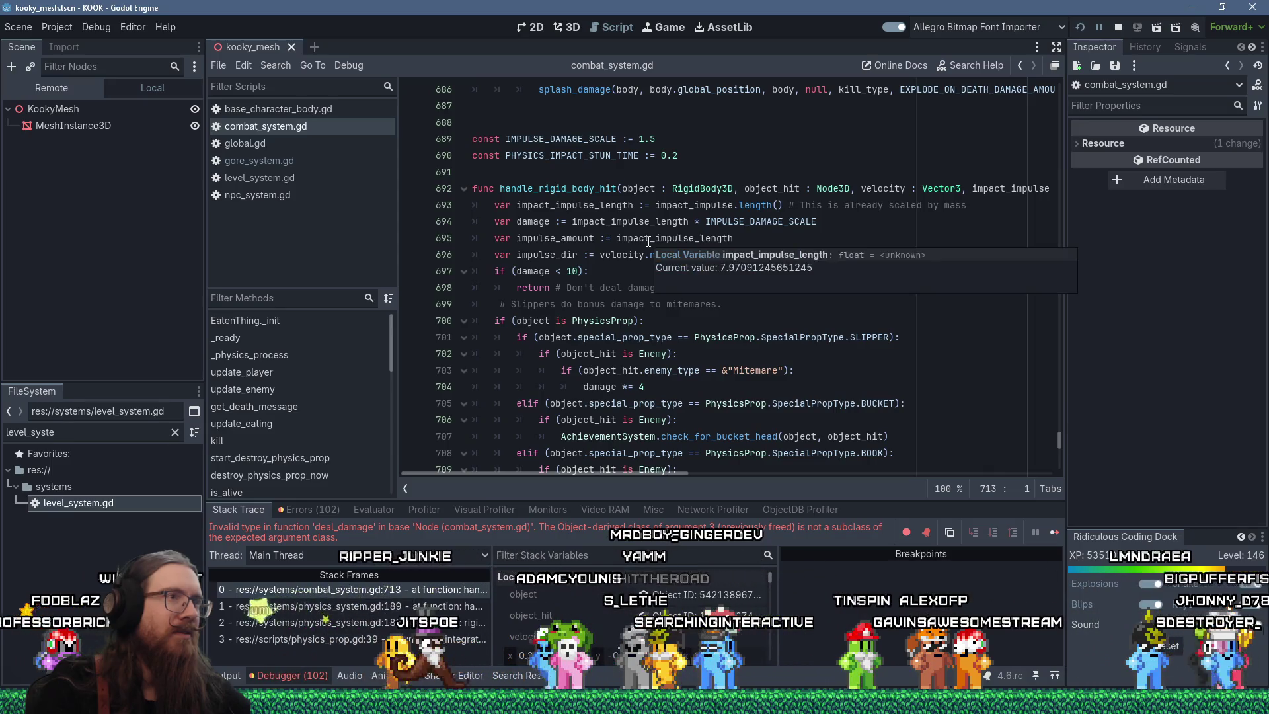
scroll(628, 236, "down", 4)
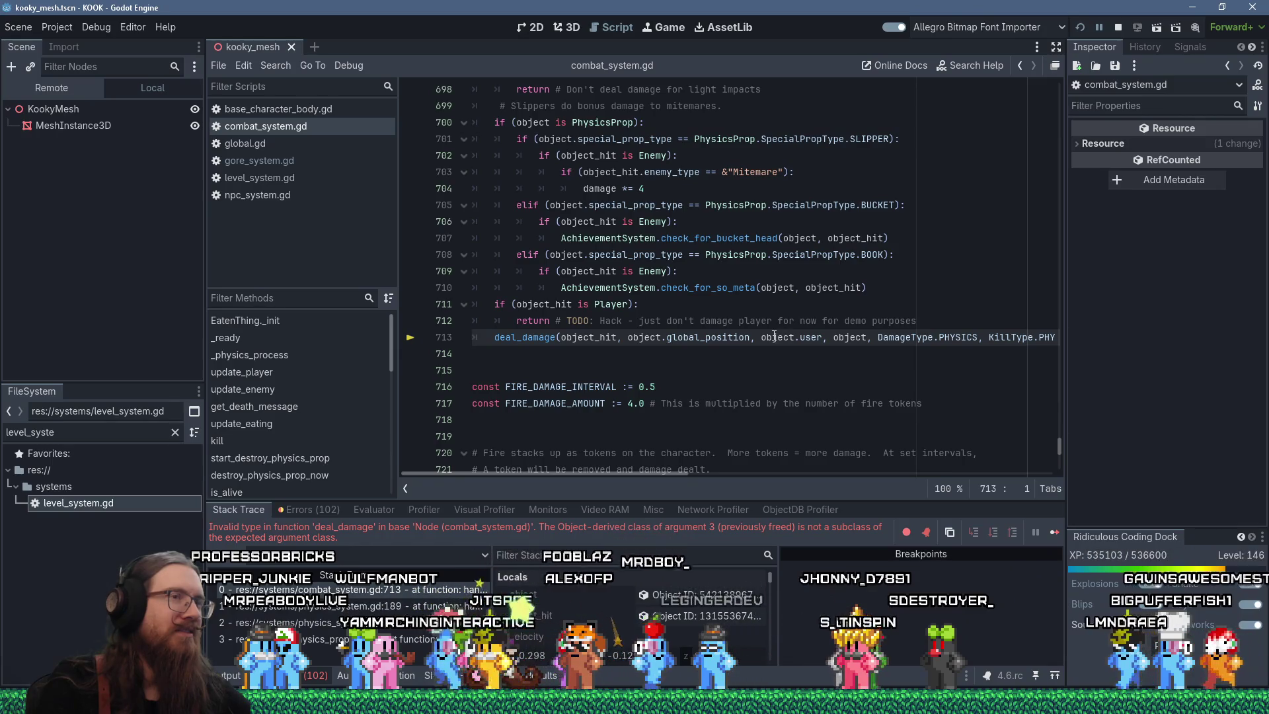
mouse_move(774, 337)
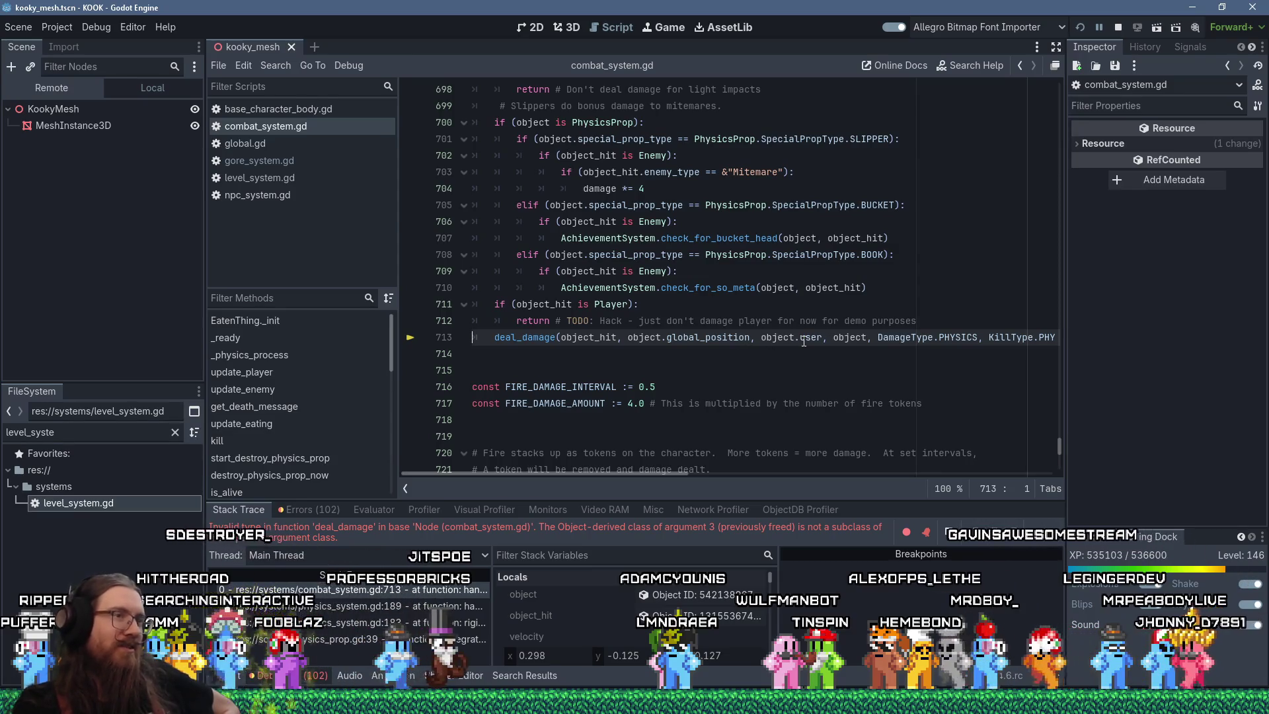
mouse_move(779, 337)
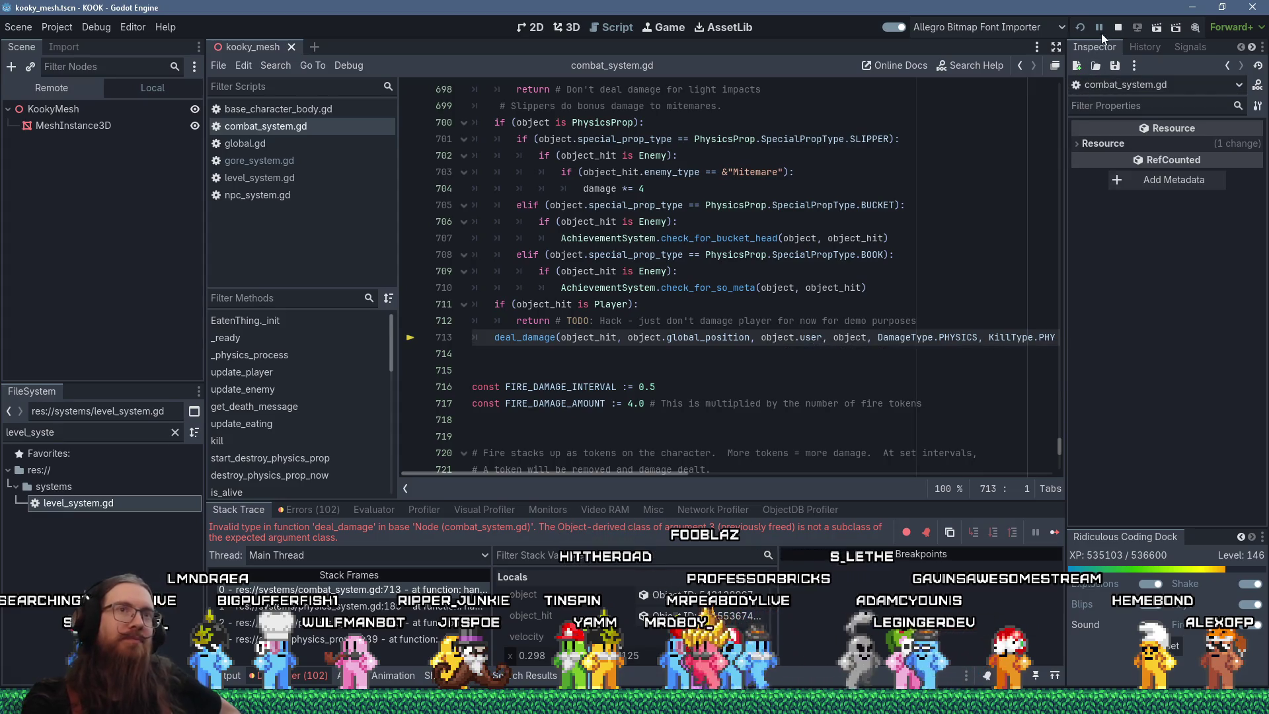
- Stop the debug session and jump to _level_unloaded in gore_system.gd
left_click(1117, 27)
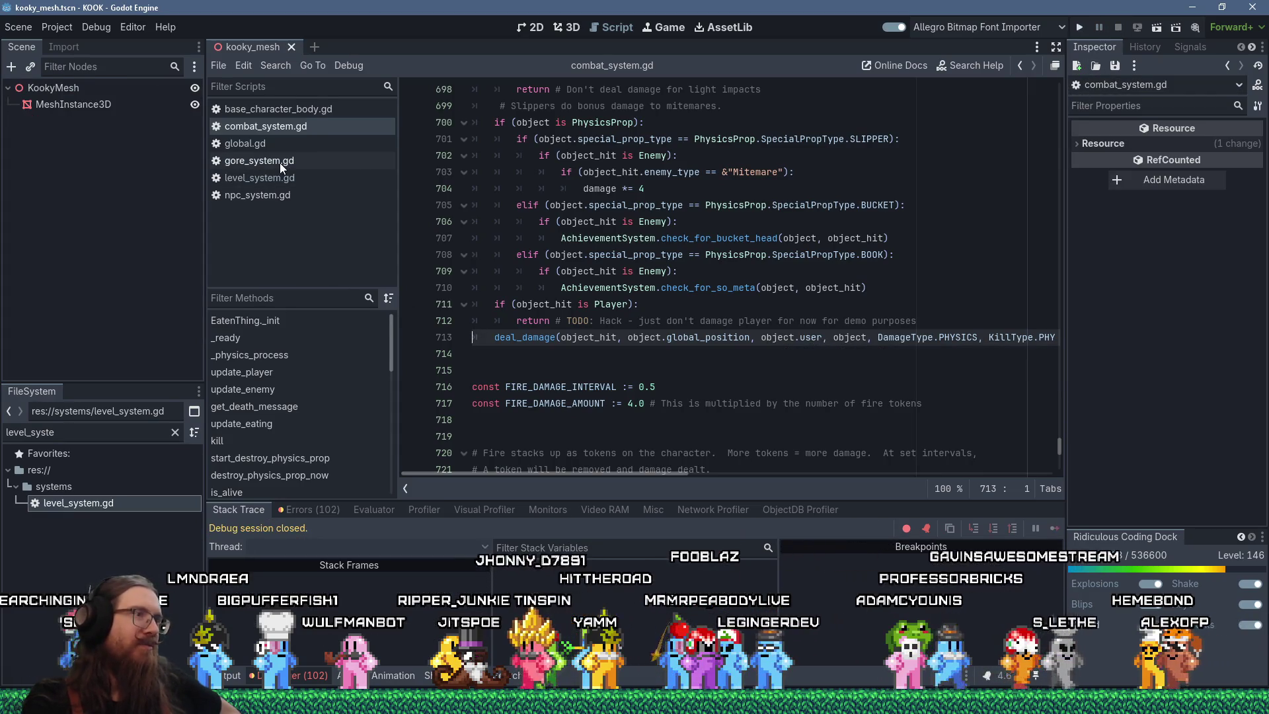
left_click(280, 162)
scroll(694, 291, "up", 9)
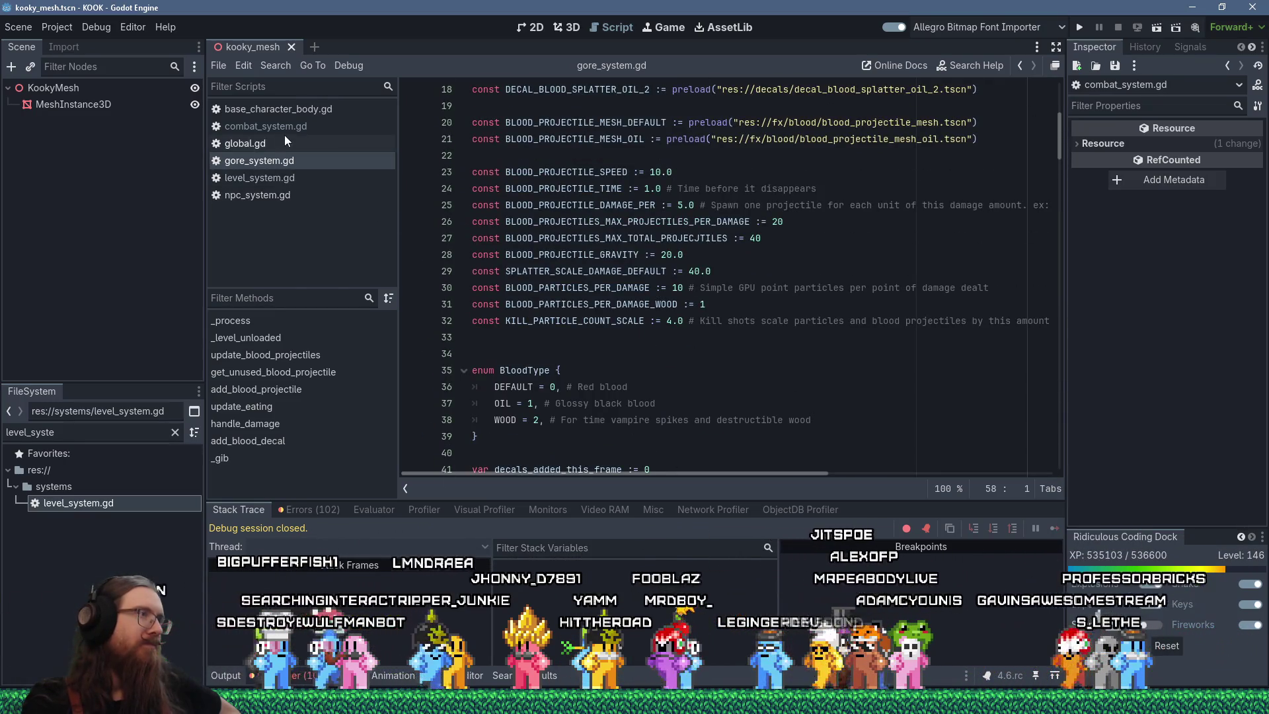
left_click(295, 337)
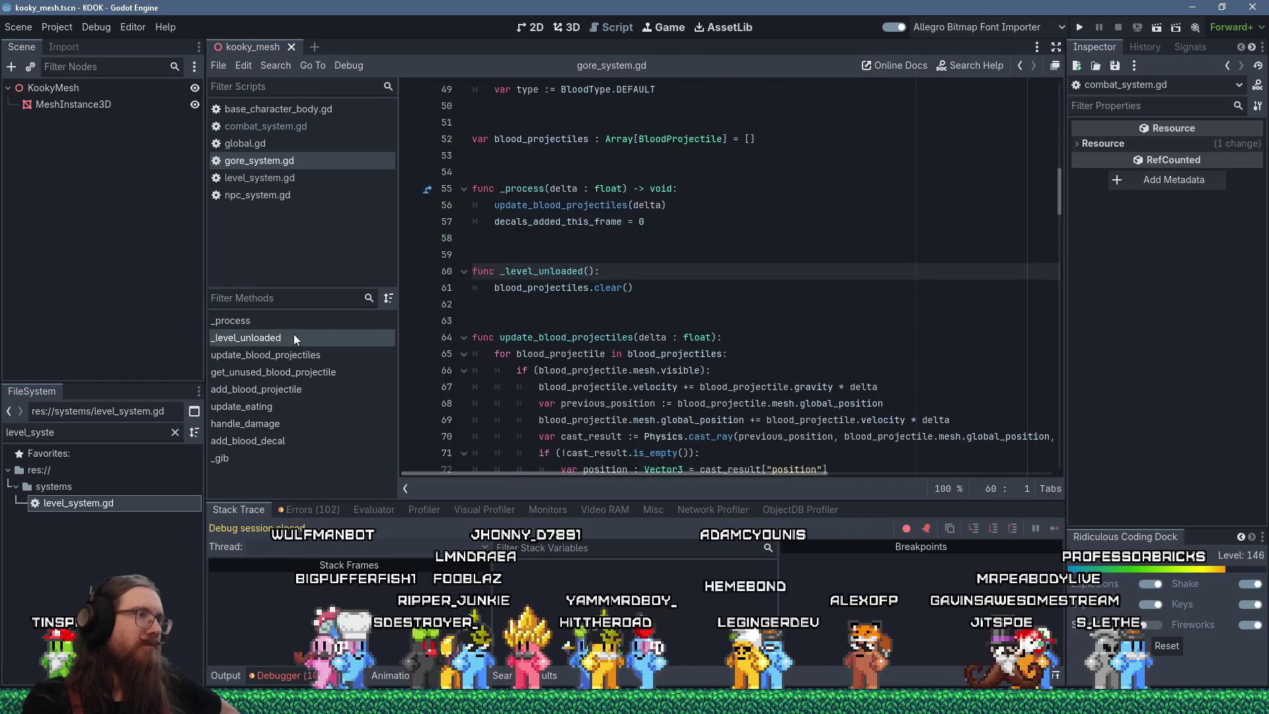
- Read through _level_unloaded, then start a Find in Files search for unload_level
scroll(588, 308, "down", 7)
scroll(588, 308, "down", 2)
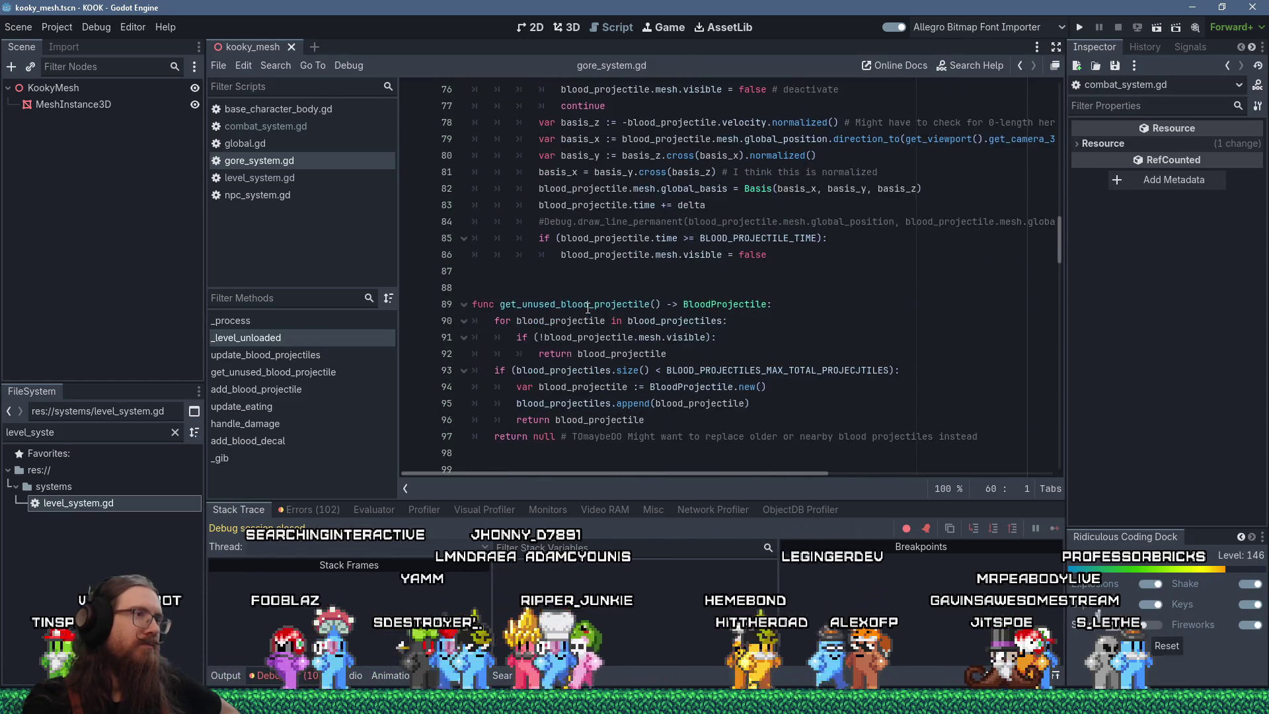
scroll(590, 304, "down", 5)
scroll(590, 304, "down", 5)
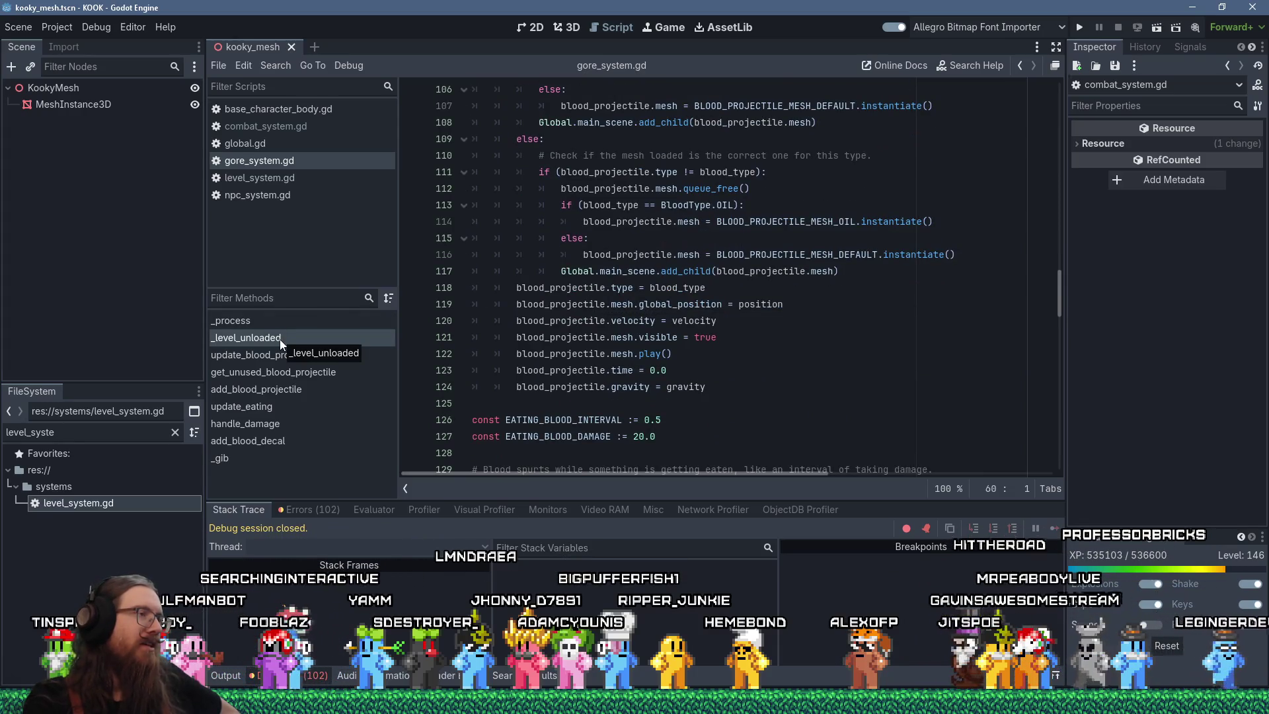
left_click(277, 65)
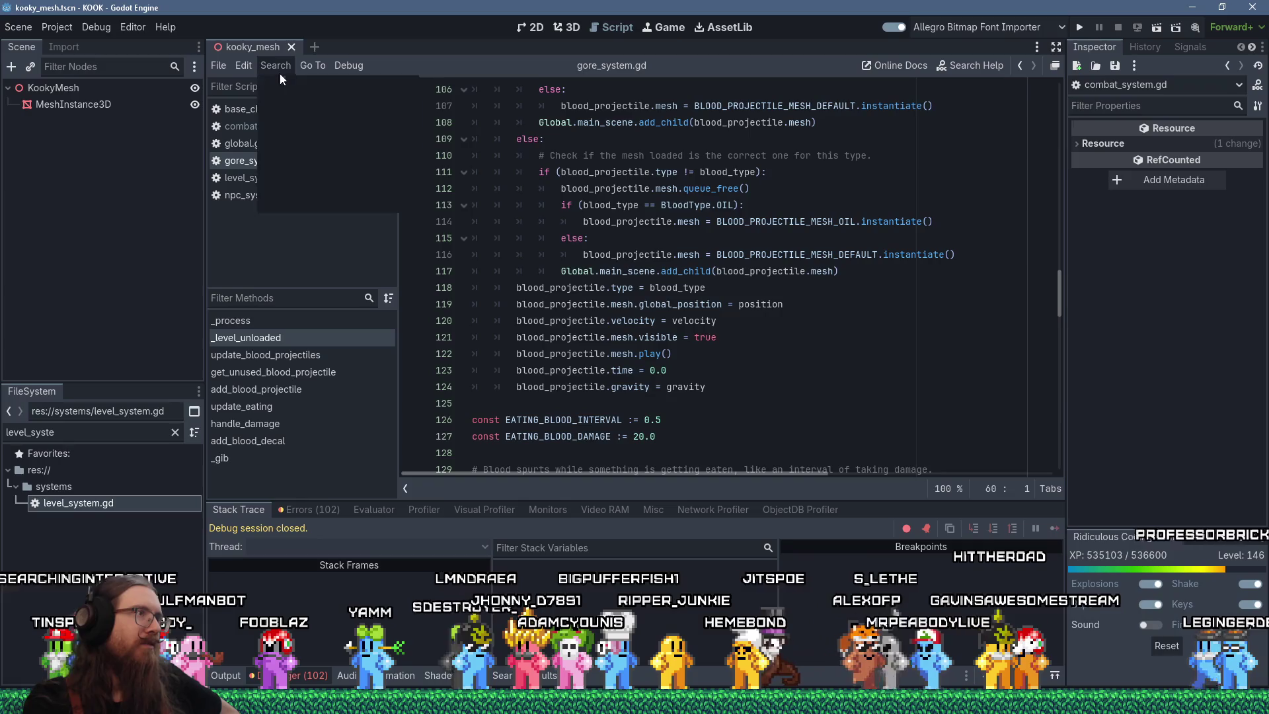
left_click(284, 152)
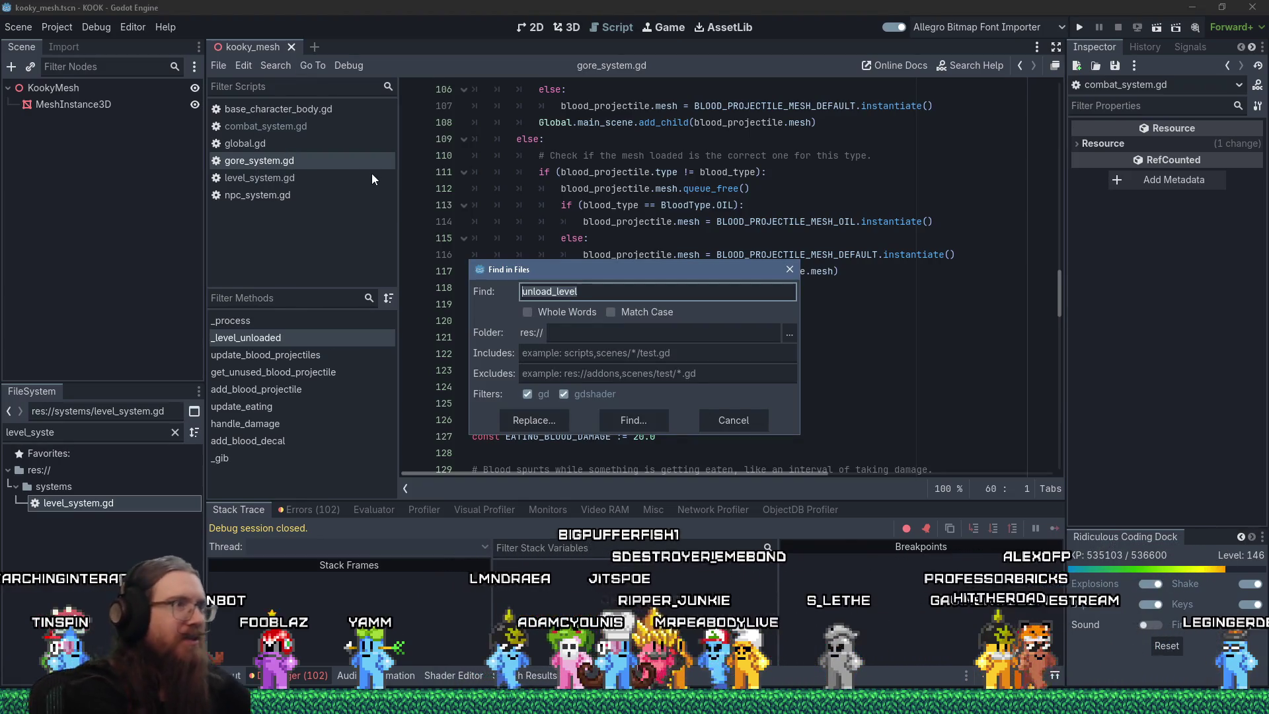
- Search the project for unload_level (4 matches, 3 files) and open menu_system.gd line 189 in quit_to_main_menu
key("Return")
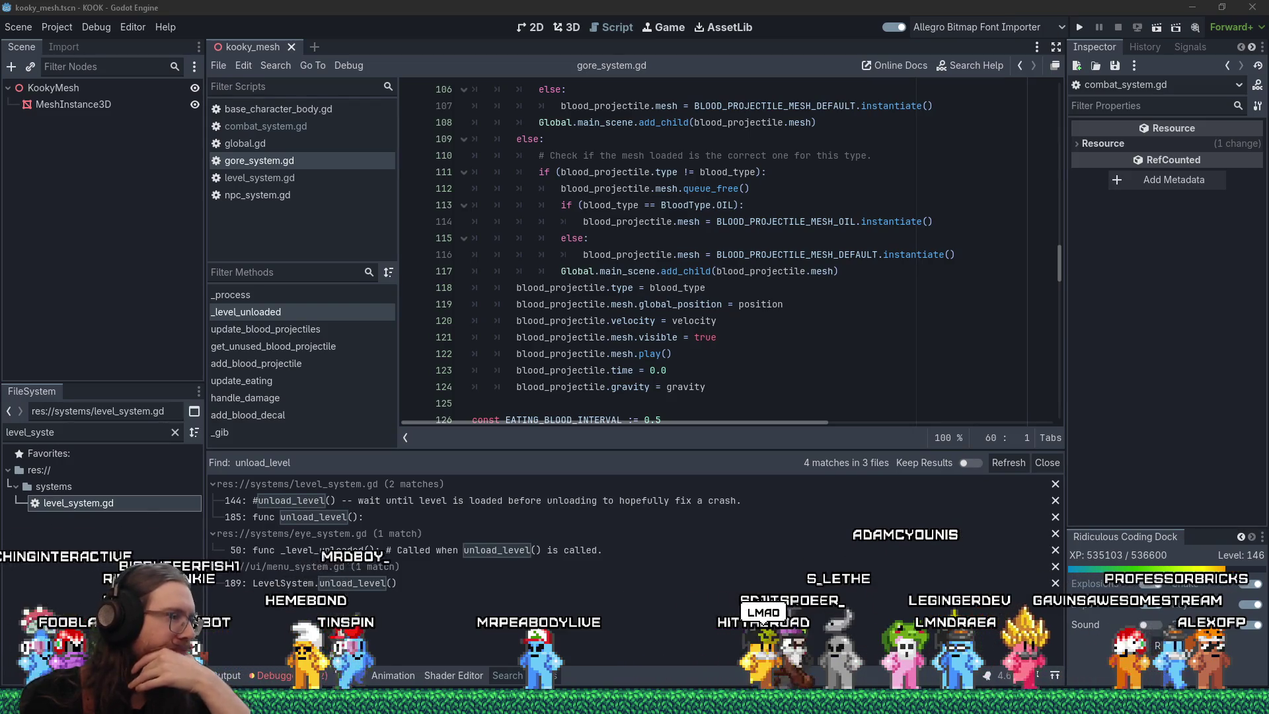
left_click(403, 582)
scroll(601, 258, "up", 2)
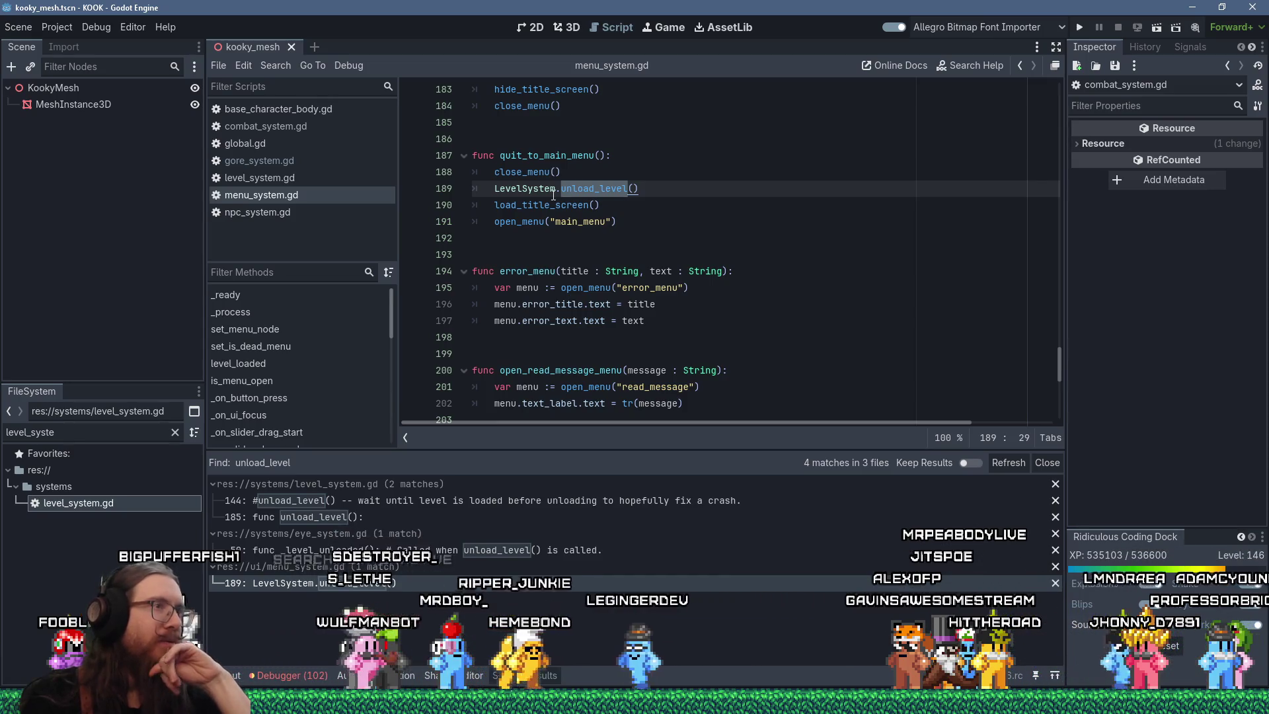
mouse_move(553, 194)
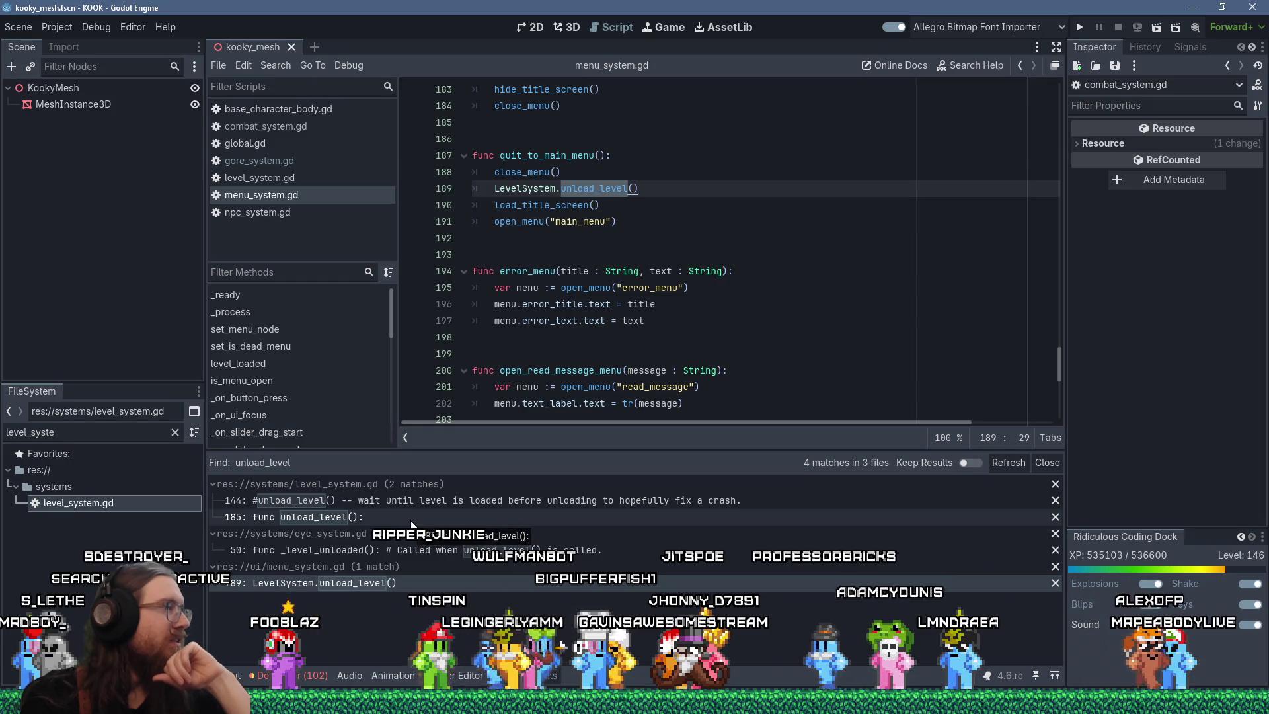
left_click(569, 248)
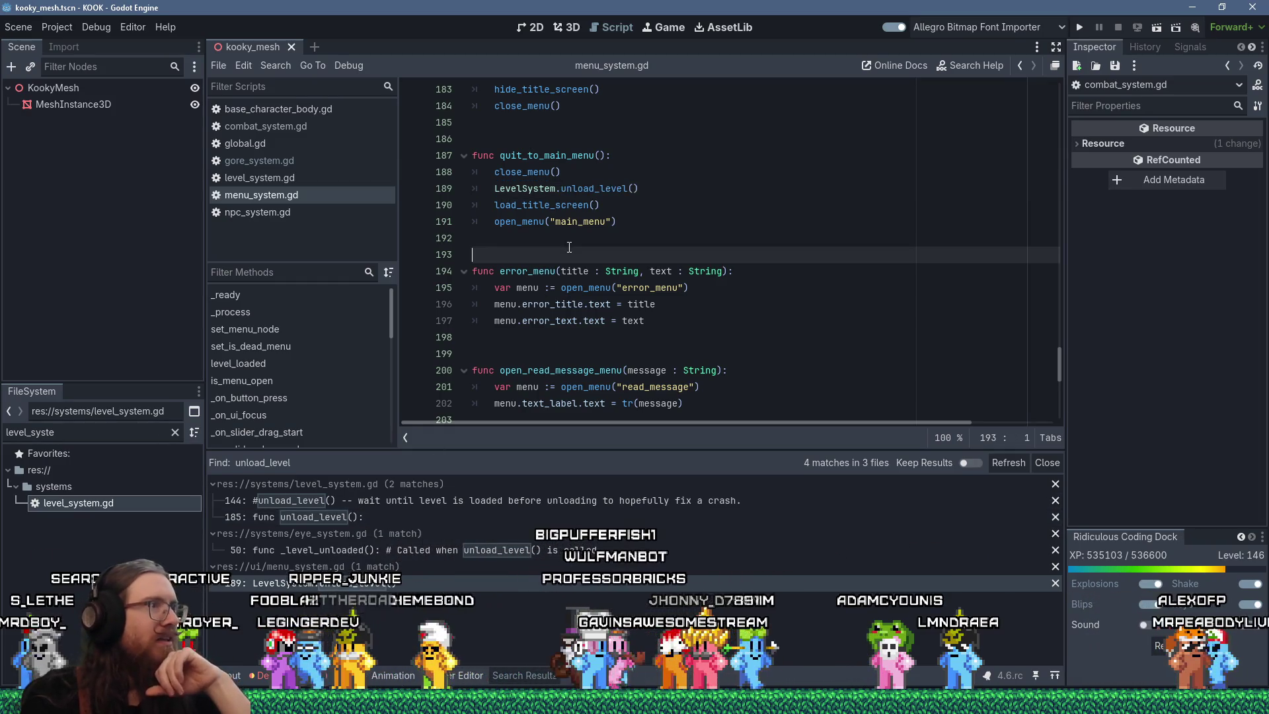
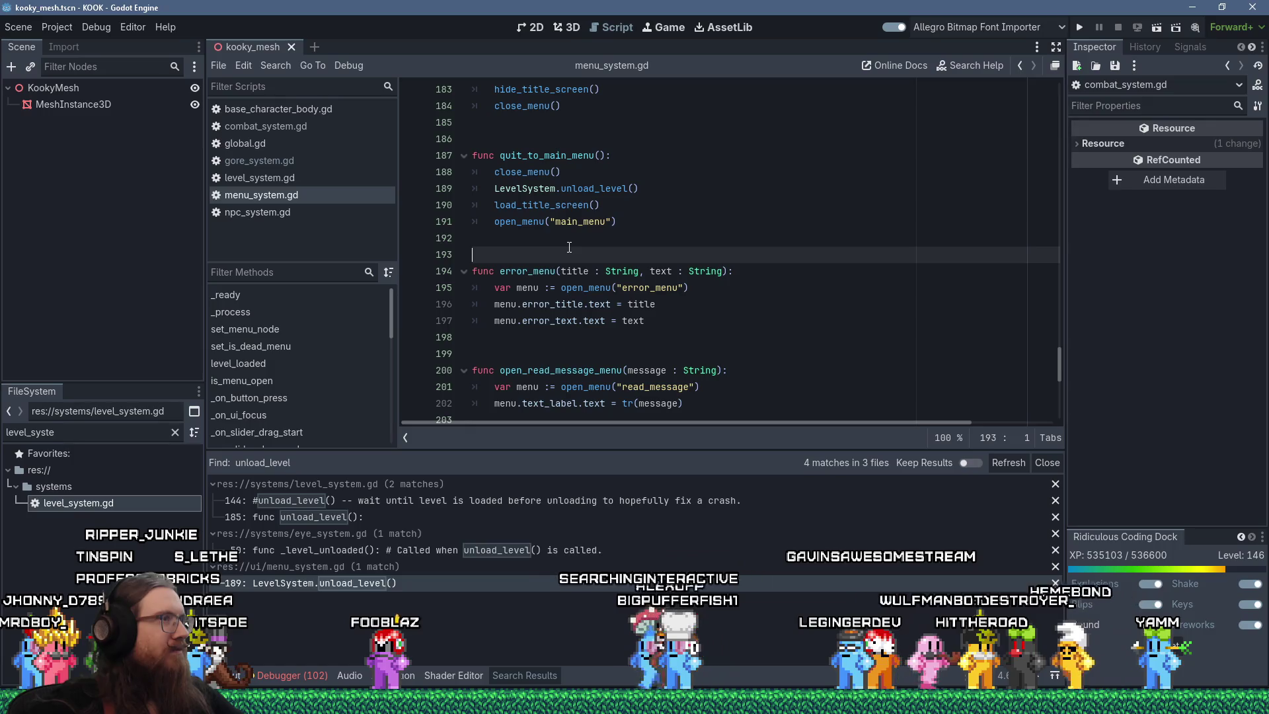
- Switch between open windows and return to the Godot script editor at empty line 192
key("alt+Tab")
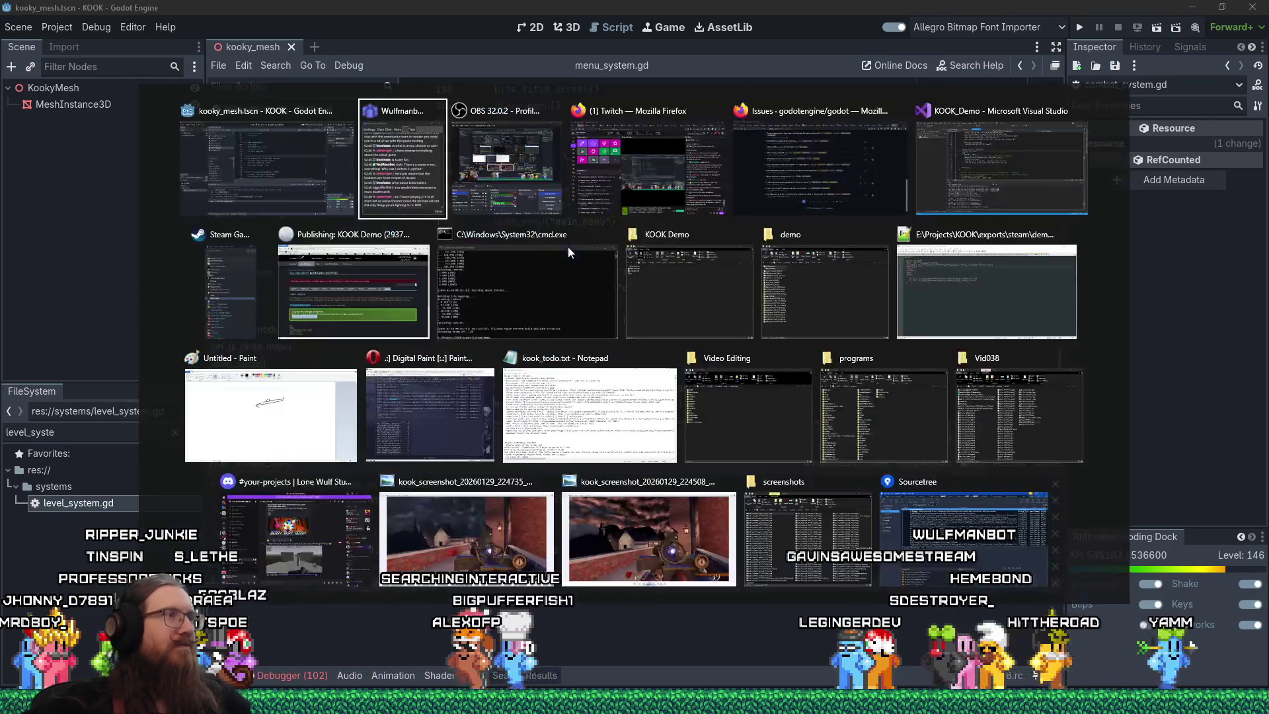
key("Escape")
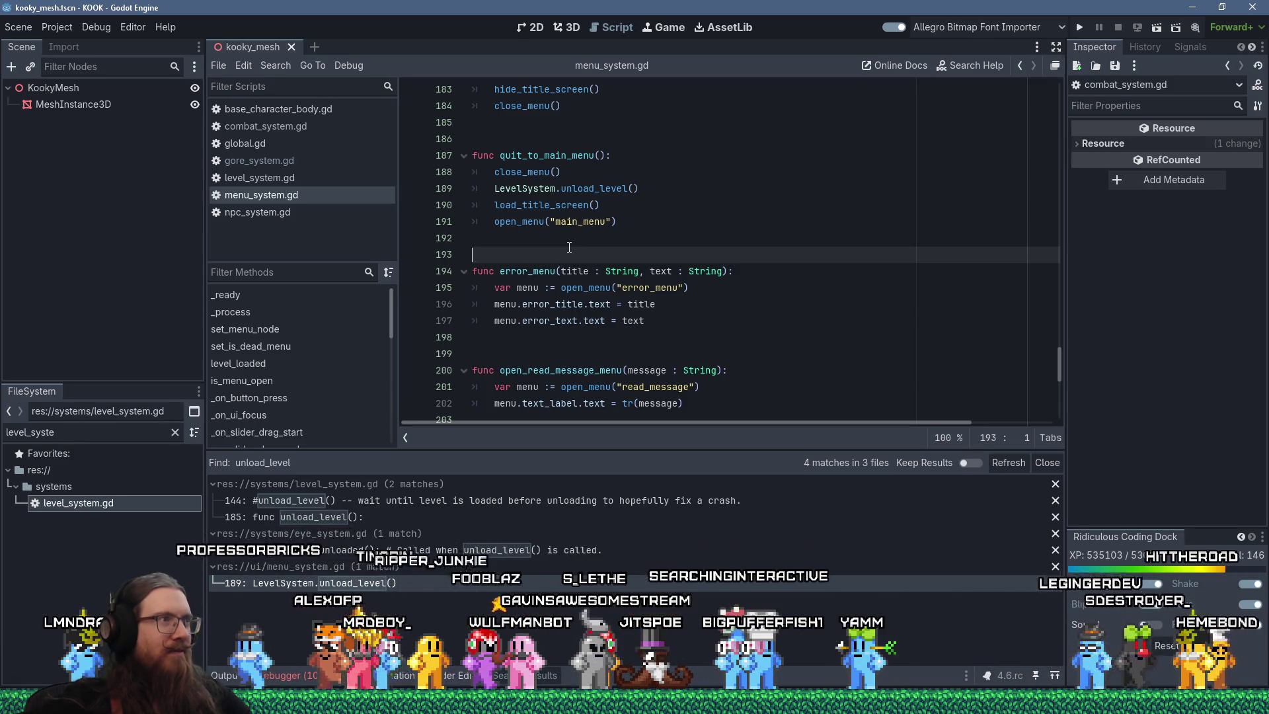
key("alt+Tab")
key("alt+Tab")
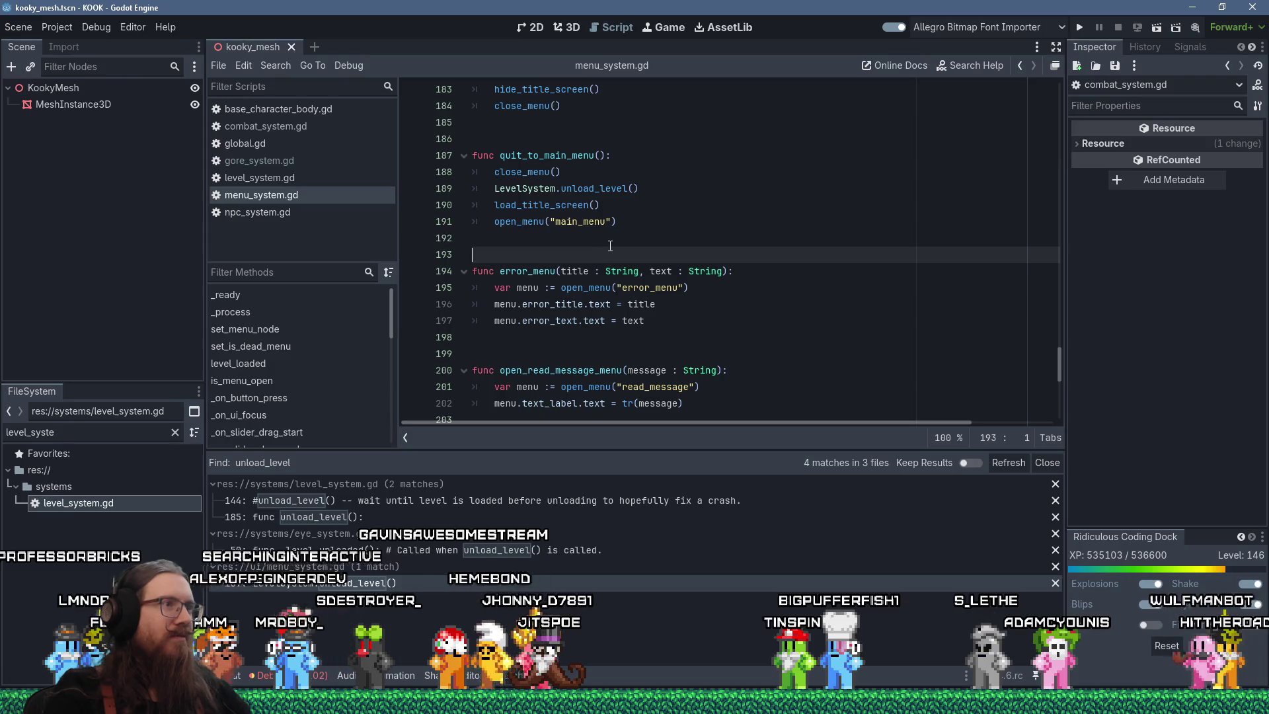
left_click(610, 241)
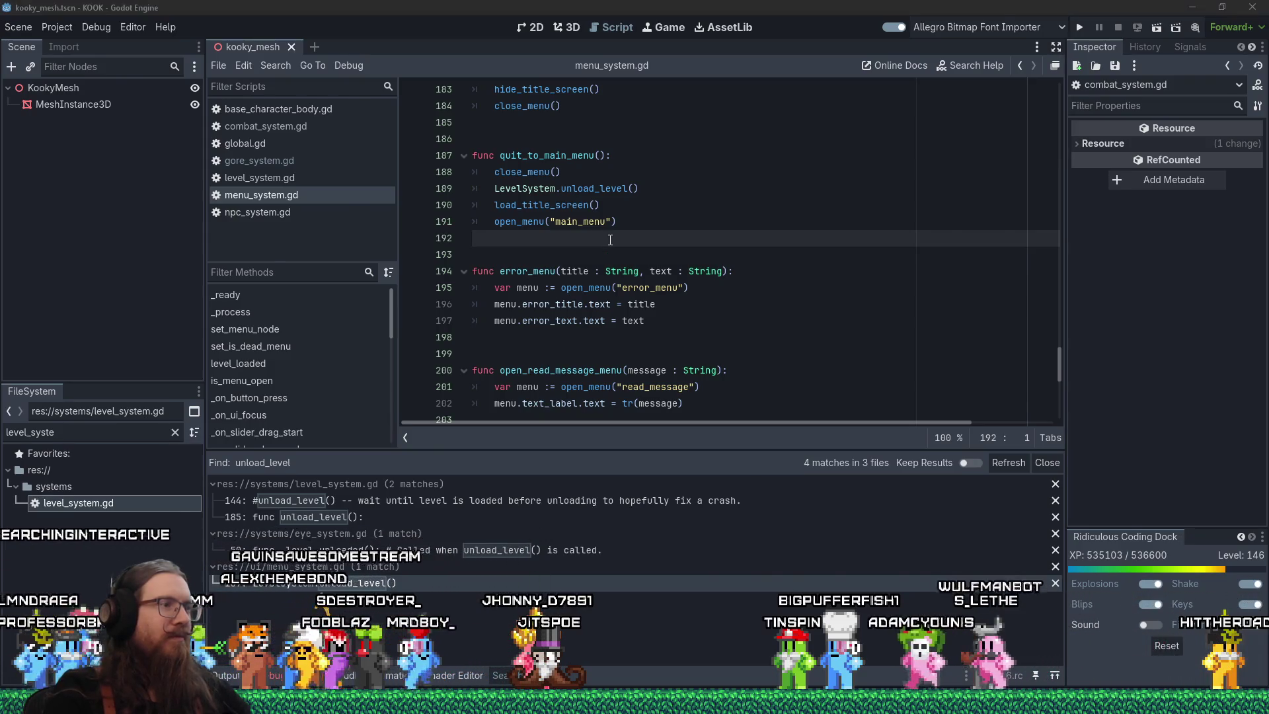
key("alt+Tab")
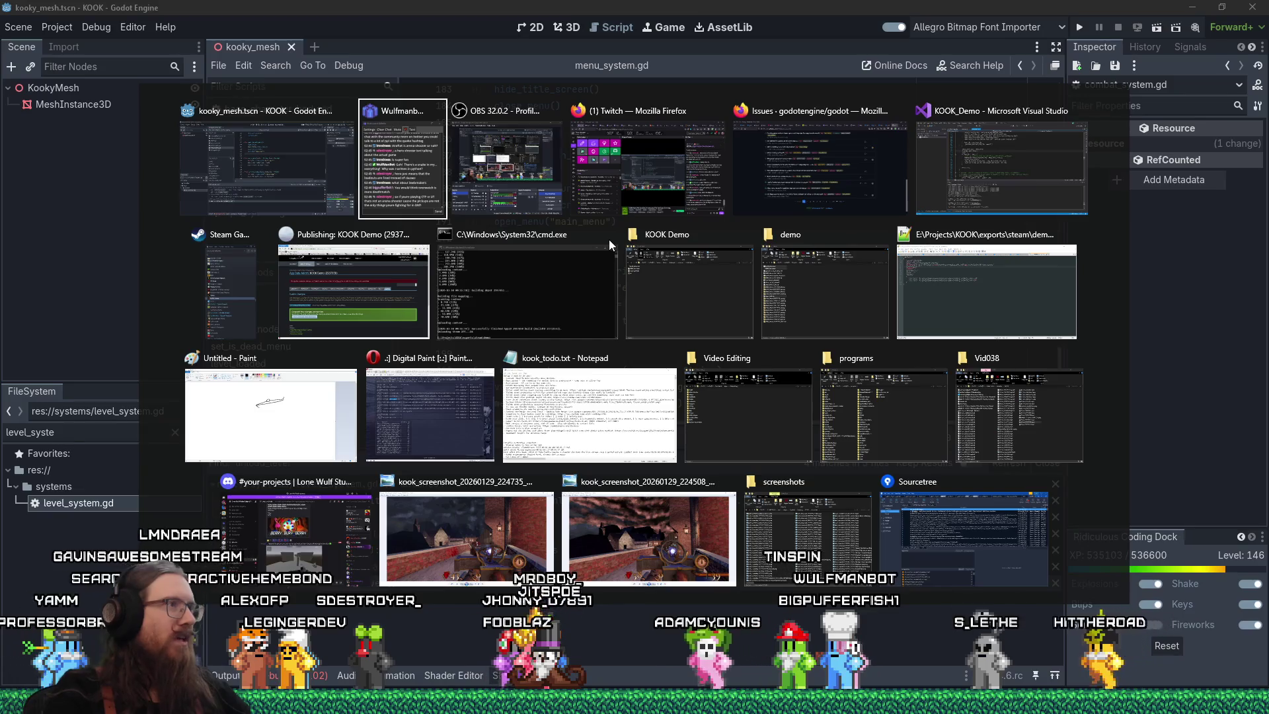
key("alt+Tab")
key("alt+shift+Tab")
key("alt+shift+Tab")
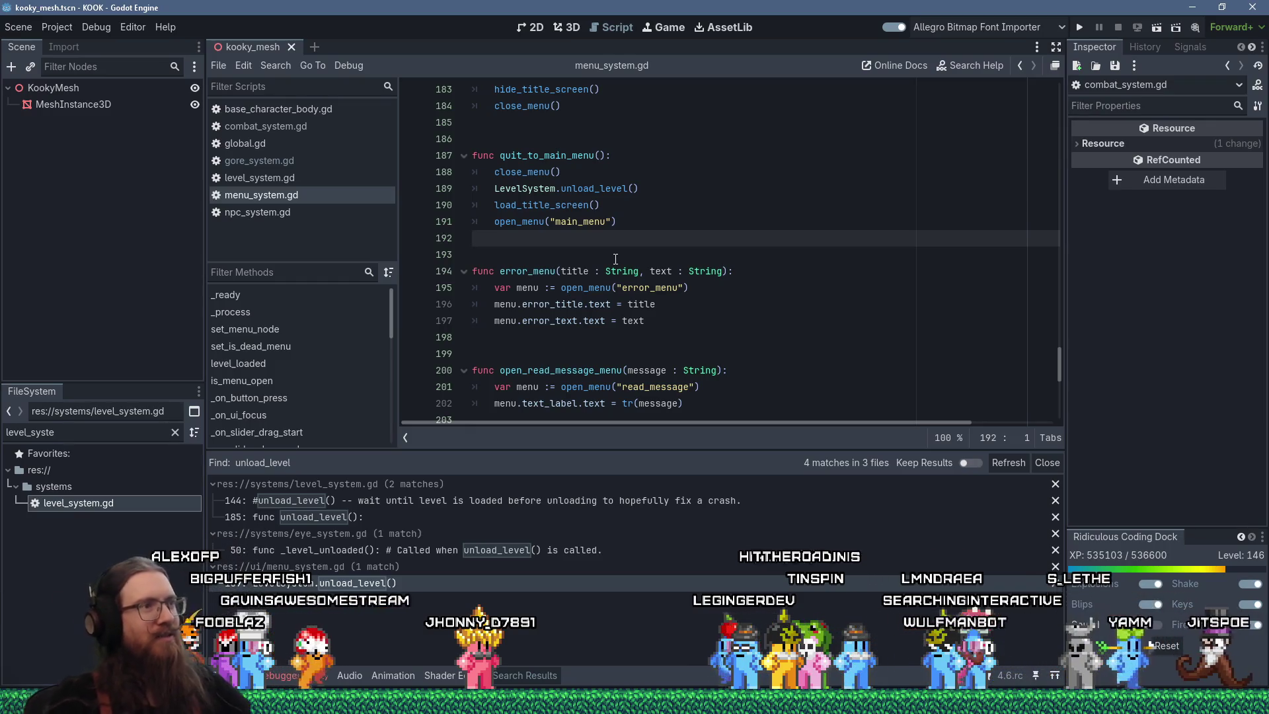
- Scroll the script and place the cursor on the empty lines around quit_to_main_menu (lines 185–193)
scroll(616, 257, "up", 3)
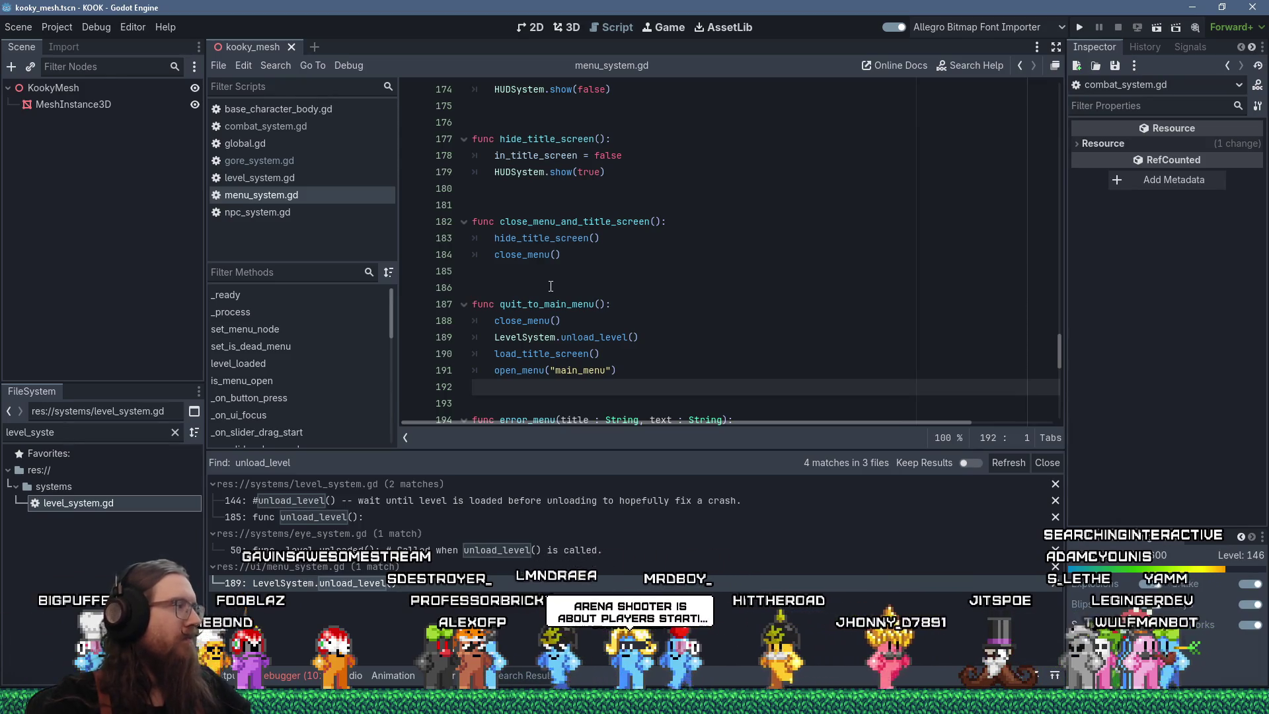
scroll(551, 286, "down", 2)
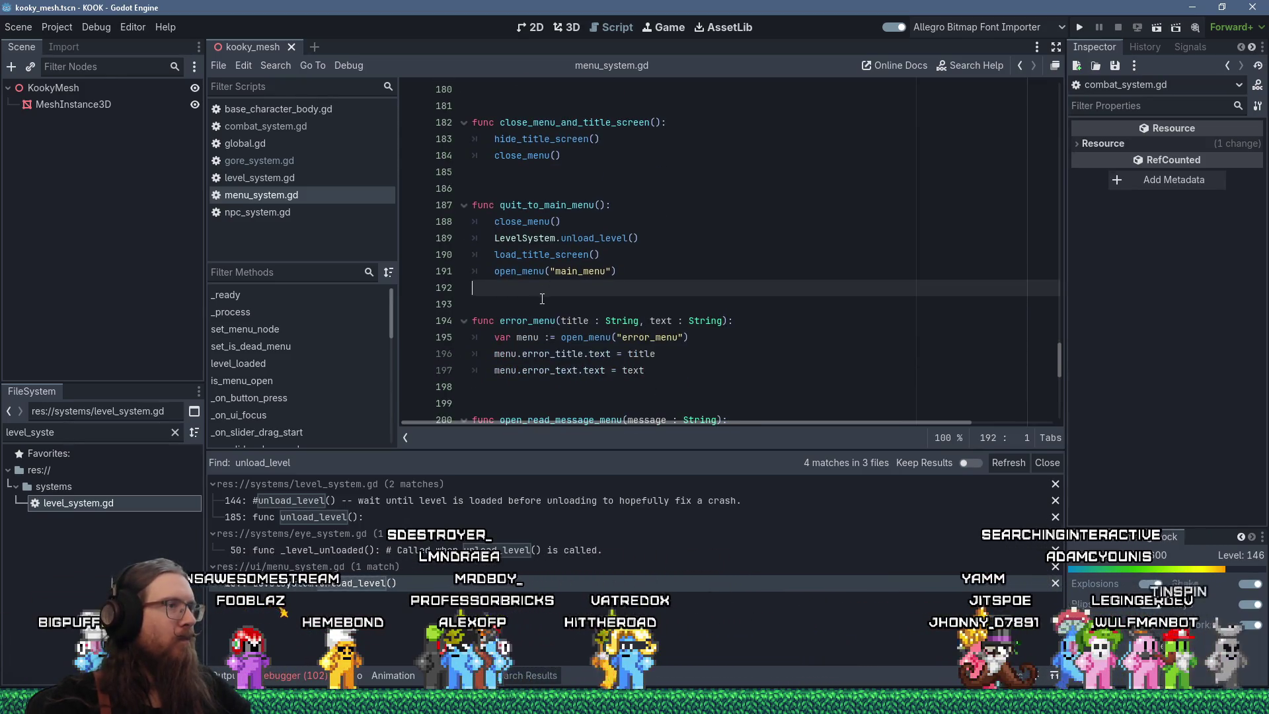
left_click(539, 311)
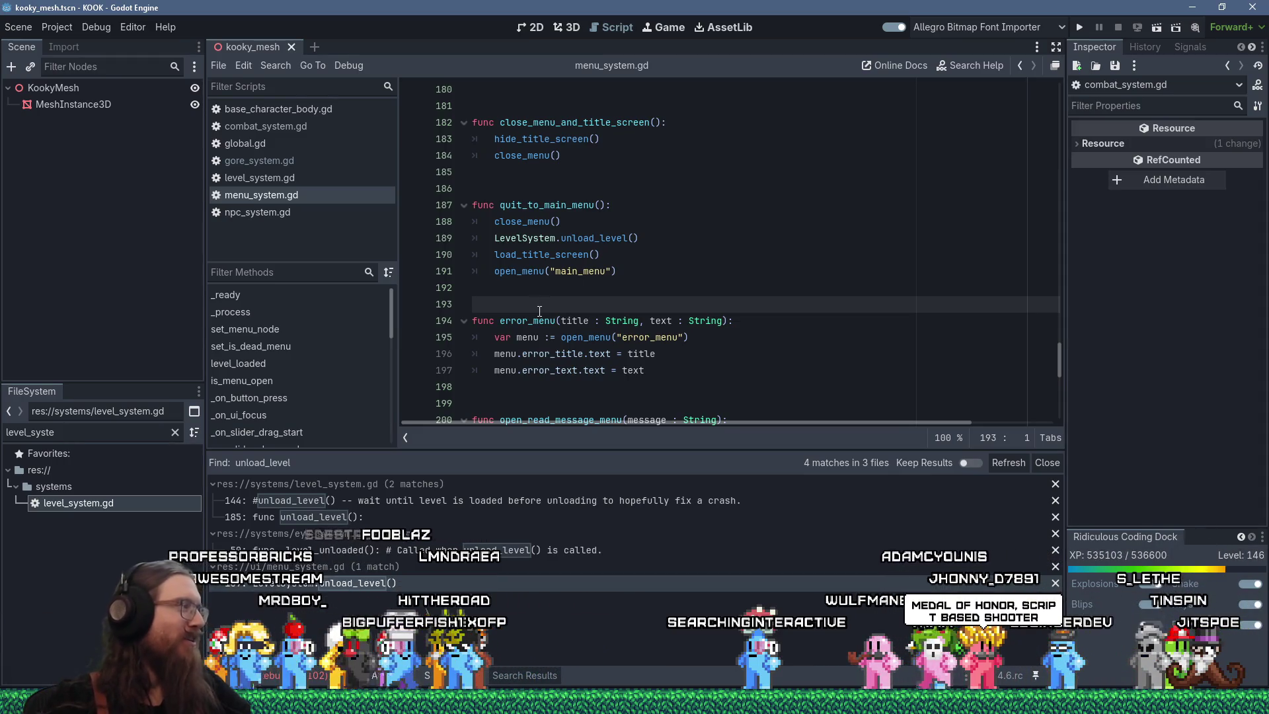
left_click(609, 172)
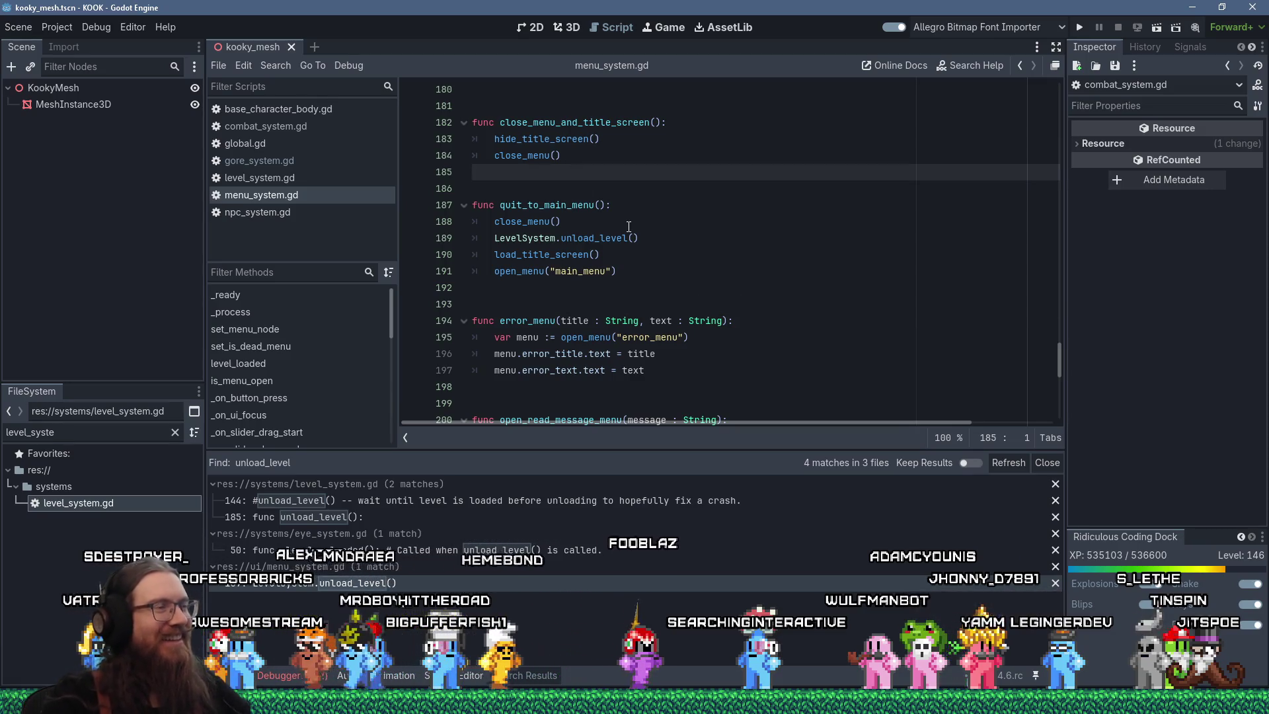
left_click(614, 190)
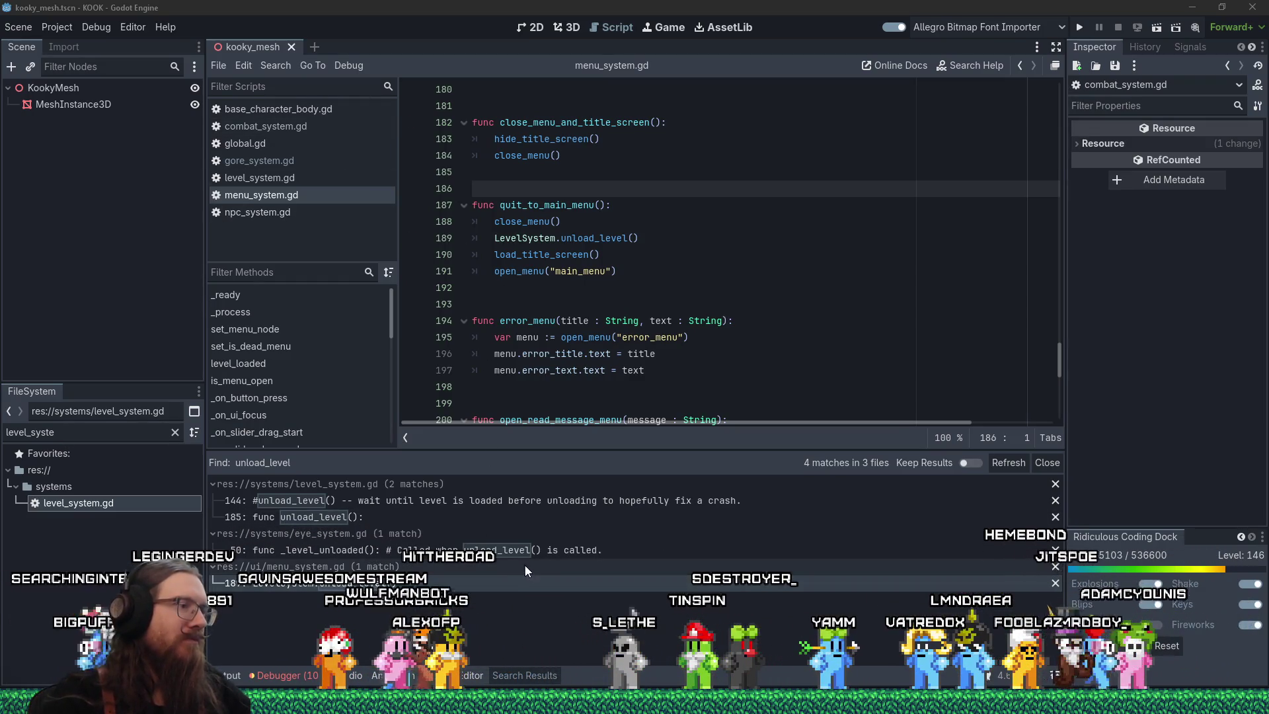
- Step through the eye_system.gd and menu_system.gd matches to level_system.gd line 144 and select it
left_click(436, 548)
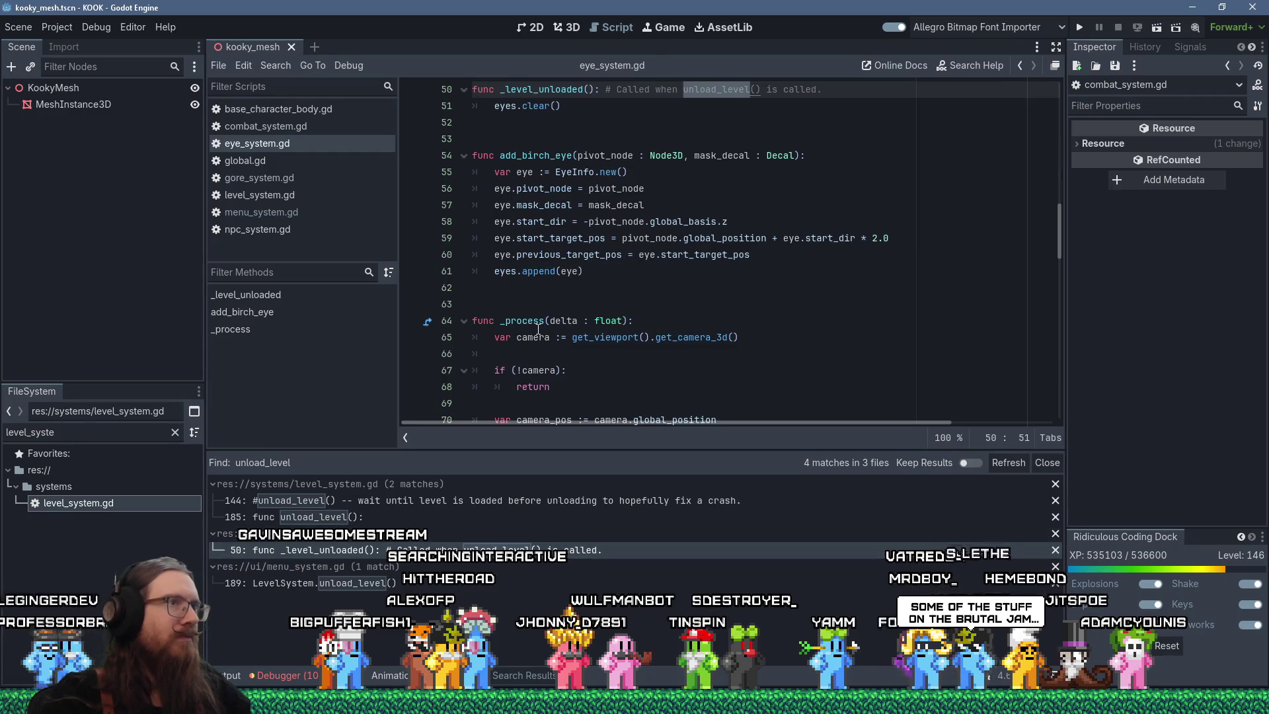
scroll(538, 329, "up", 2)
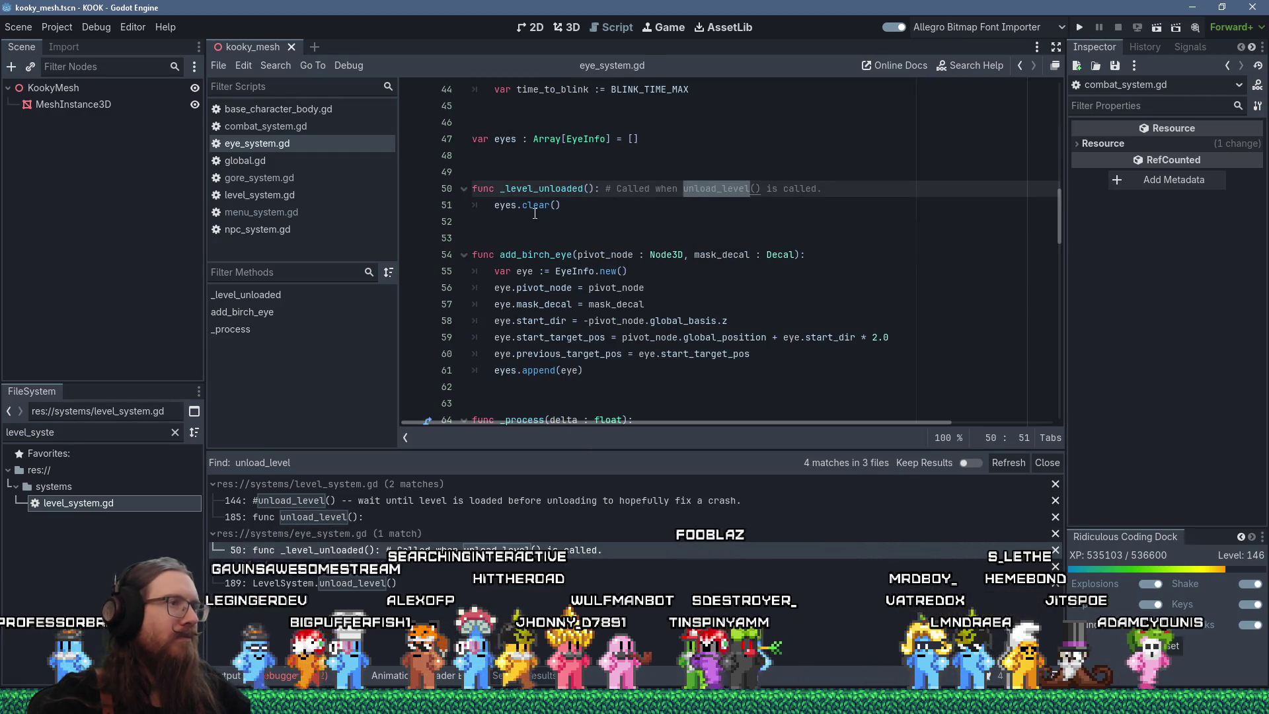
mouse_move(535, 212)
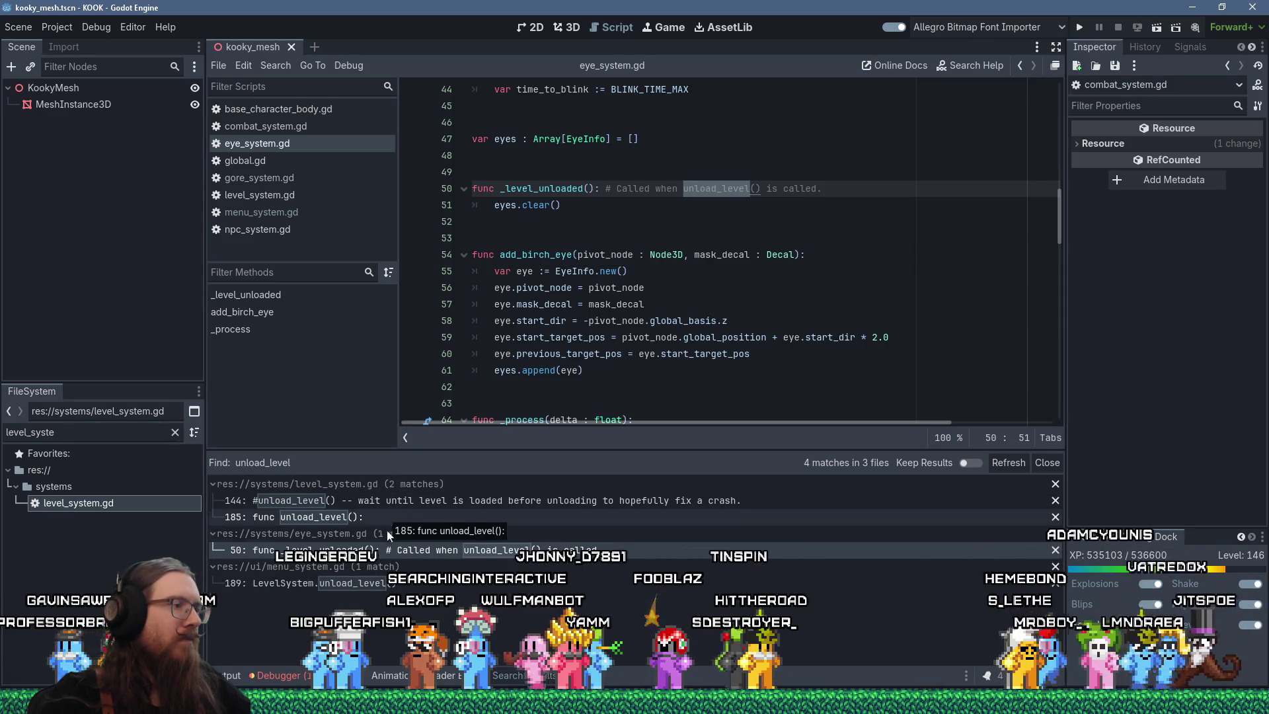
left_click(402, 584)
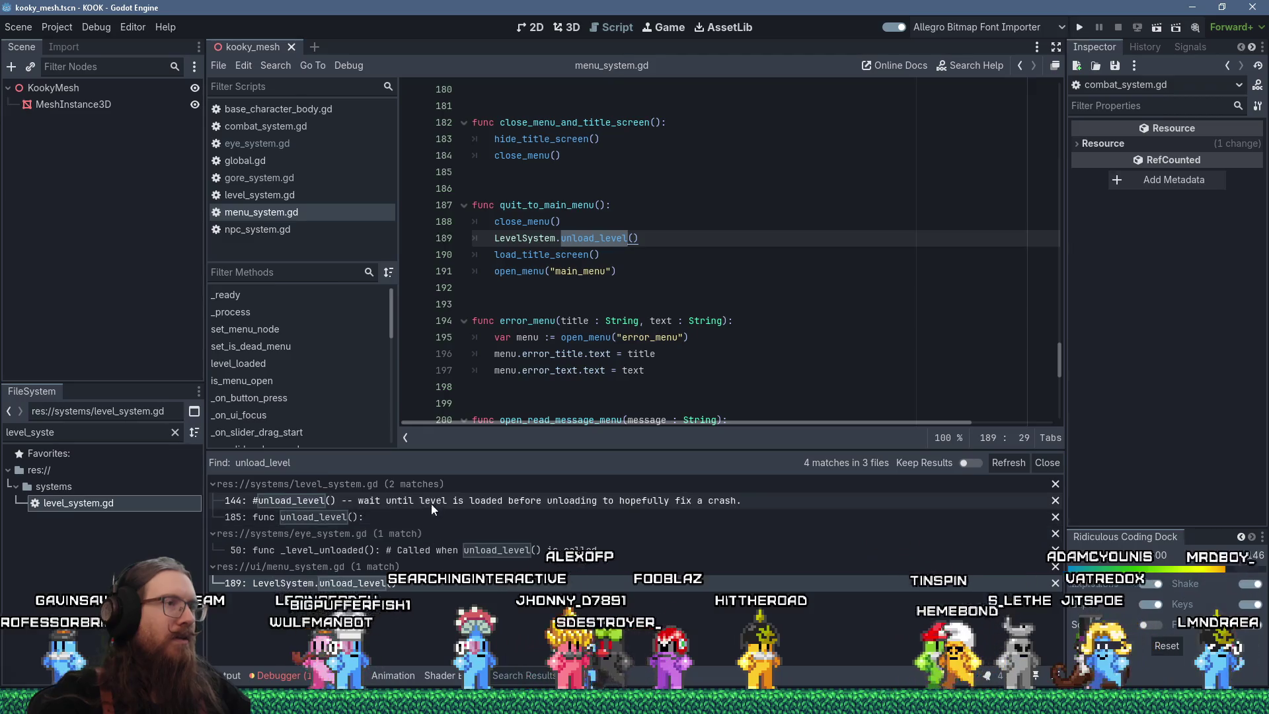
left_click(375, 499)
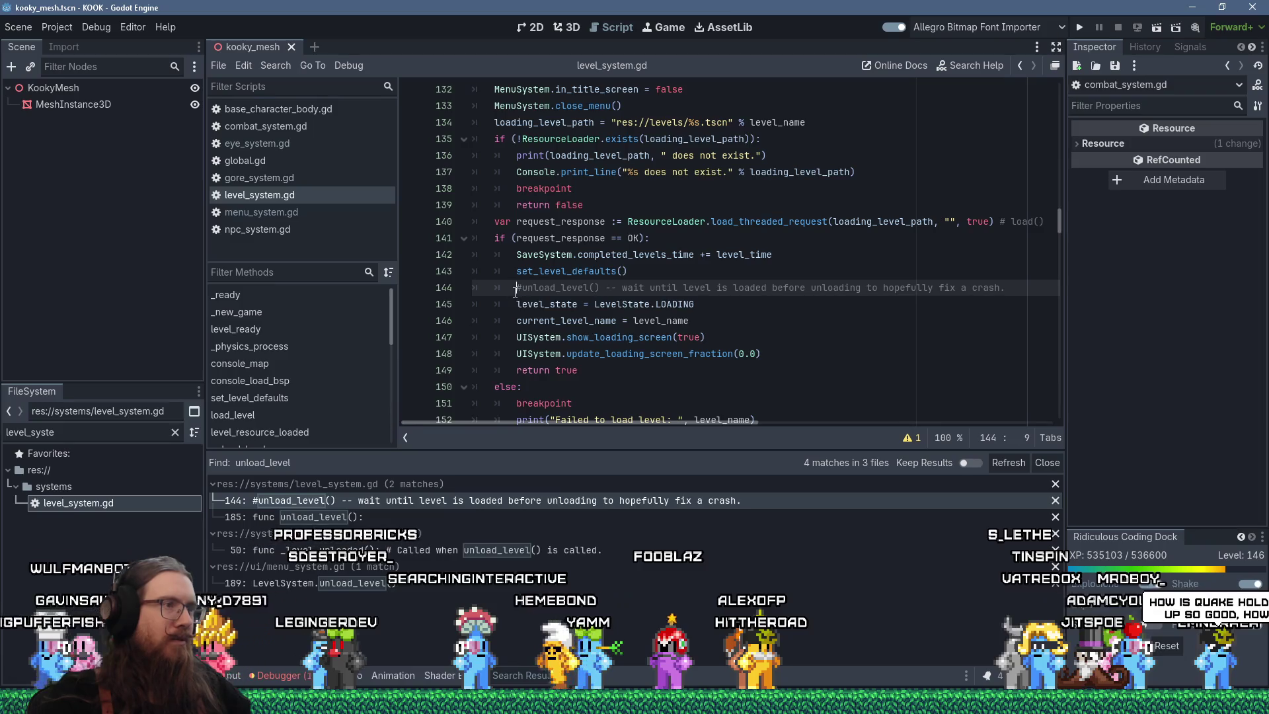
left_click_drag(1006, 289, 1006, 269)
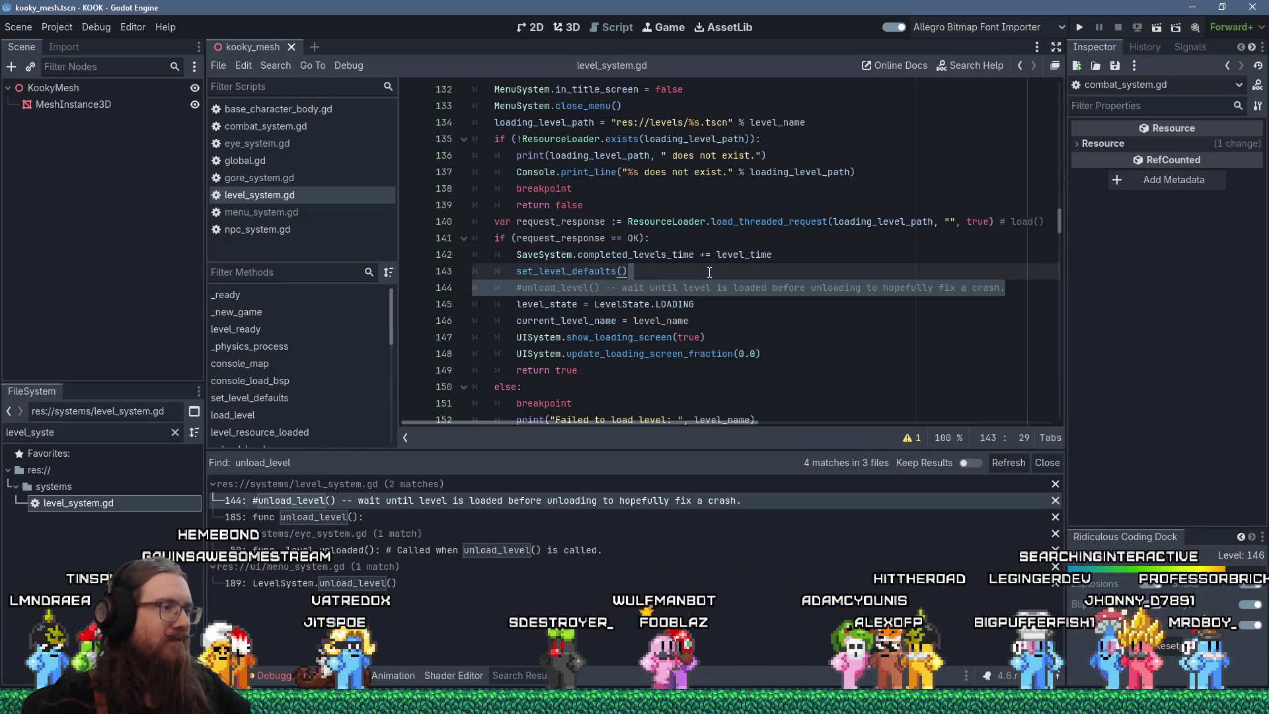
scroll(710, 272, "down", 2)
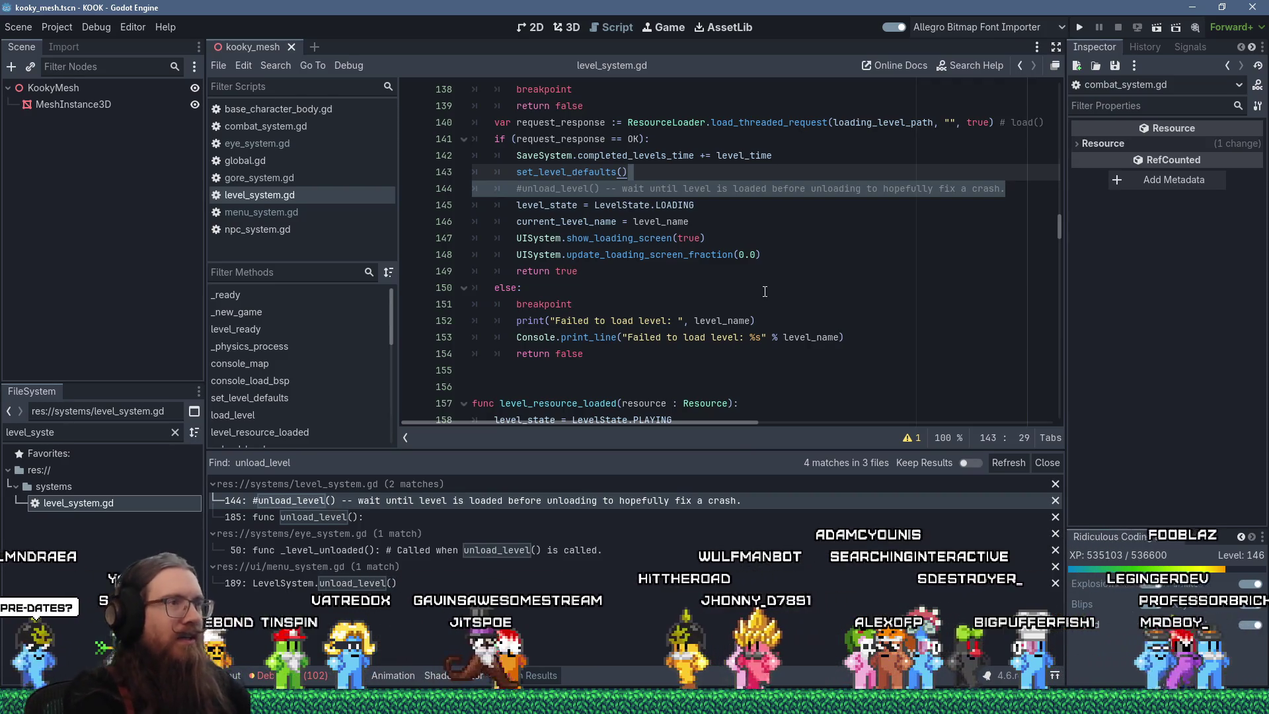
left_click(563, 173)
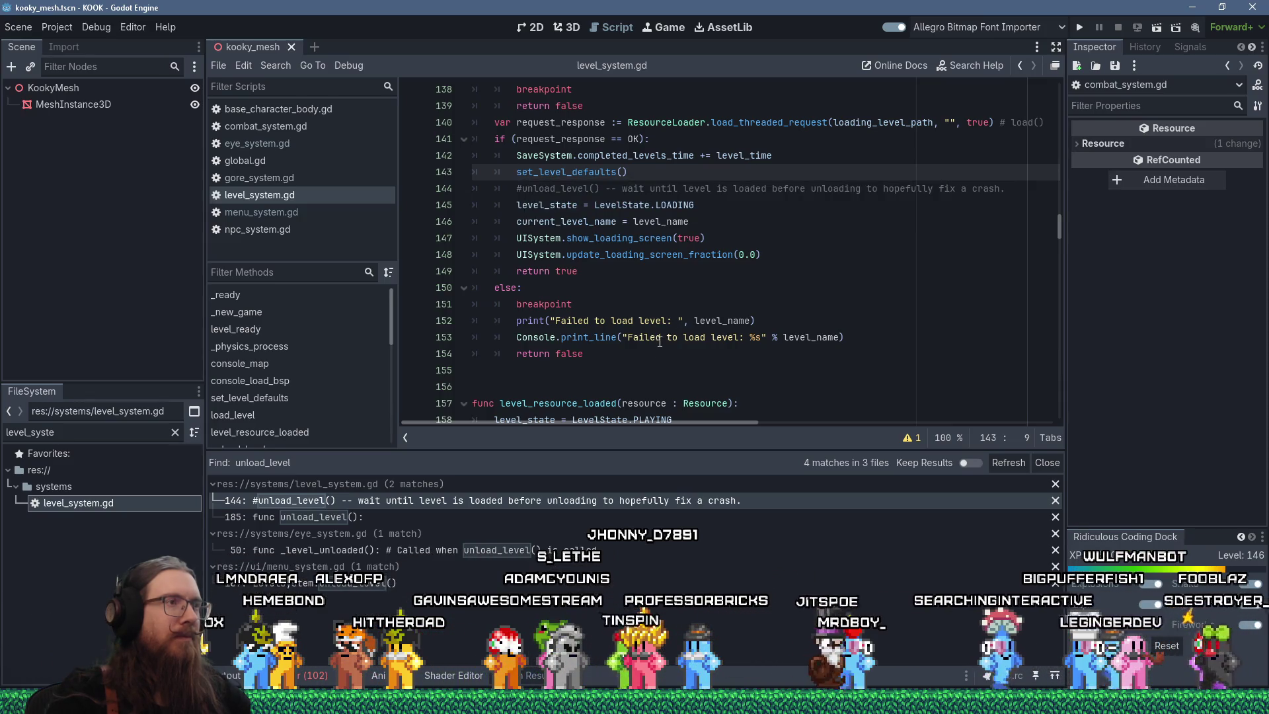
double_click(596, 223)
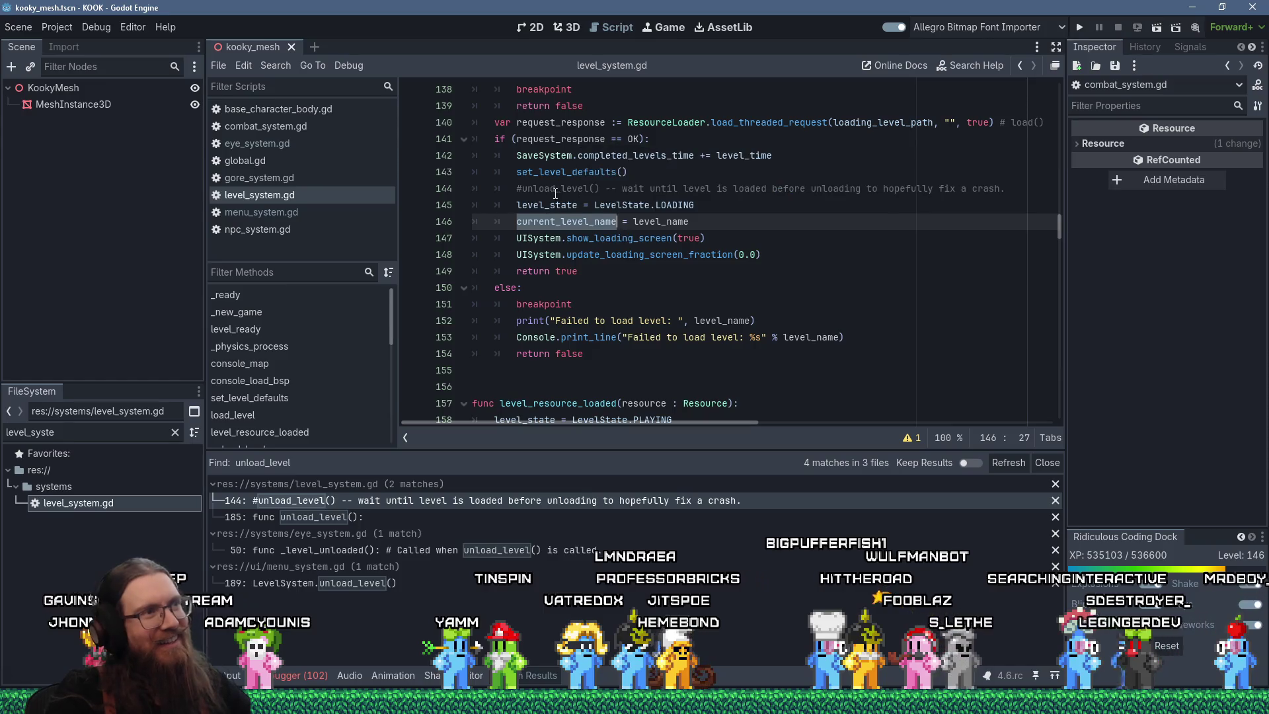
double_click(563, 172)
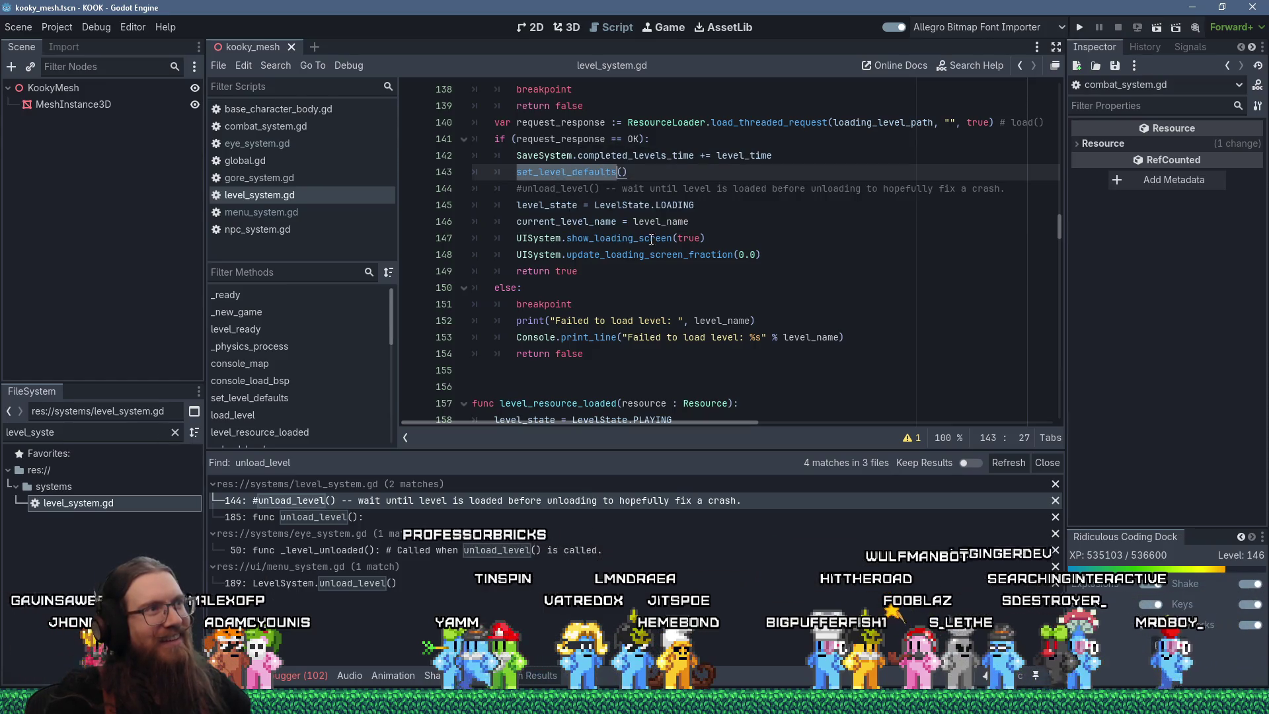
scroll(651, 243, "up", 1)
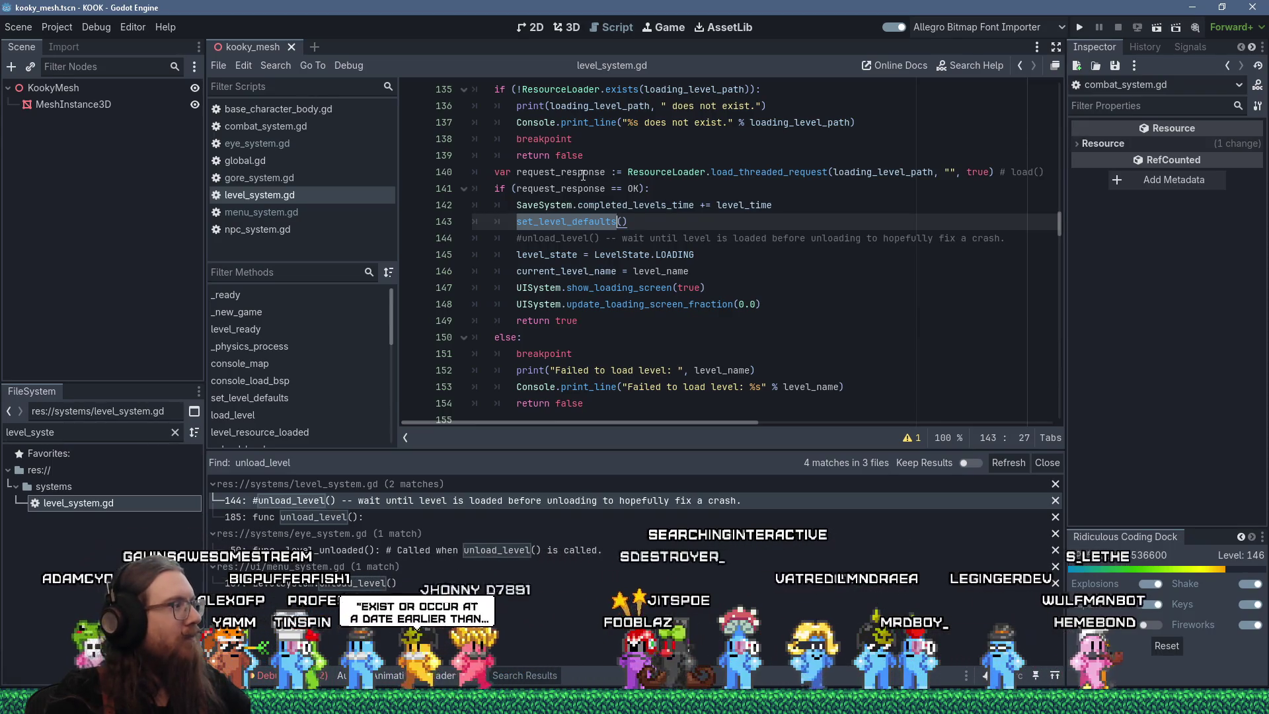
left_click(614, 174)
left_click(625, 231)
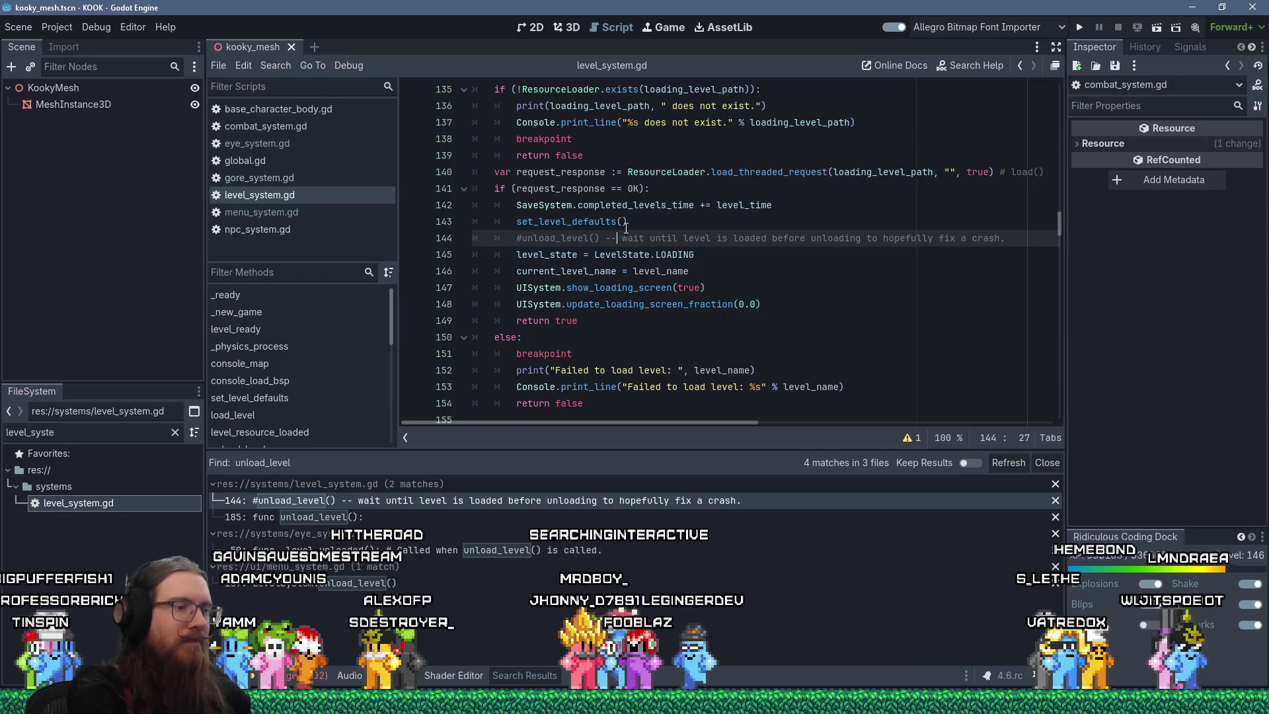
- Copy the commented-out unload_level() line, search for 'add_child', and go to the level_resource_loaded header
key("End")
key("shift+Home")
key("ctrl+c")
key("ctrl+f")
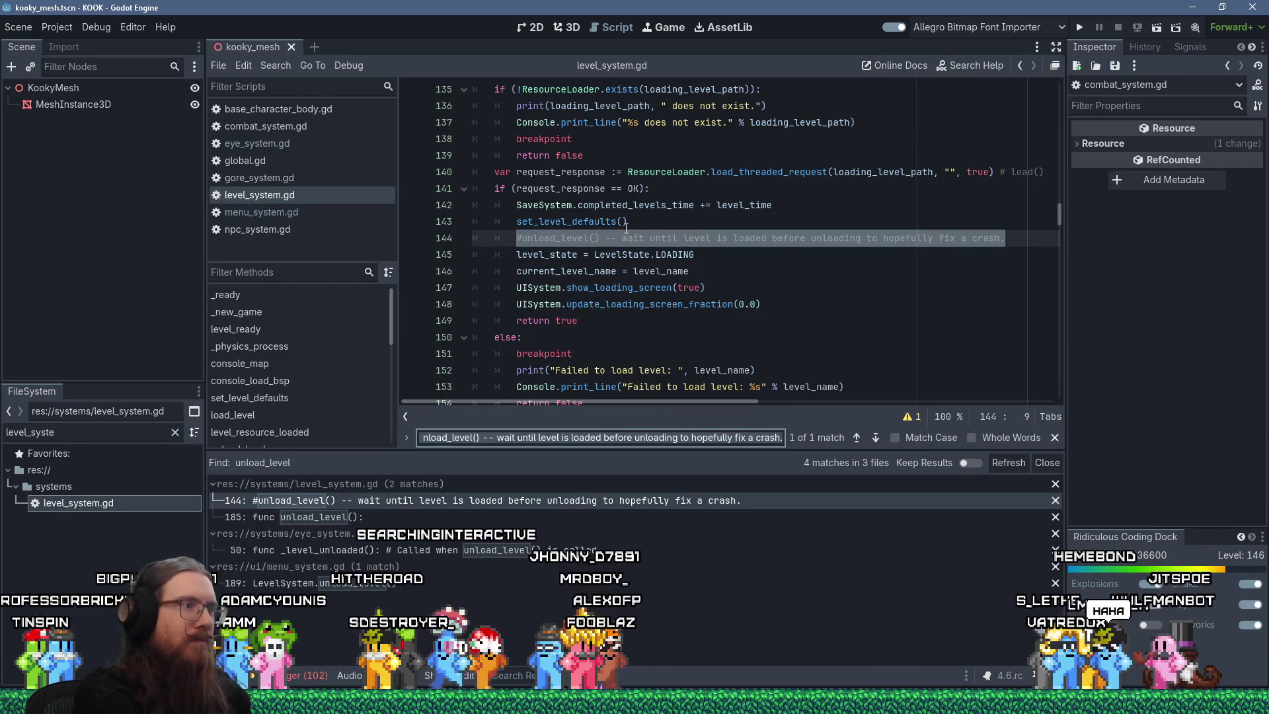
type("add_child")
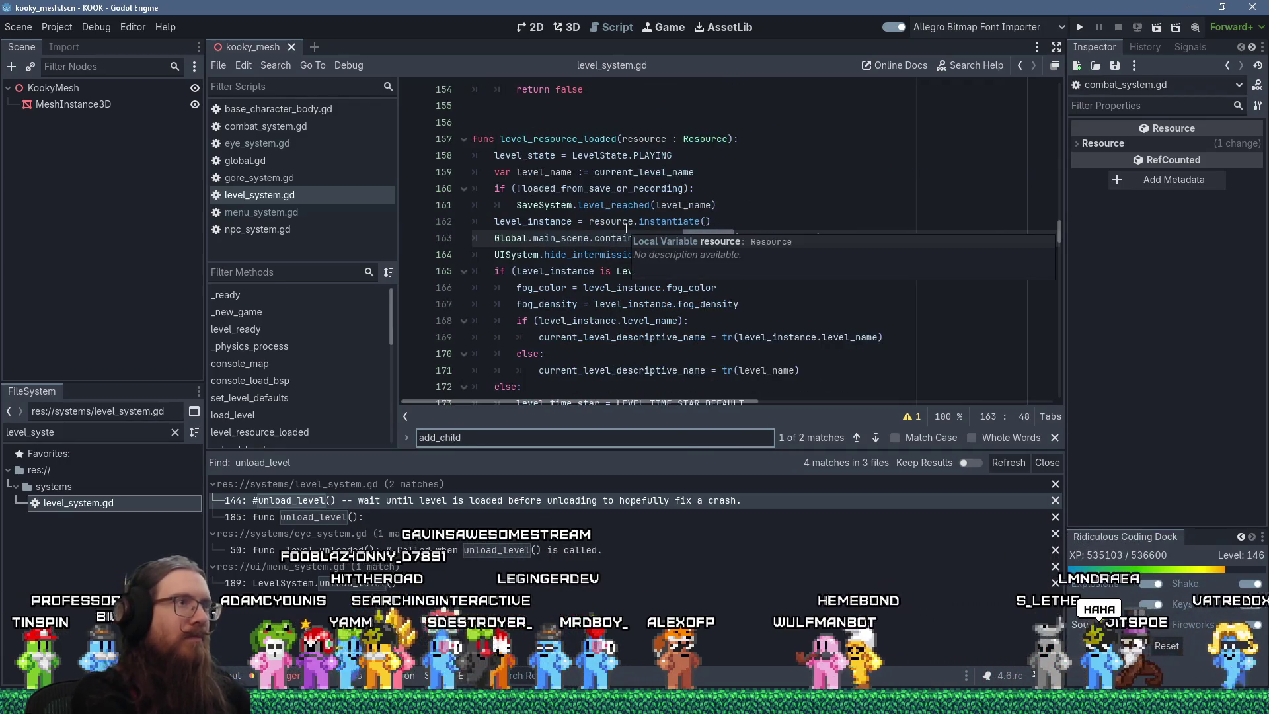
left_click(572, 238)
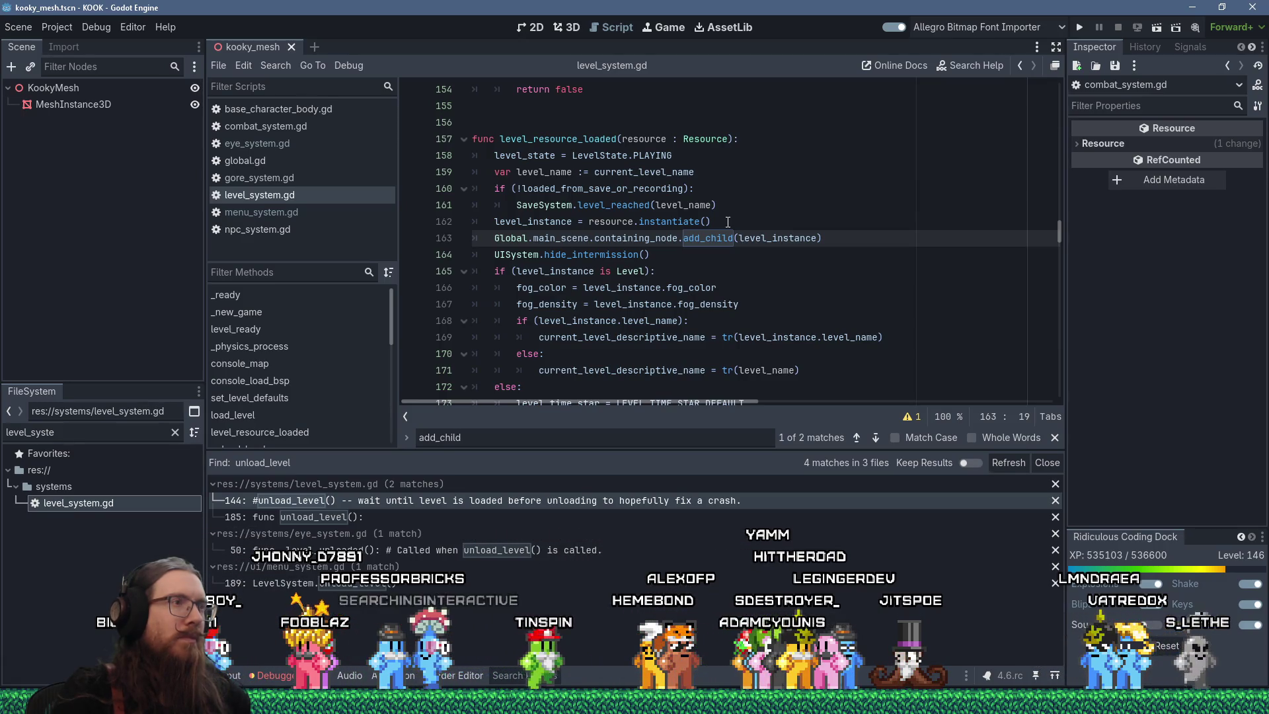
left_click(764, 138)
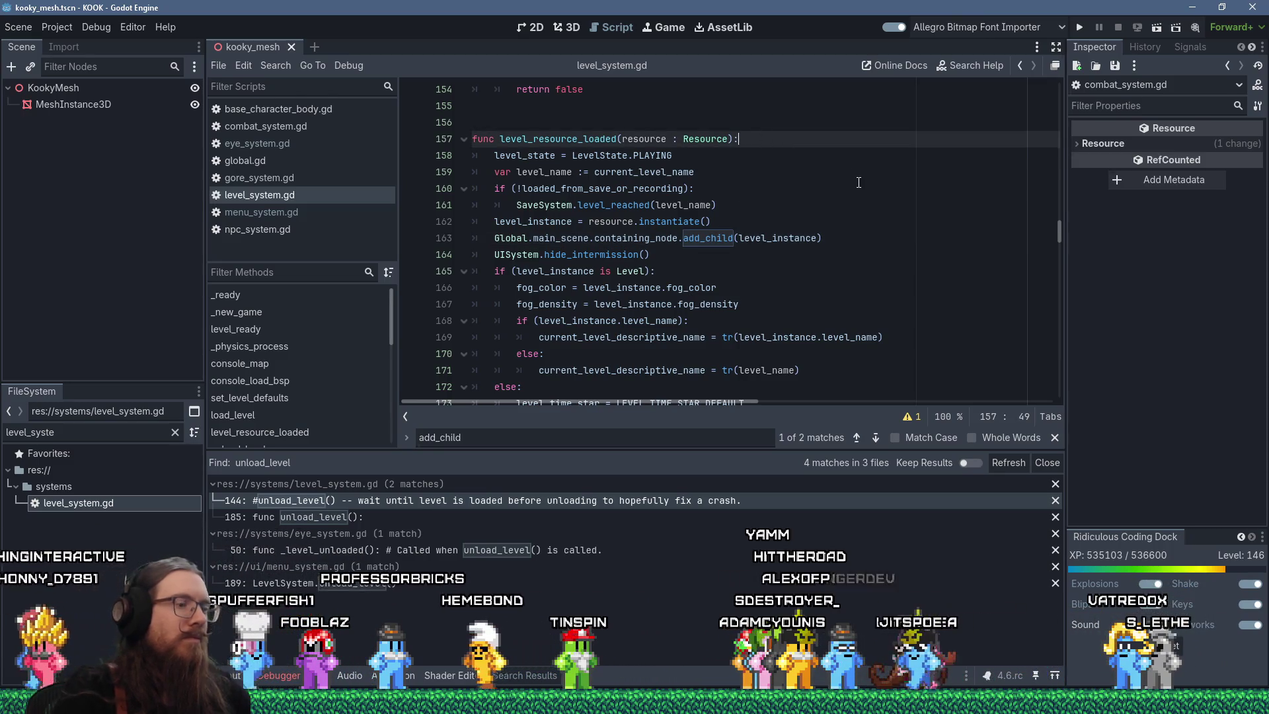
- Paste unload_level() into level_resource_loaded, uncommented, with the new comment '# usload the old level'
key("Return")
key("shift+Insert")
key("Home")
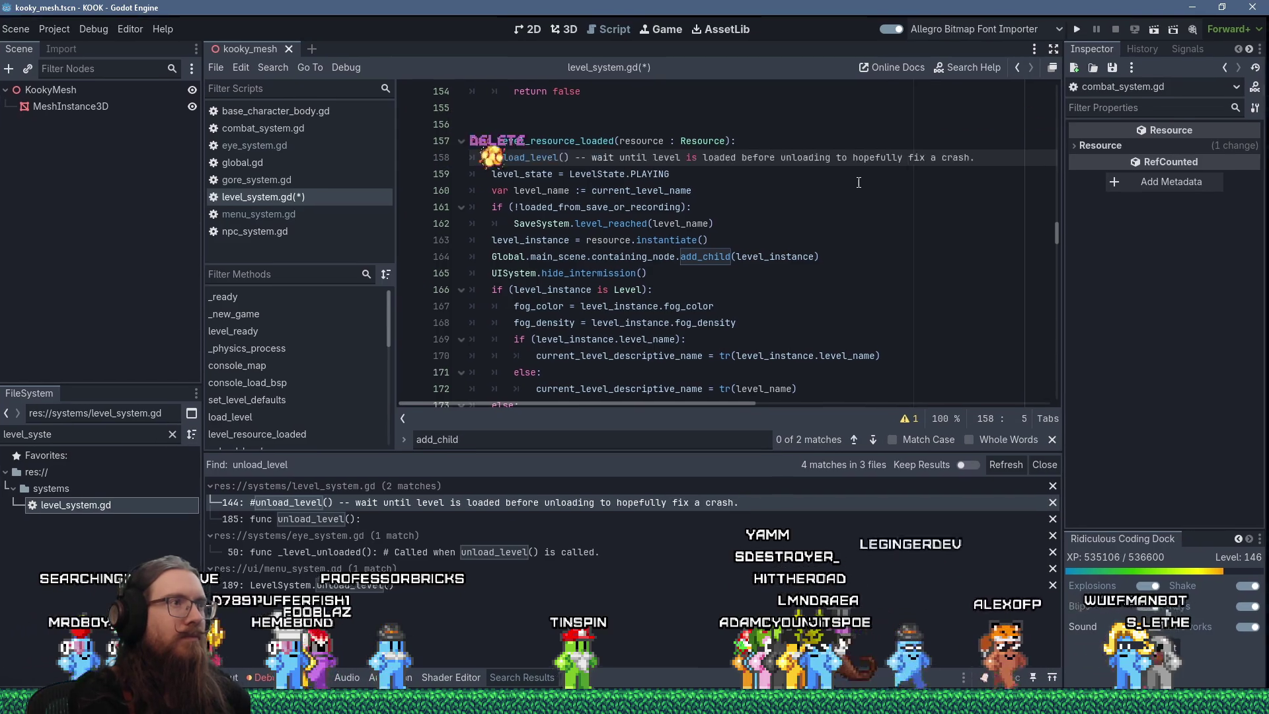
key("Delete")
key("Right")
key("Right")
key("Right")
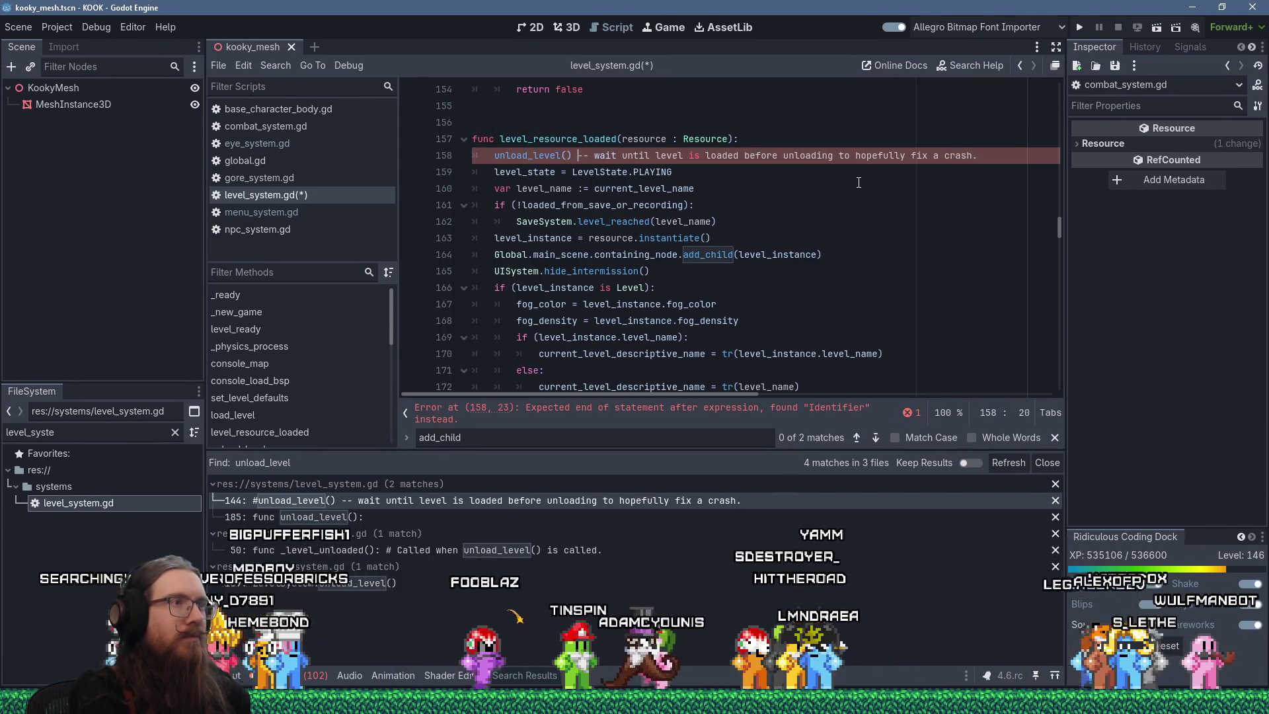
key("shift+End")
key("Delete")
type("# us")
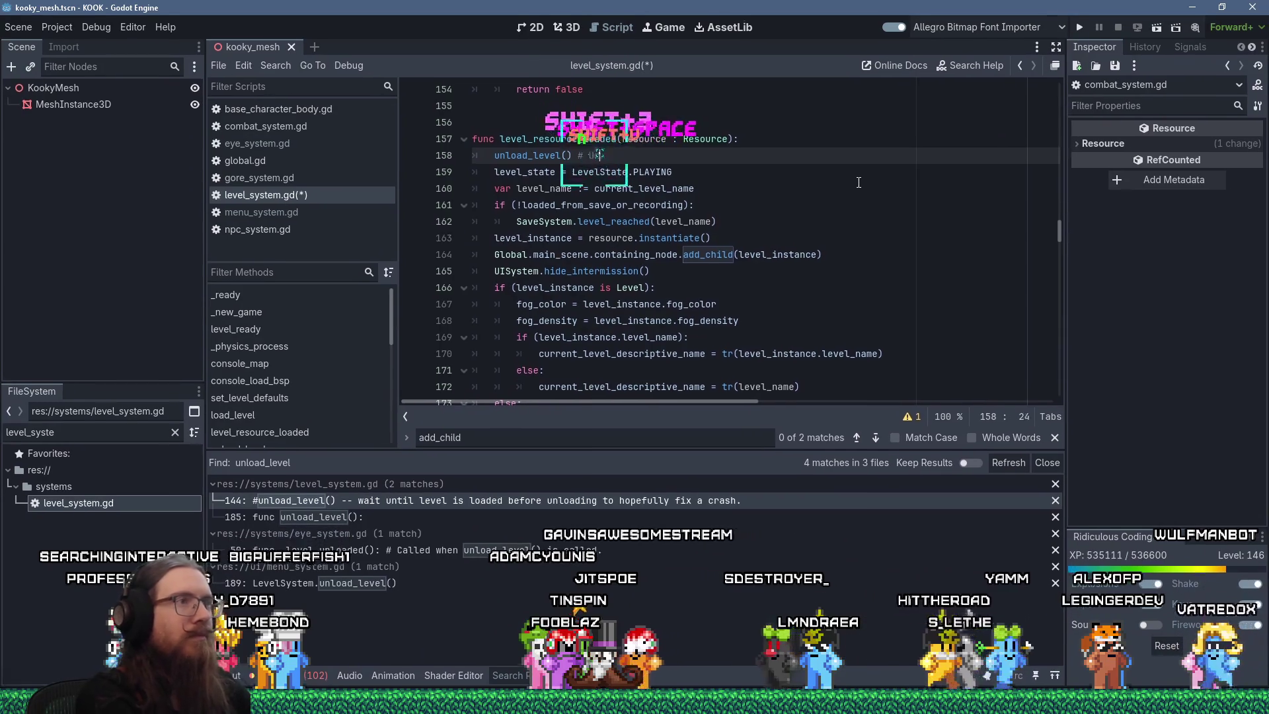
type("load the old level")
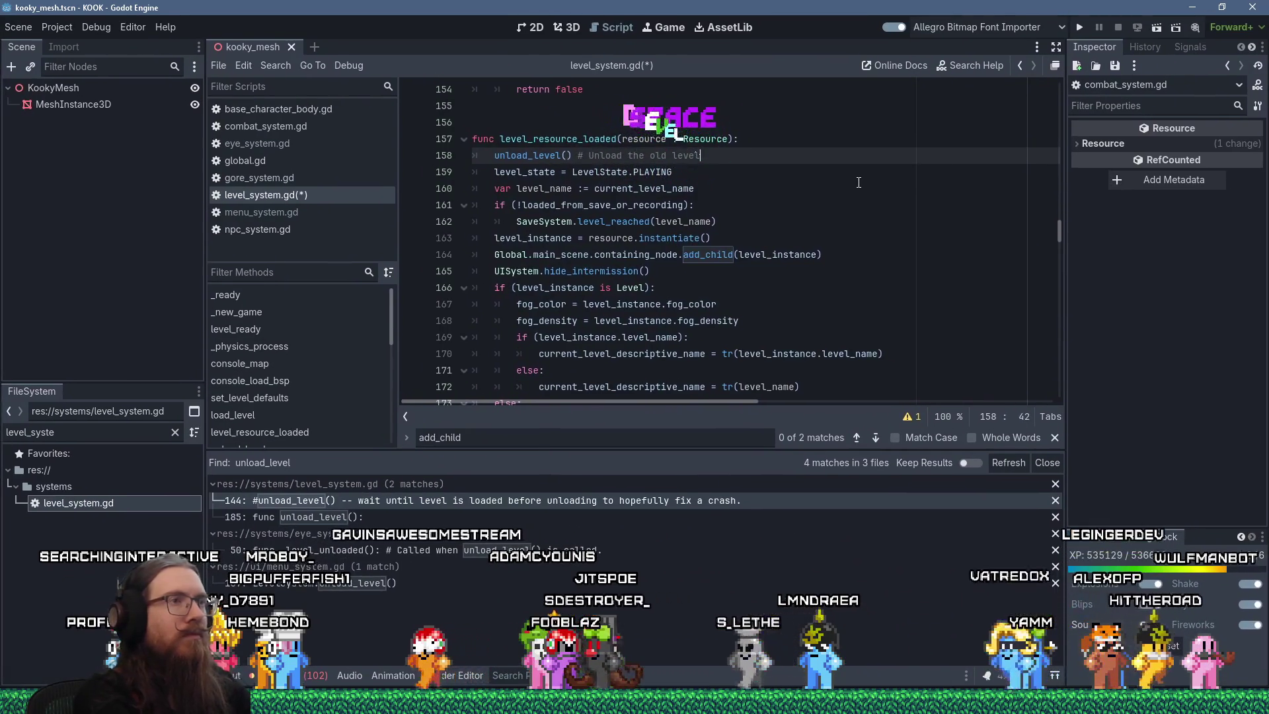
key("Escape")
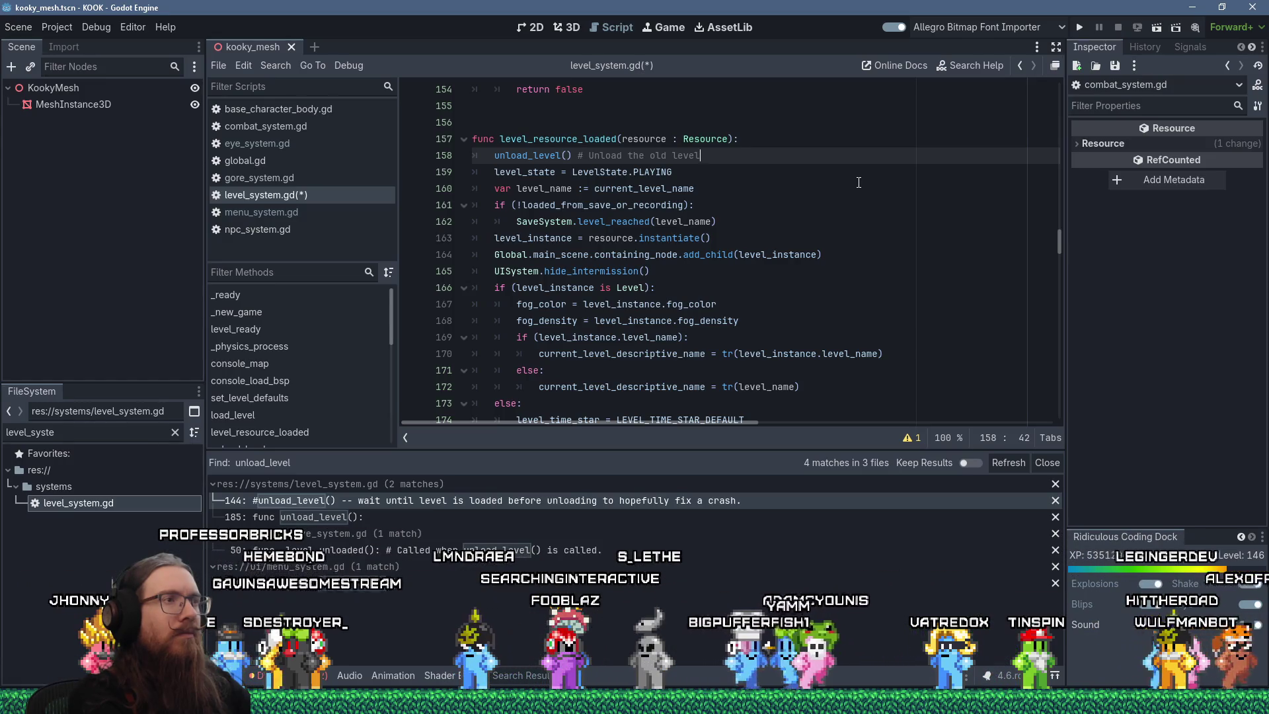
- Move the var level_name line above unload_level() and add a line restoring level_name afterwards
key("Down")
key("Down")
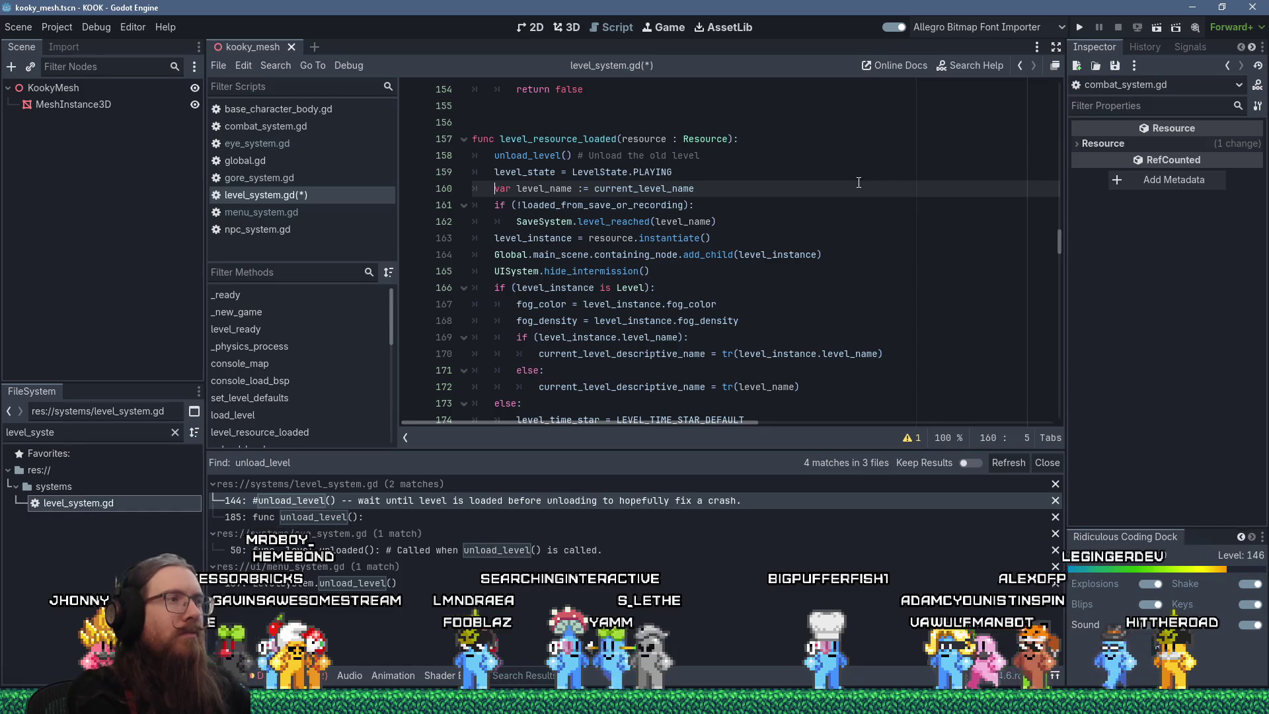
key("shift+Down")
key("ctrl+c")
key("shift+Delete")
key("Up")
key("Up")
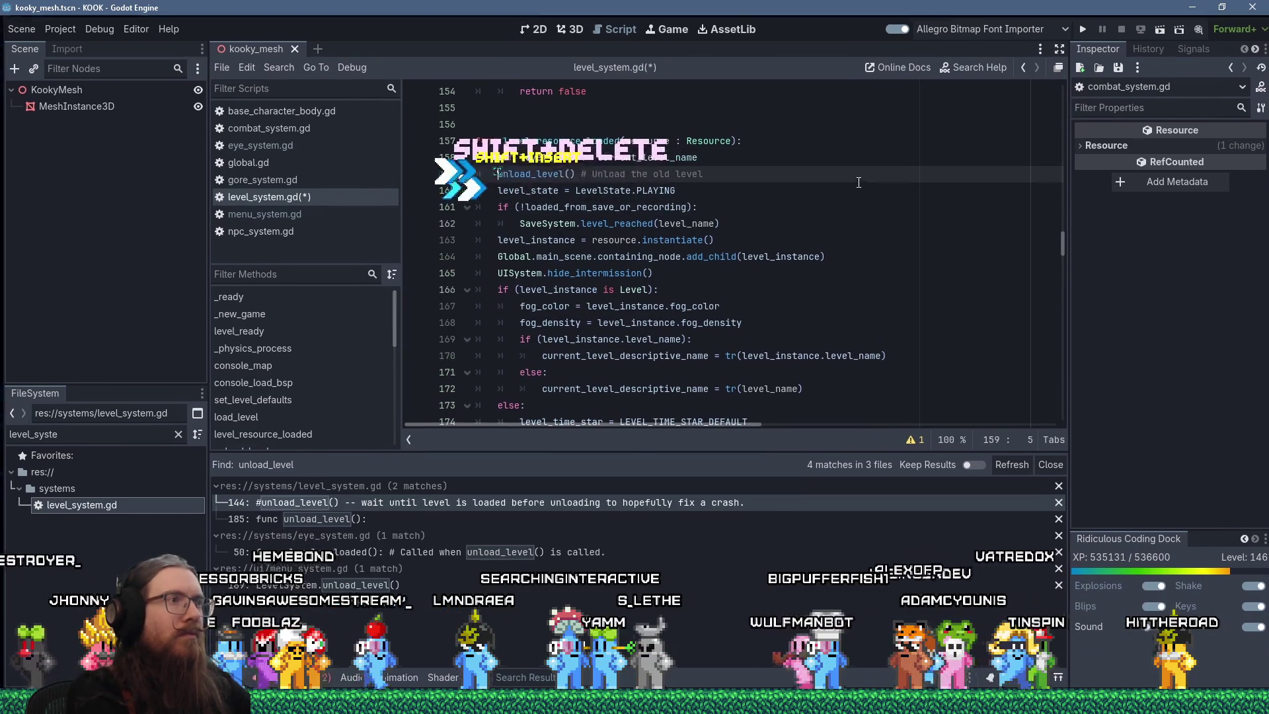
key("shift+Insert")
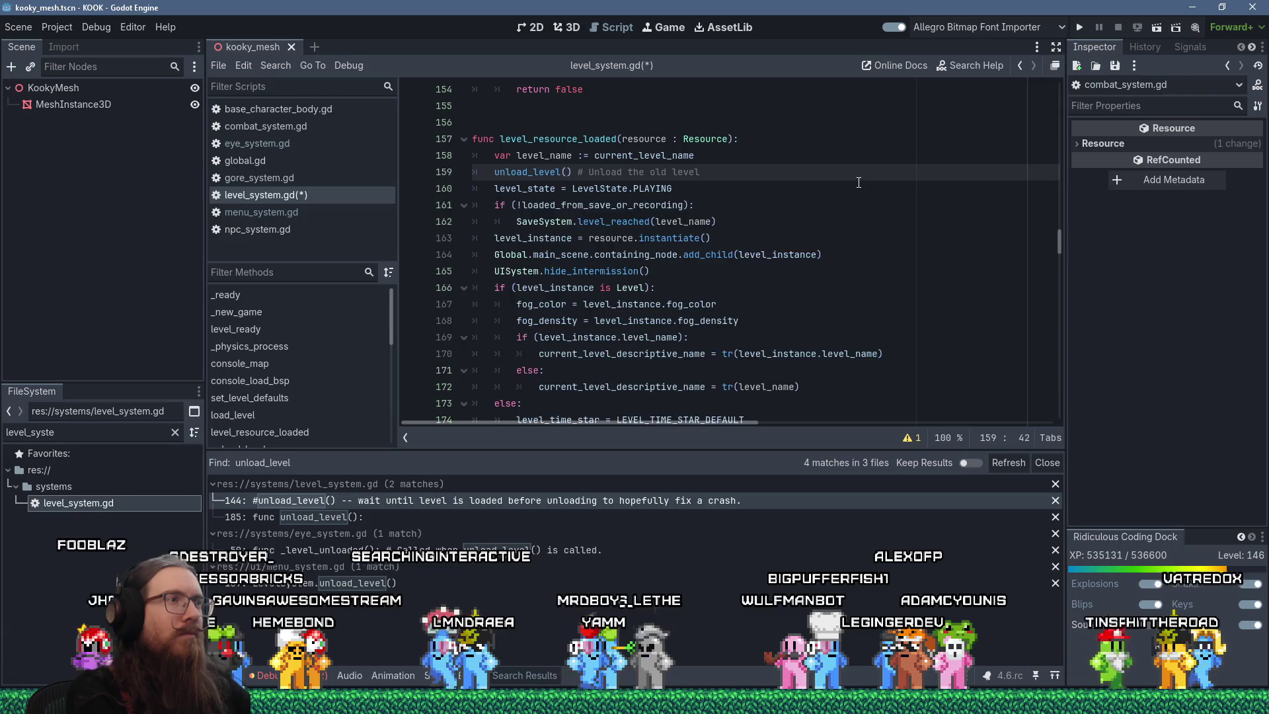
key("Return")
type("current_")
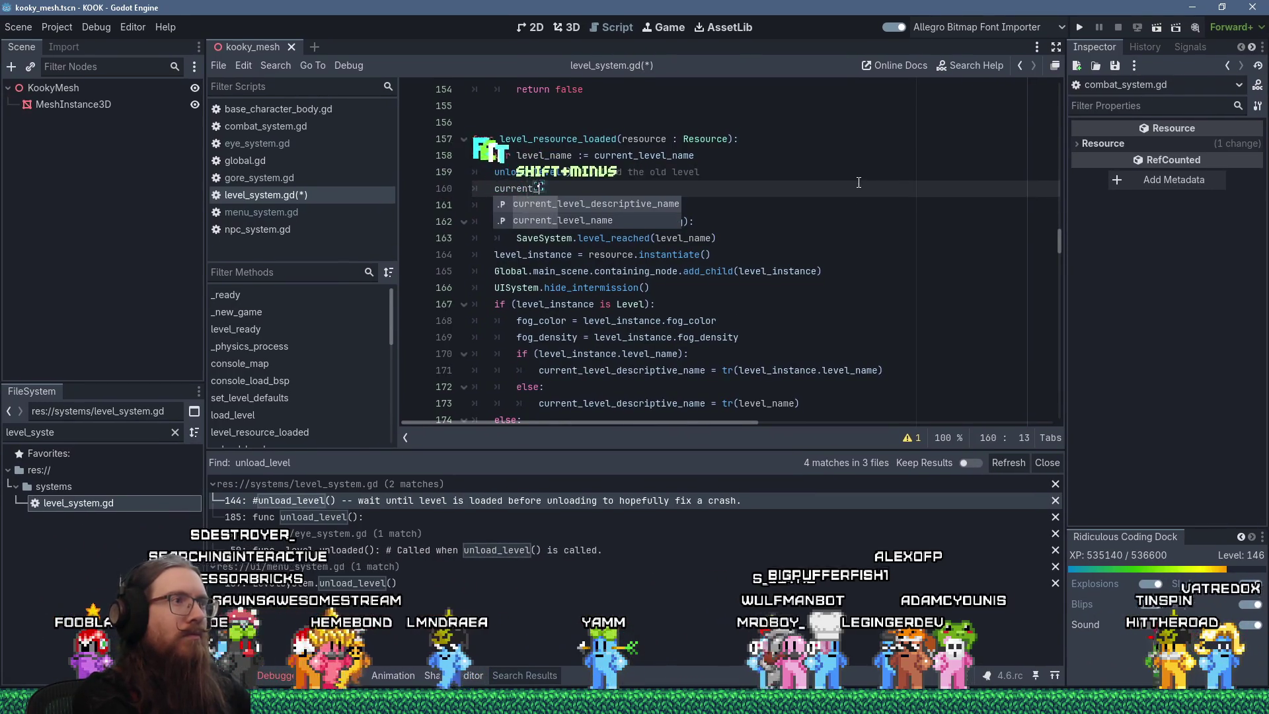
type(" = level")
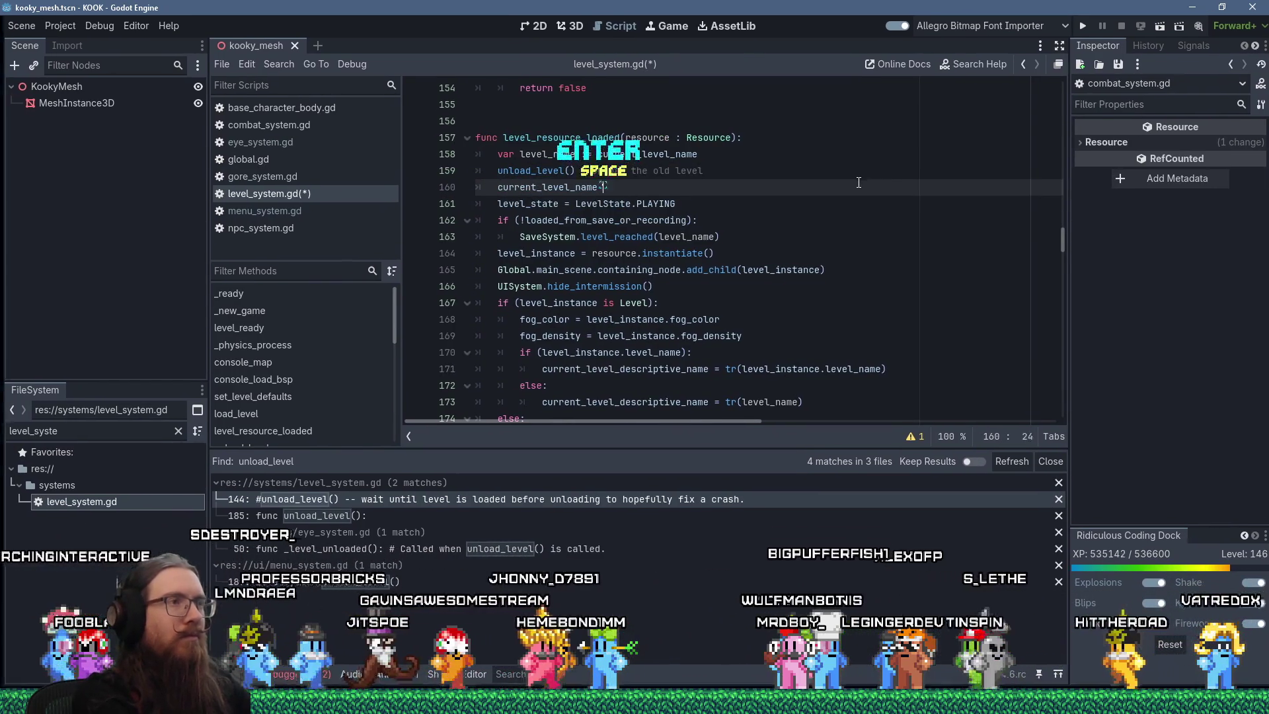
type("_na")
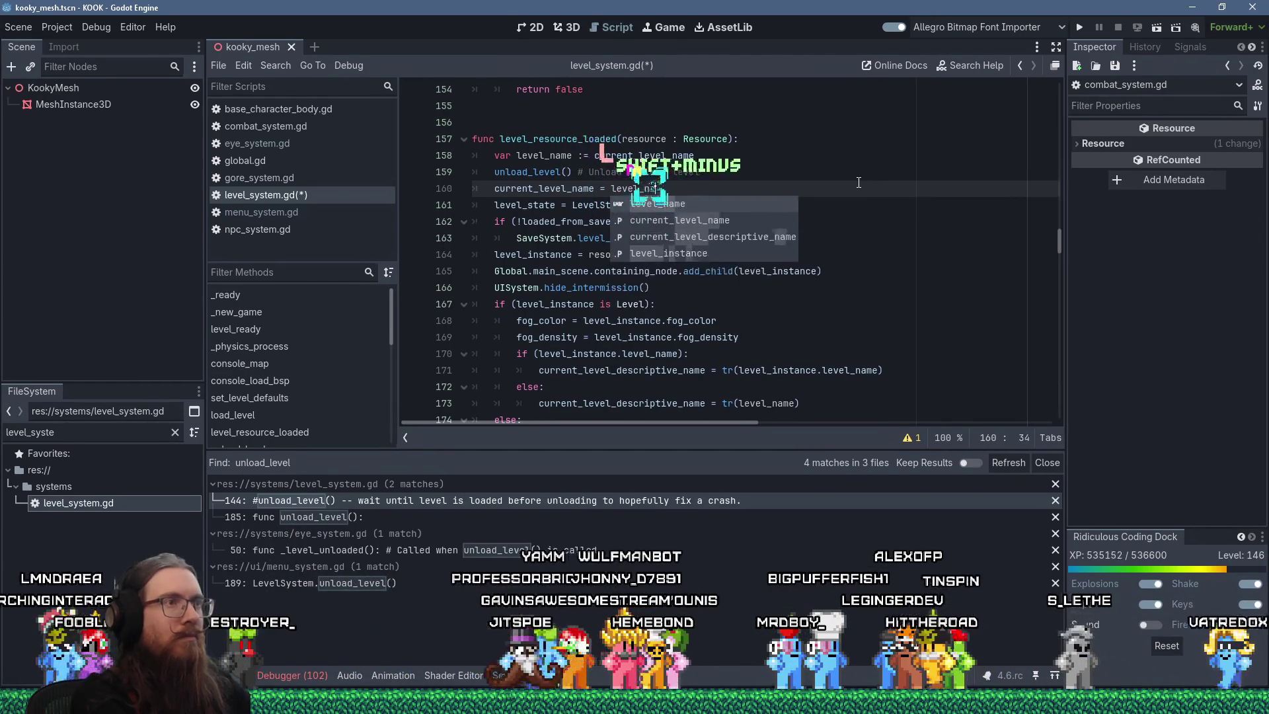
type("me # TOis g")
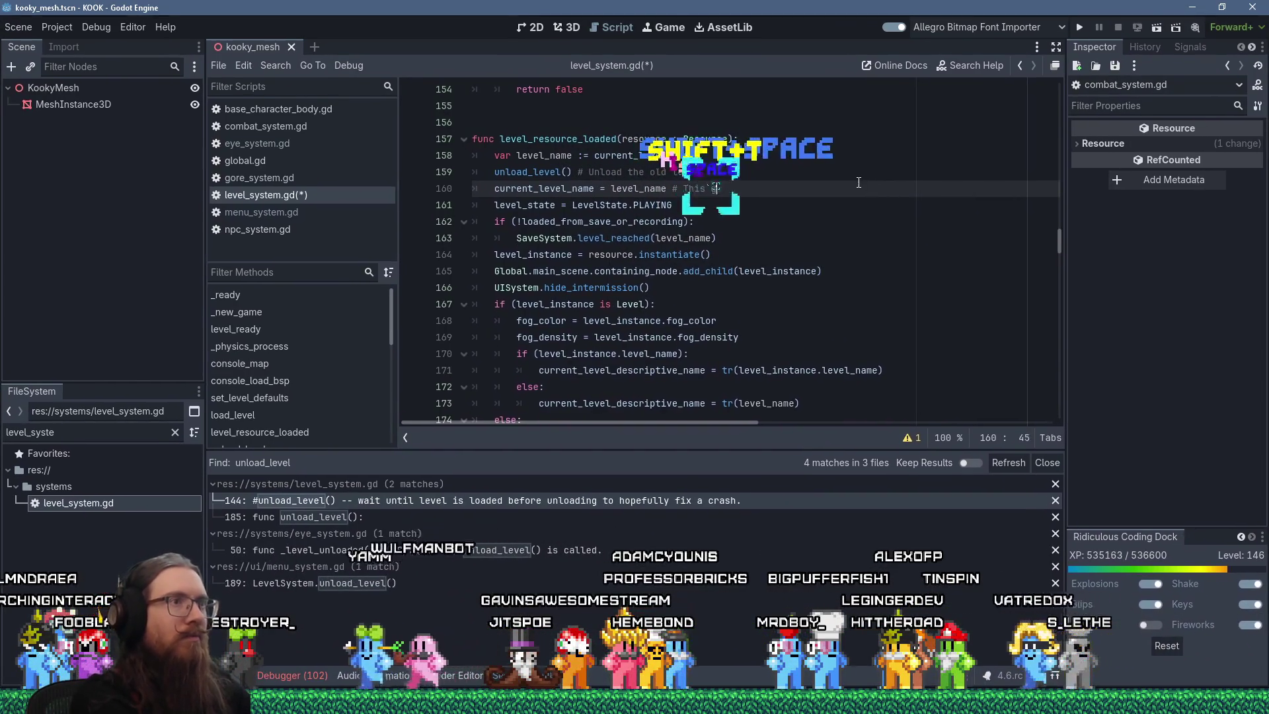
type("ets cleared in unlod.")
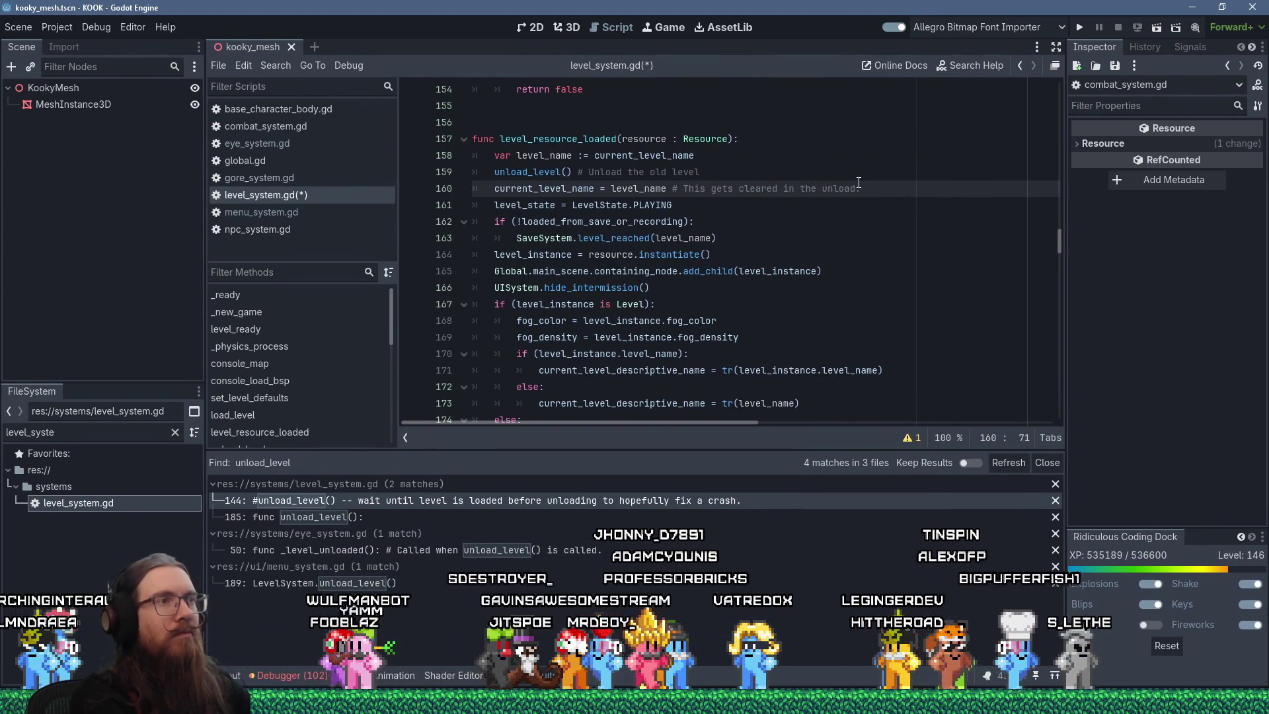
- Extend the unload comment: unload after loading finishes, to hopefully fix crashes with materials and resources
key("Up")
type("TER ")
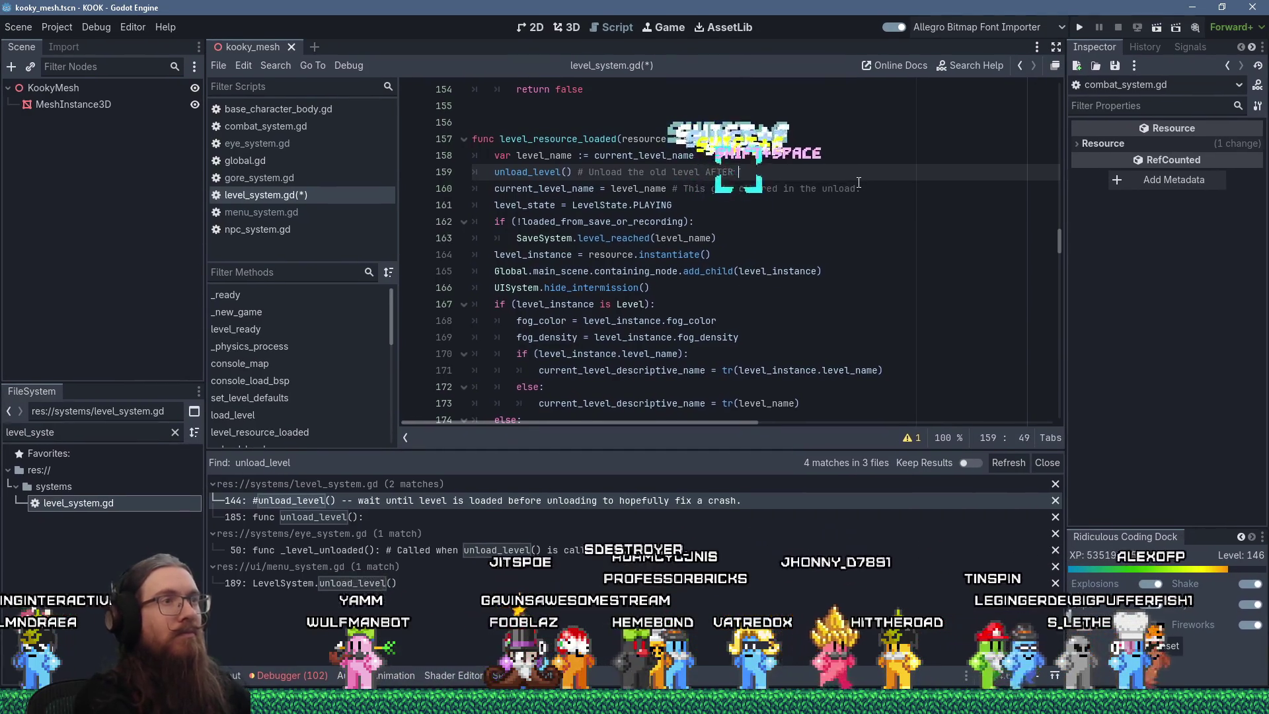
type("we've finishe loading")
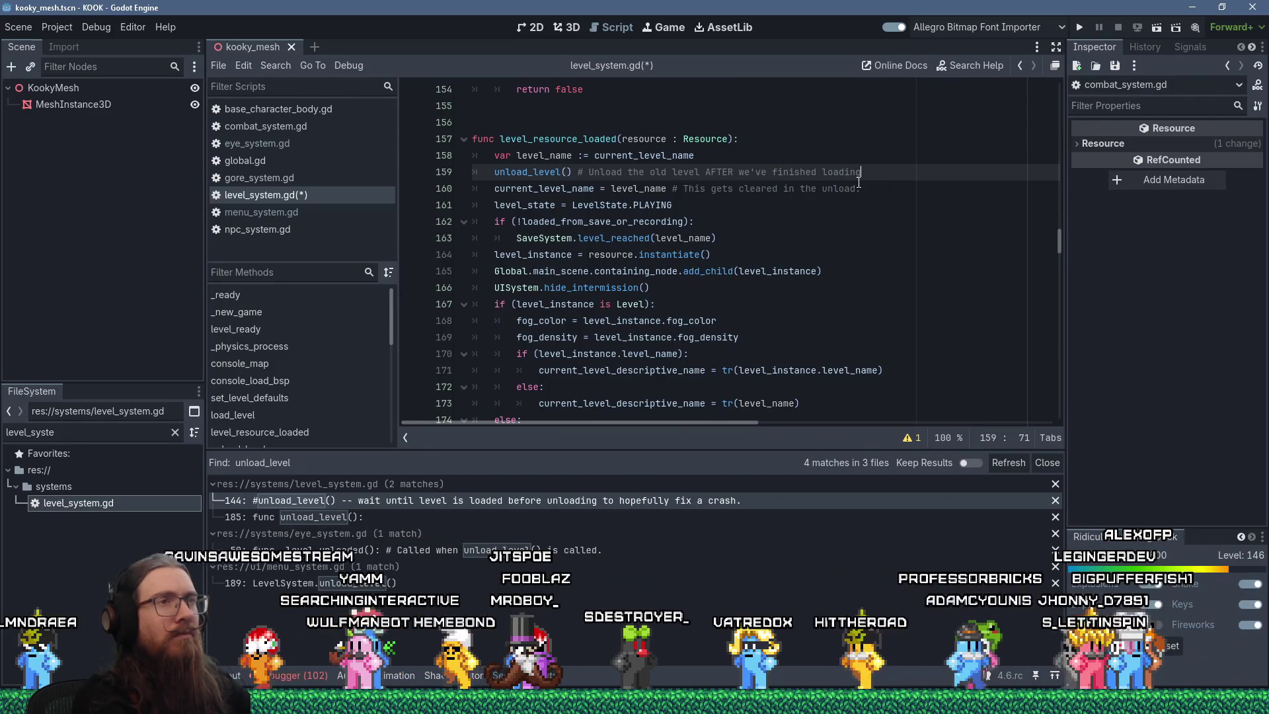
type(" to hopefully fix ")
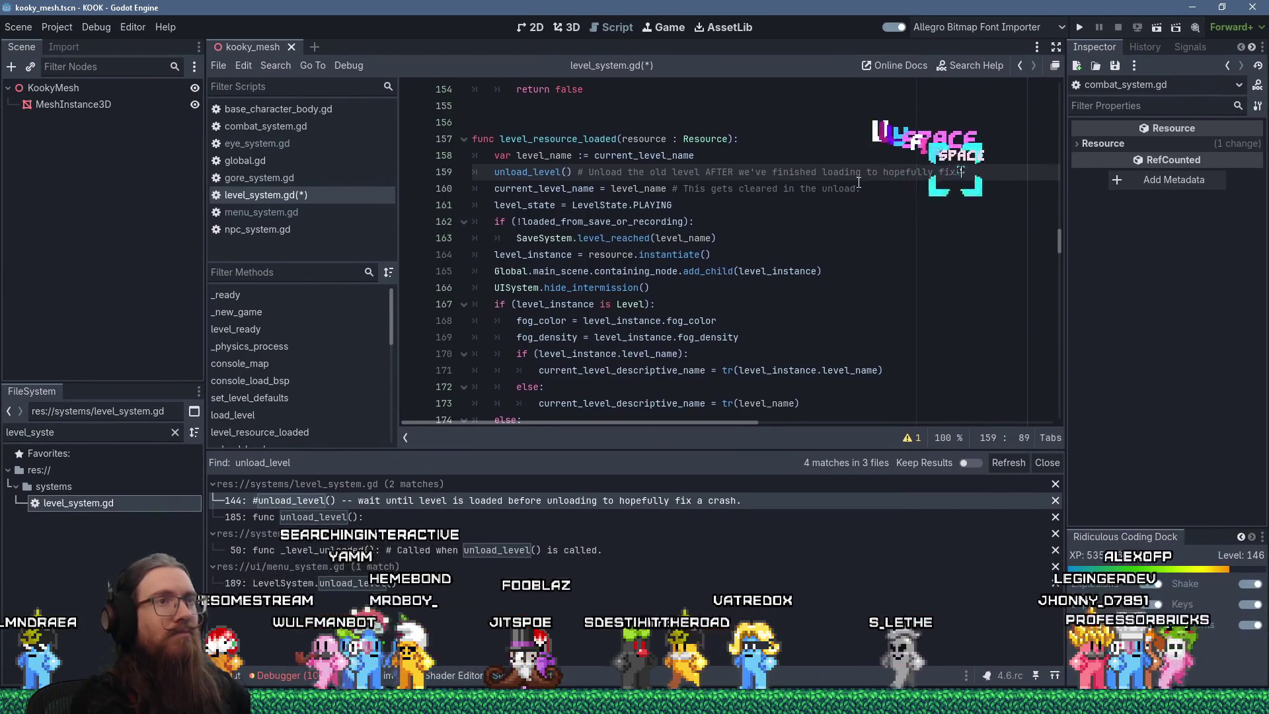
type("crashes")
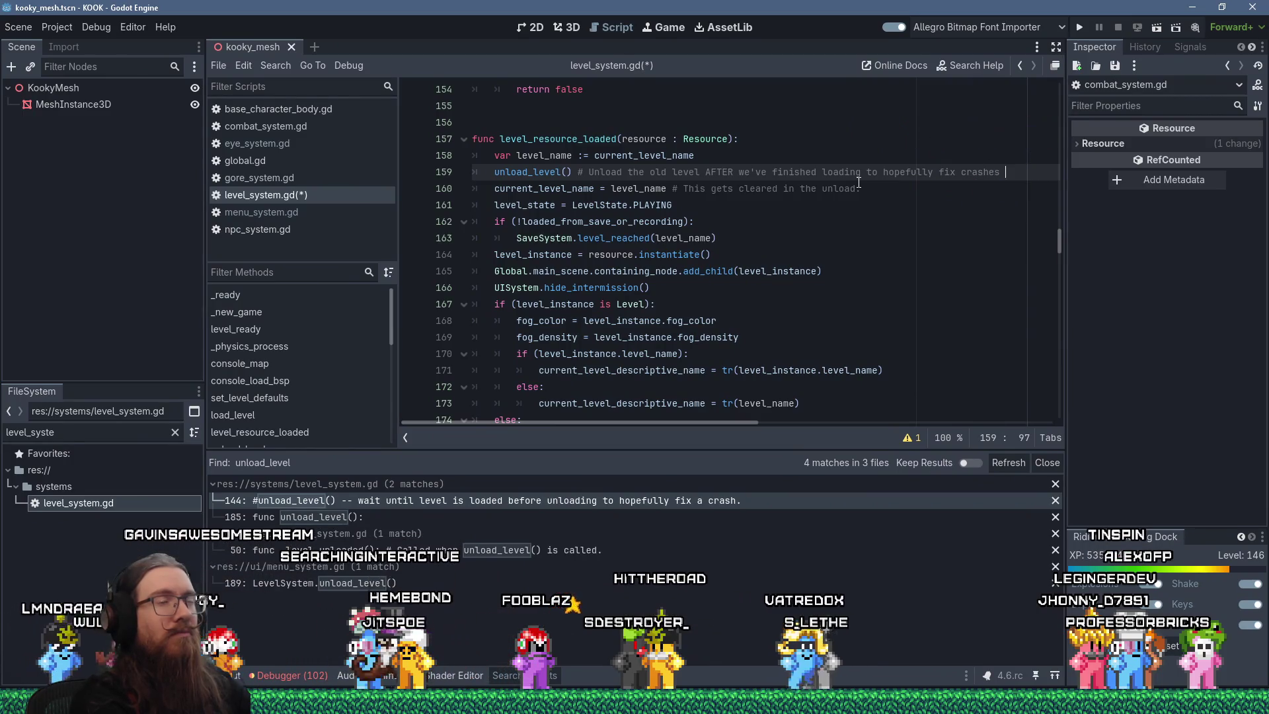
type(".ith materia")
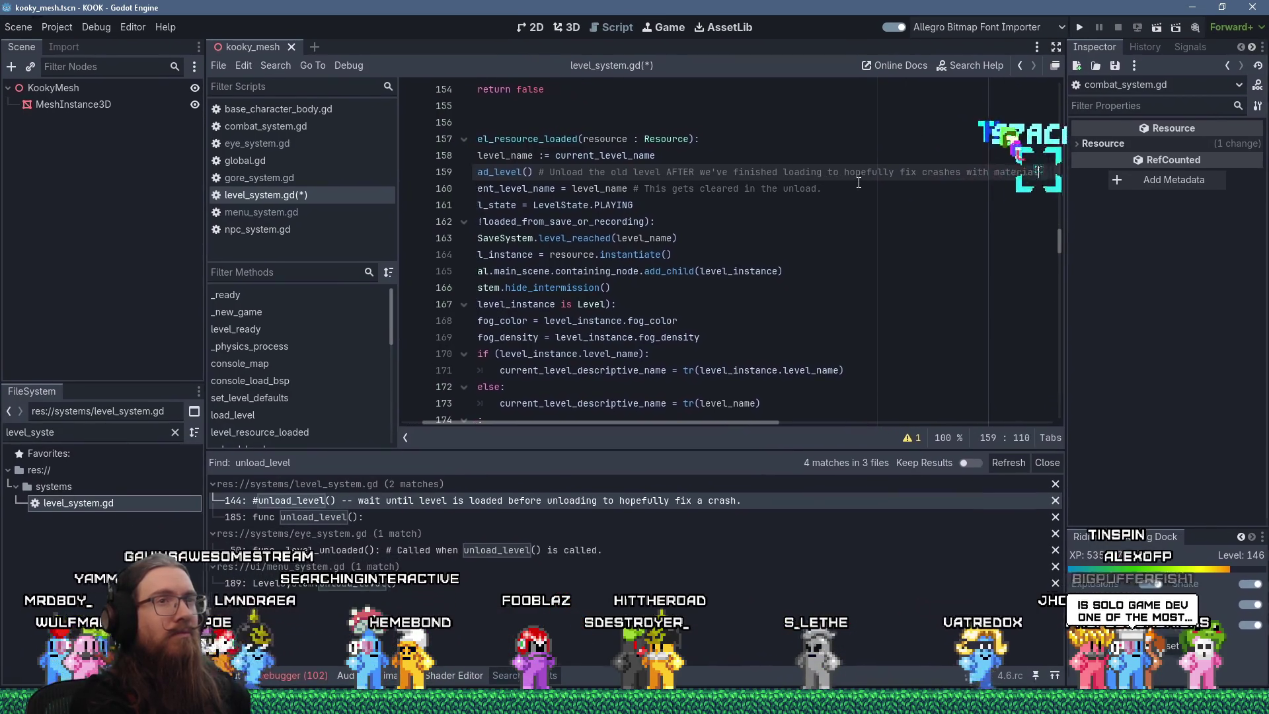
type("ls and resources and such")
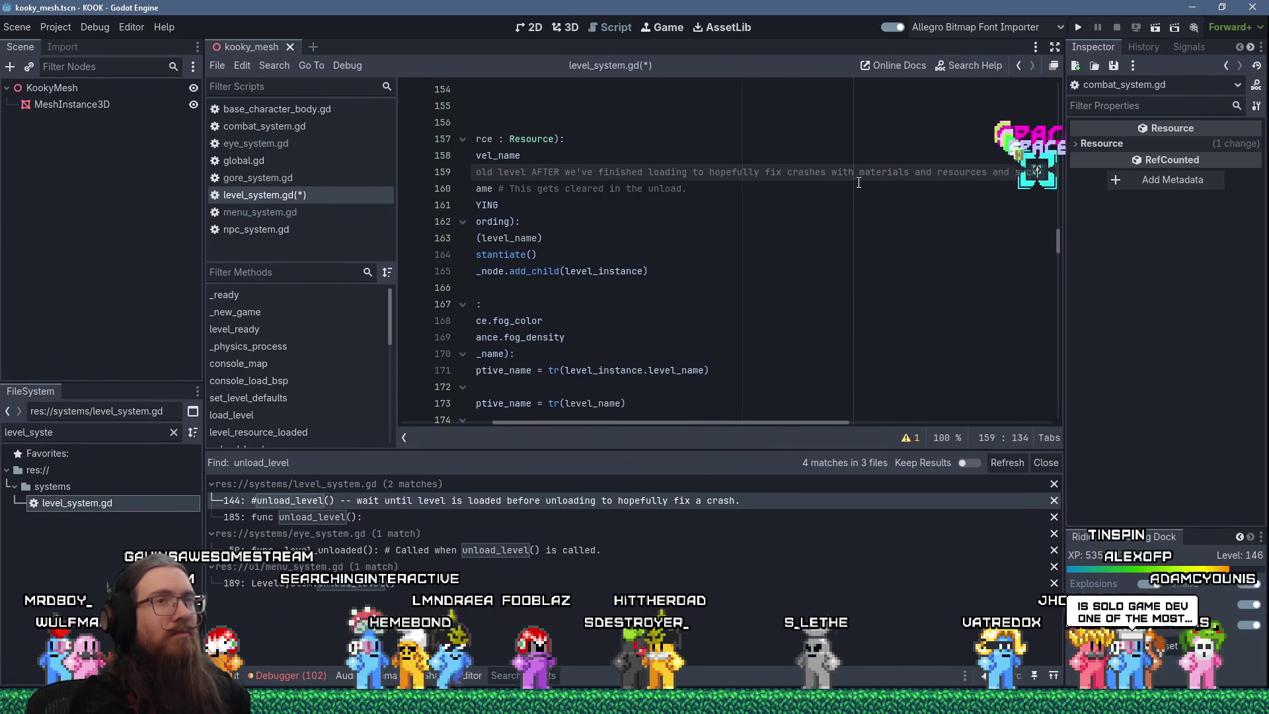
type(".")
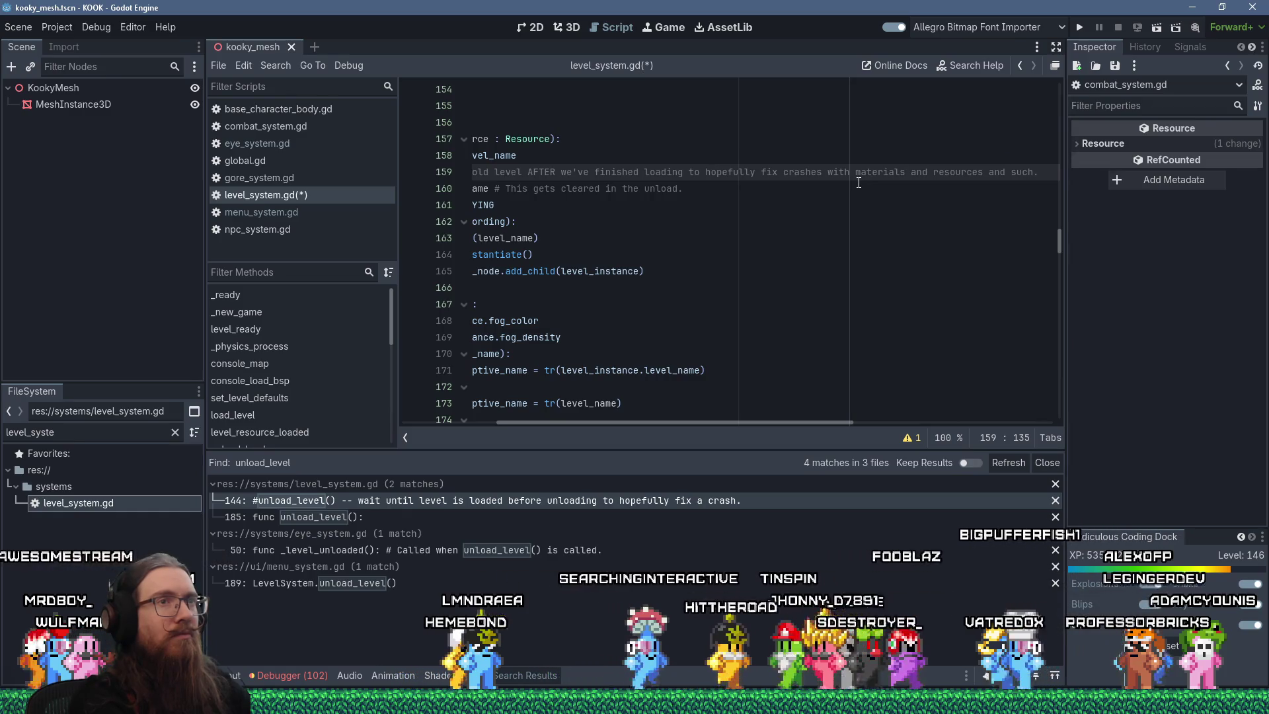
key("Home")
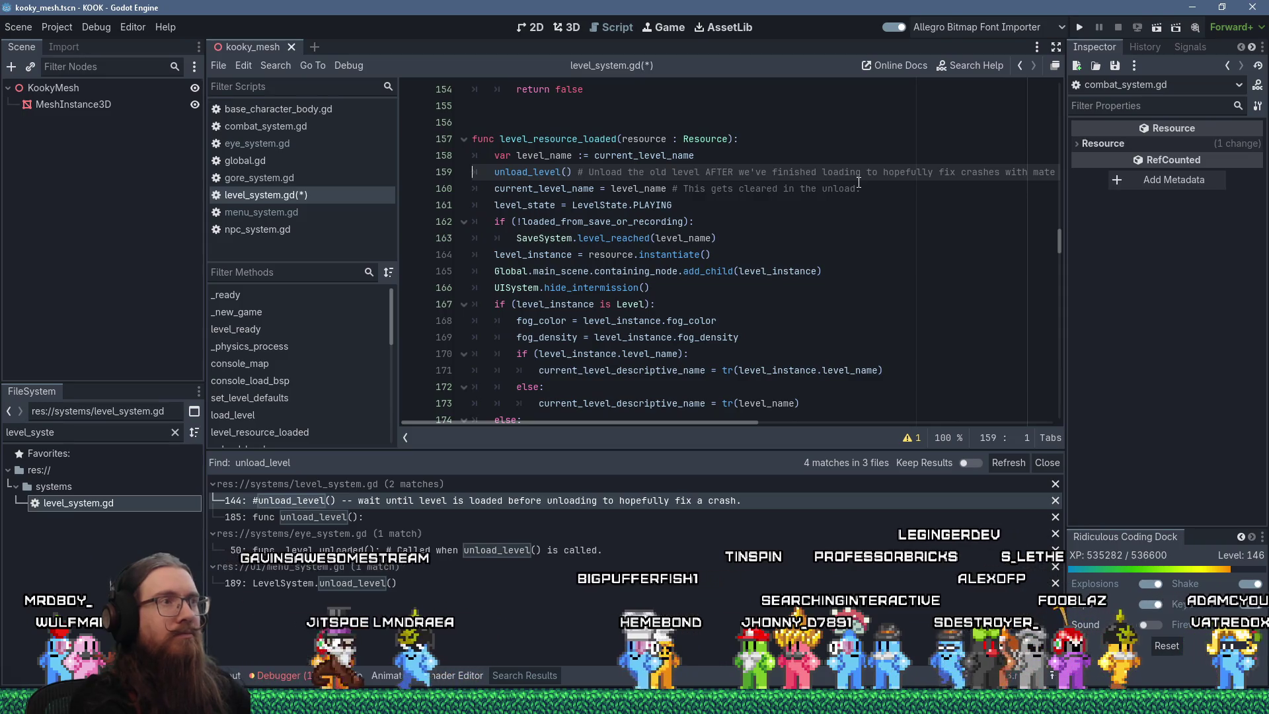
- Append 'Also, avoid unloading materials that are shared between levels' to the comment and save level_system.gd
key("End")
type("Also")
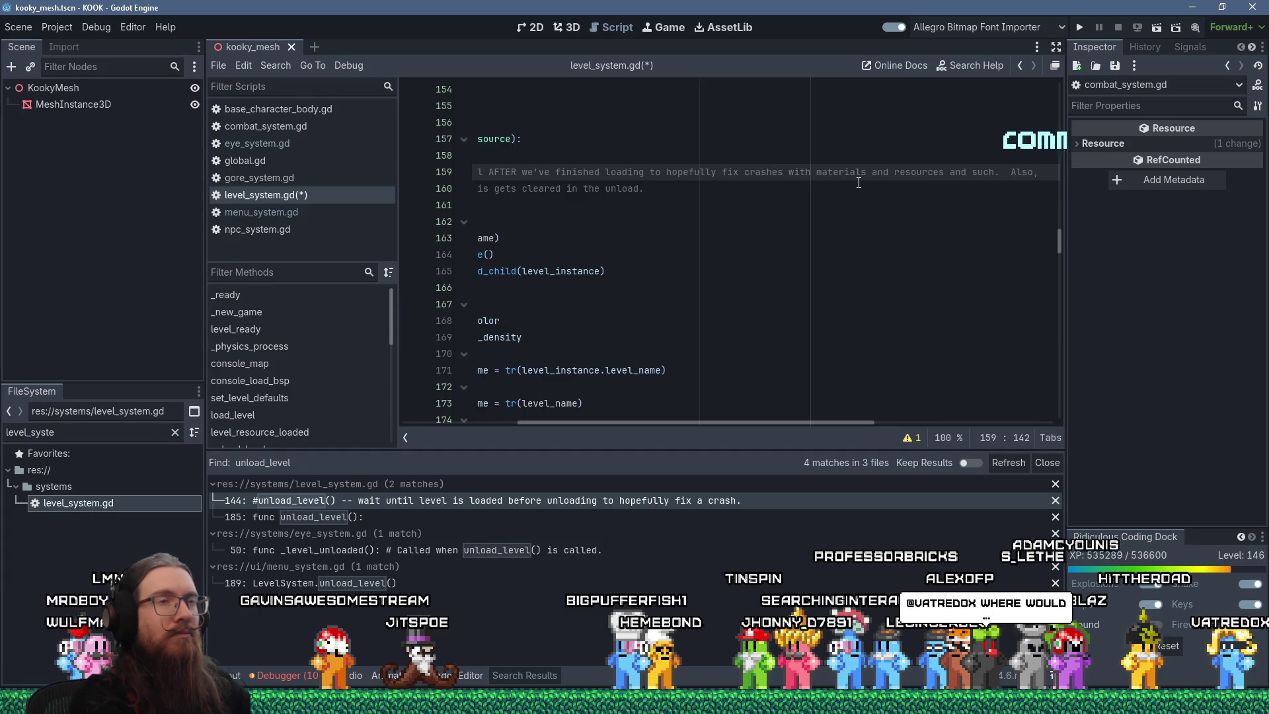
type(" avoid unloading")
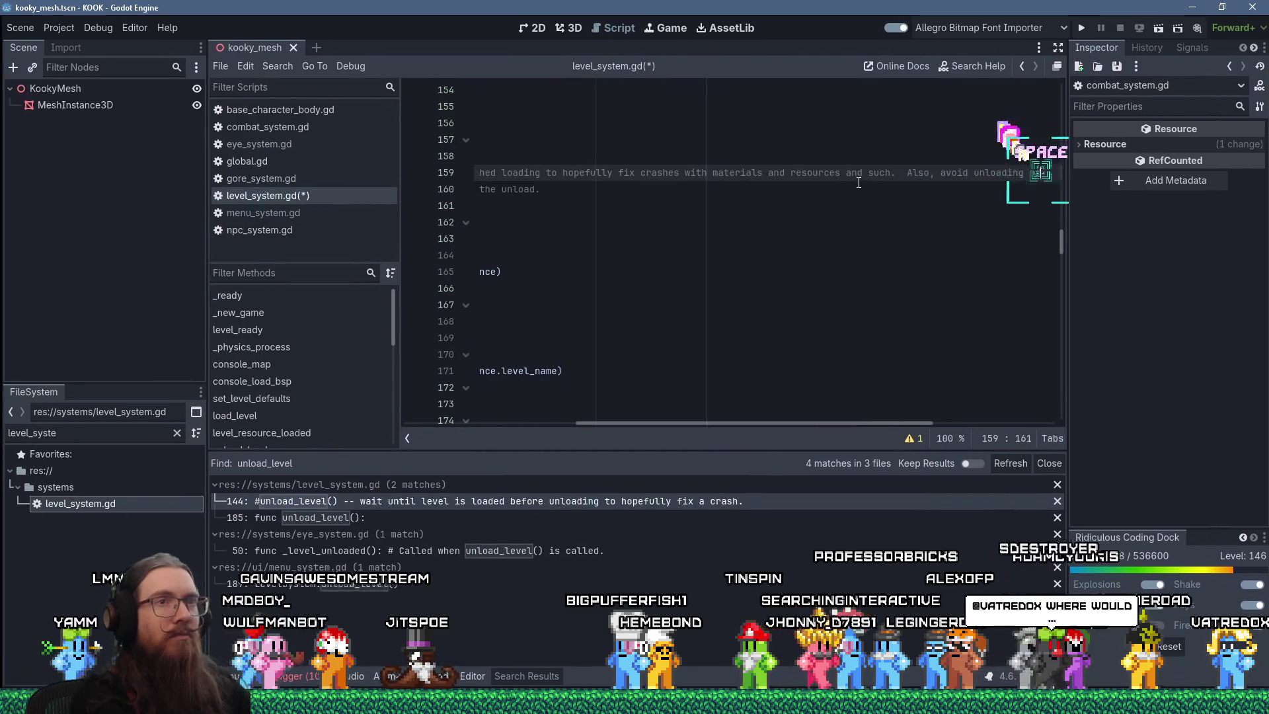
type(" ifmaterials that have al")
type("eady been l")
key("BackSpace")
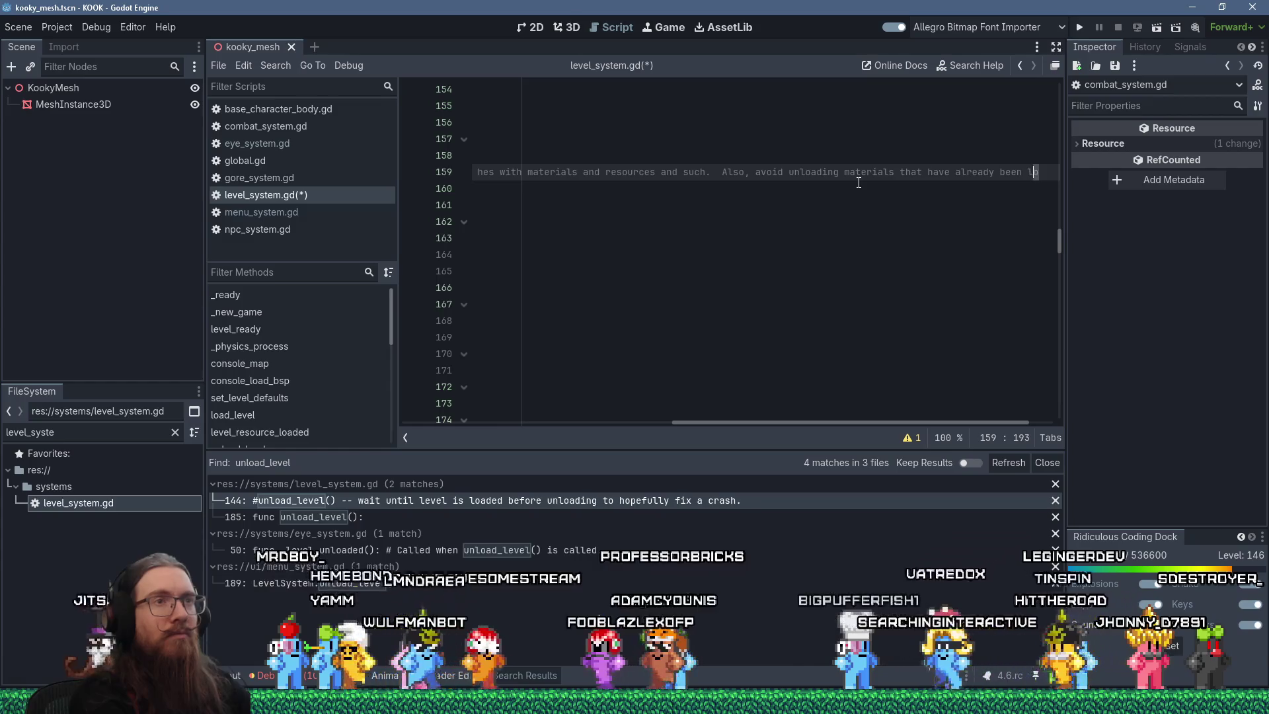
key("ctrl+shift+Left")
key("ctrl+shift+Left")
key("ctrl+shift+Left")
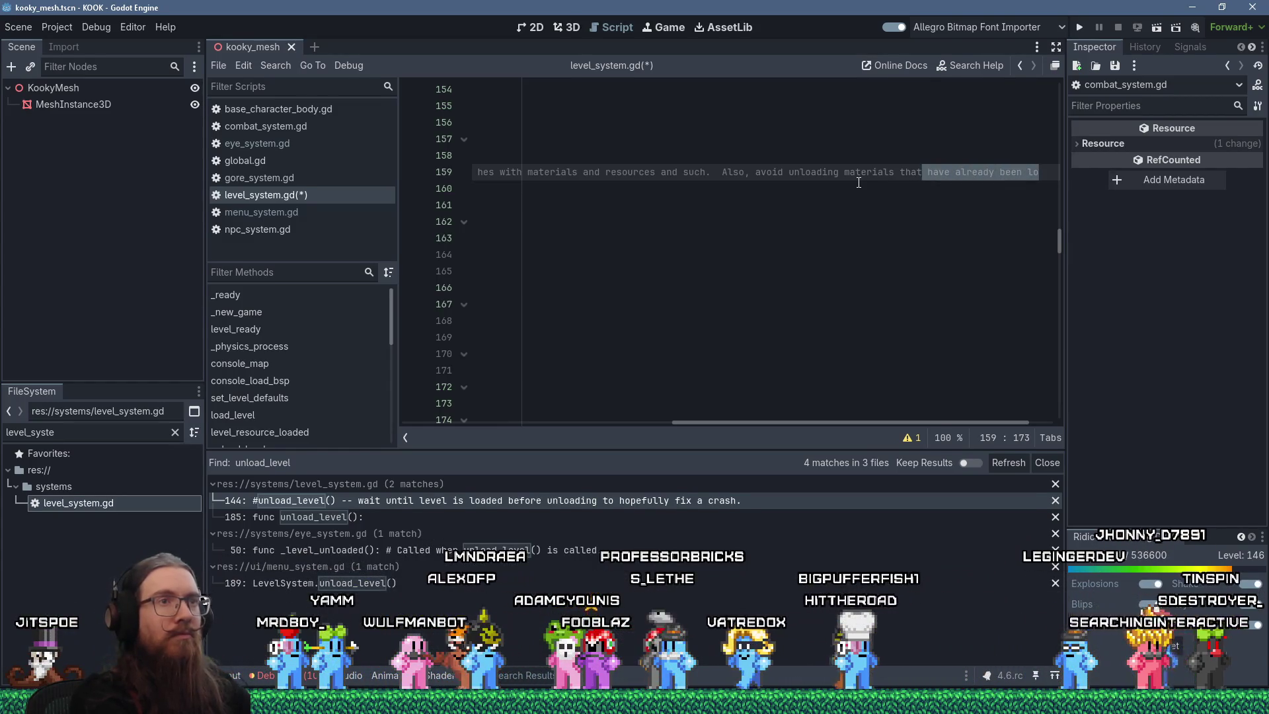
type("are shared betwee")
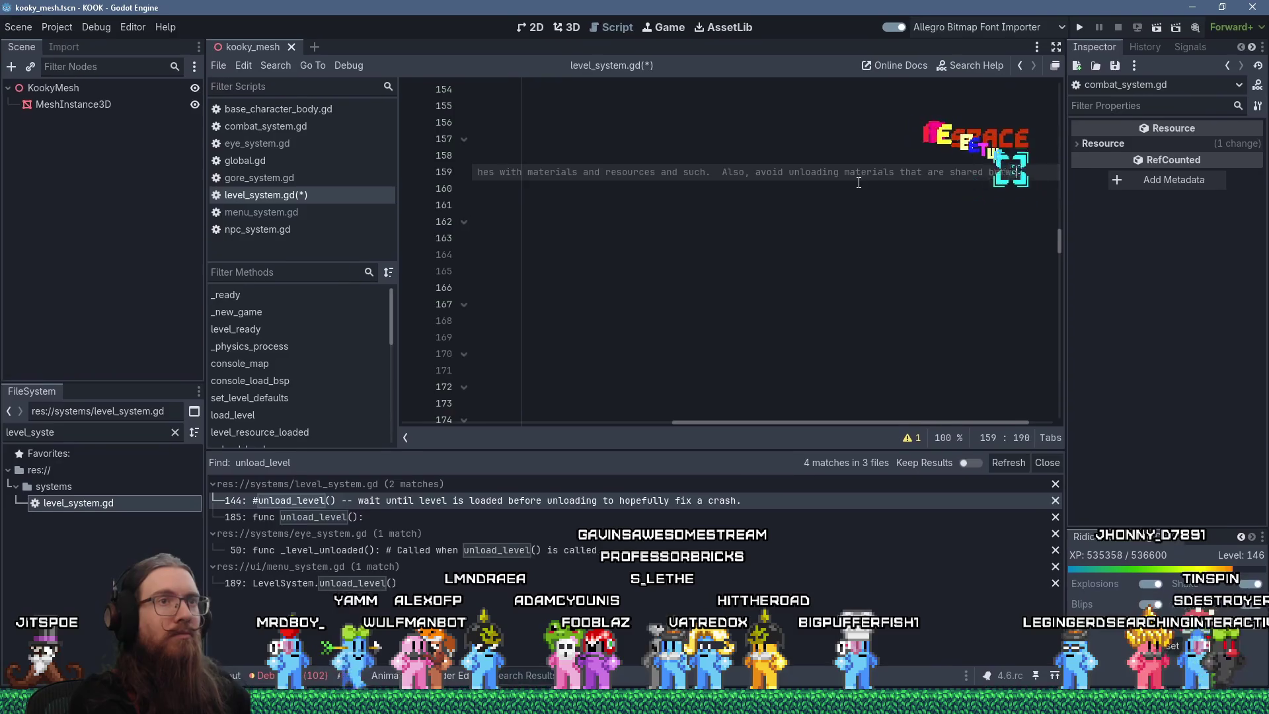
type("n level AFTER we've finished loading to hopefully fix crashes with material")
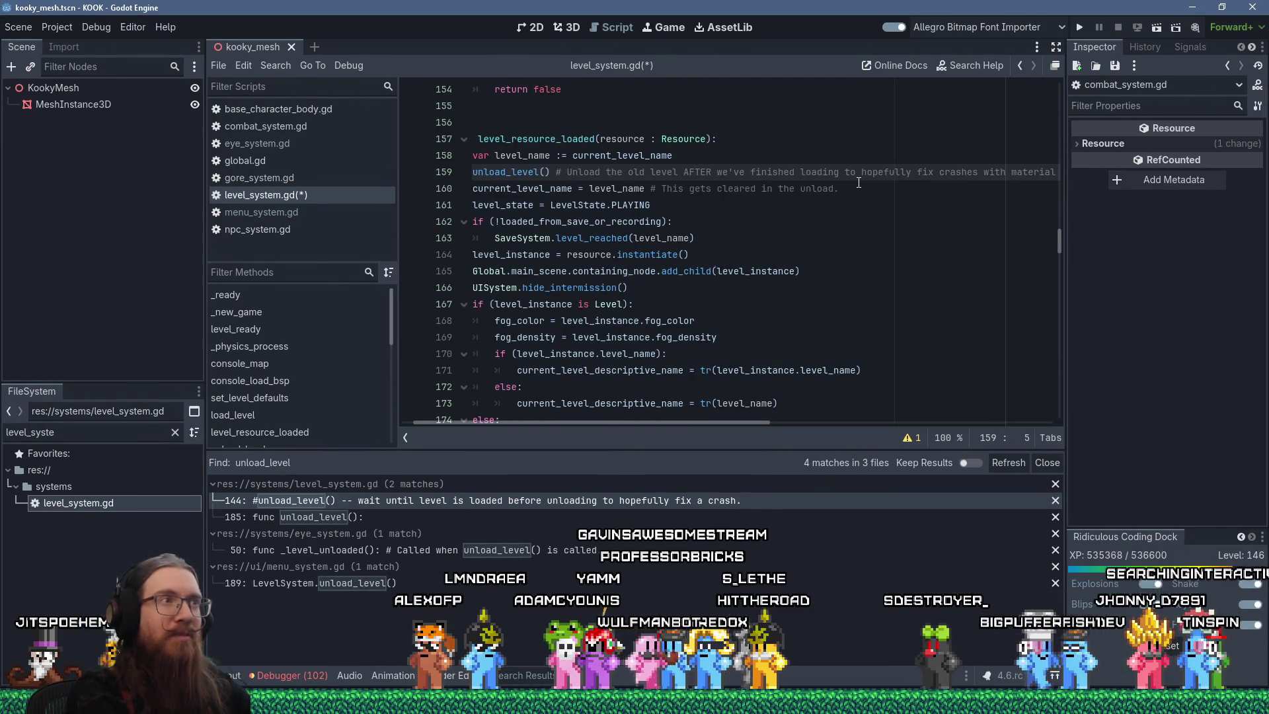
key("End")
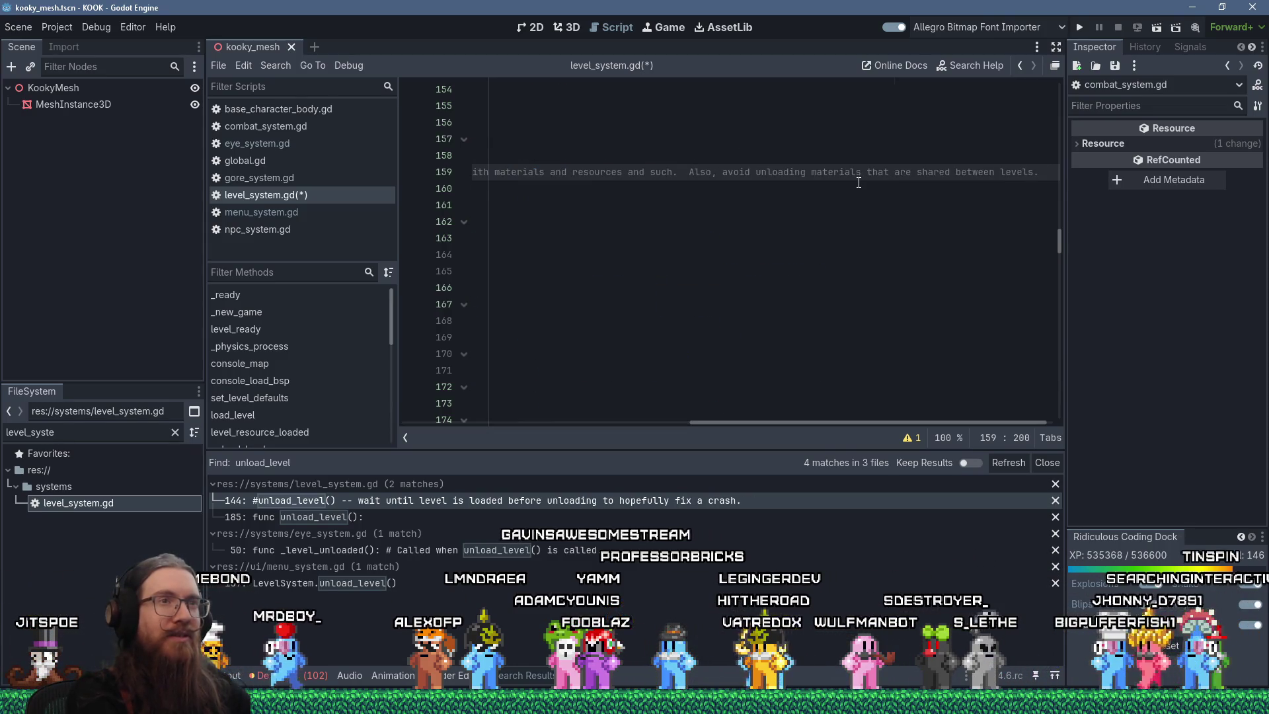
key("Home")
key("Home")
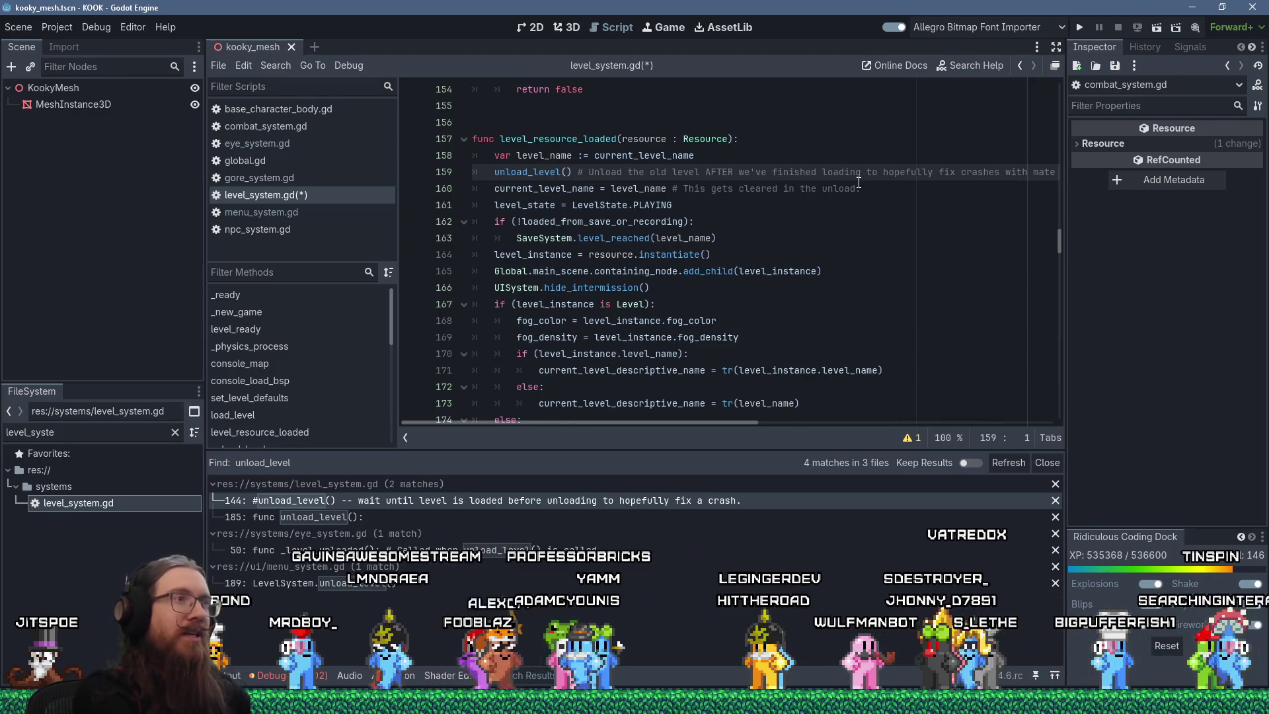
key("ctrl+s")
key("Up")
key("Up")
key("Up")
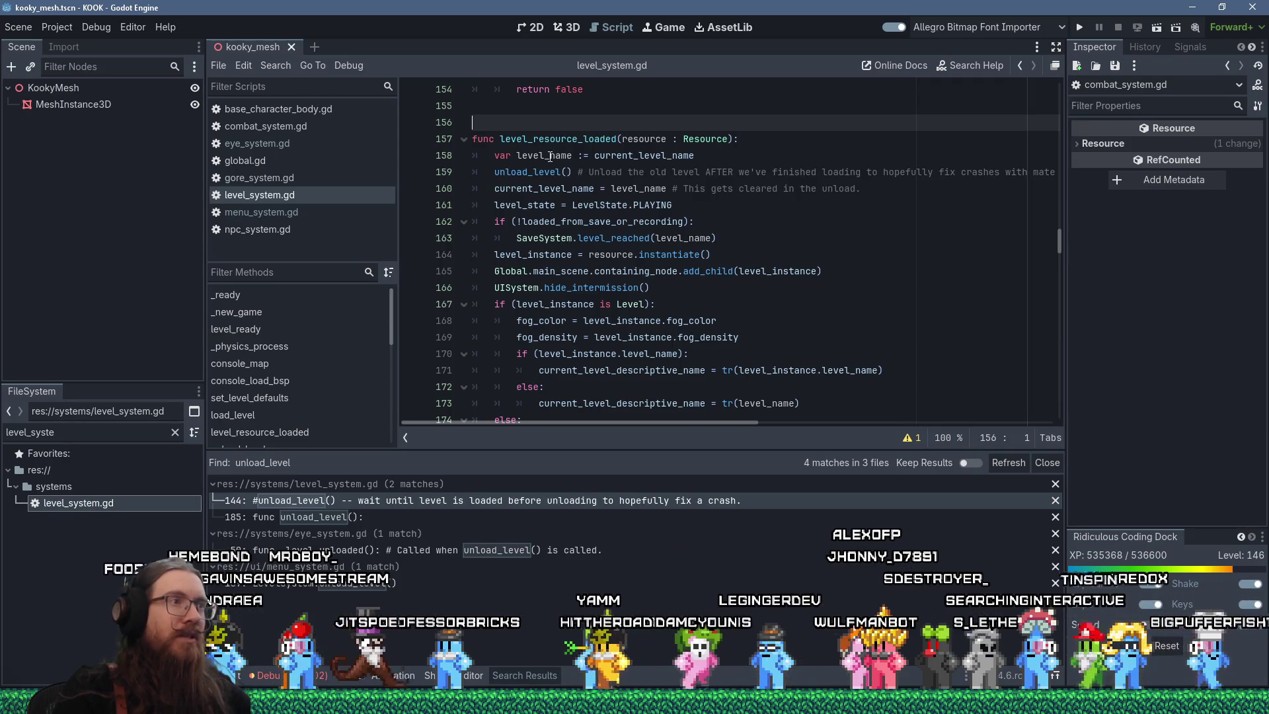
left_click_drag(496, 172, 573, 173)
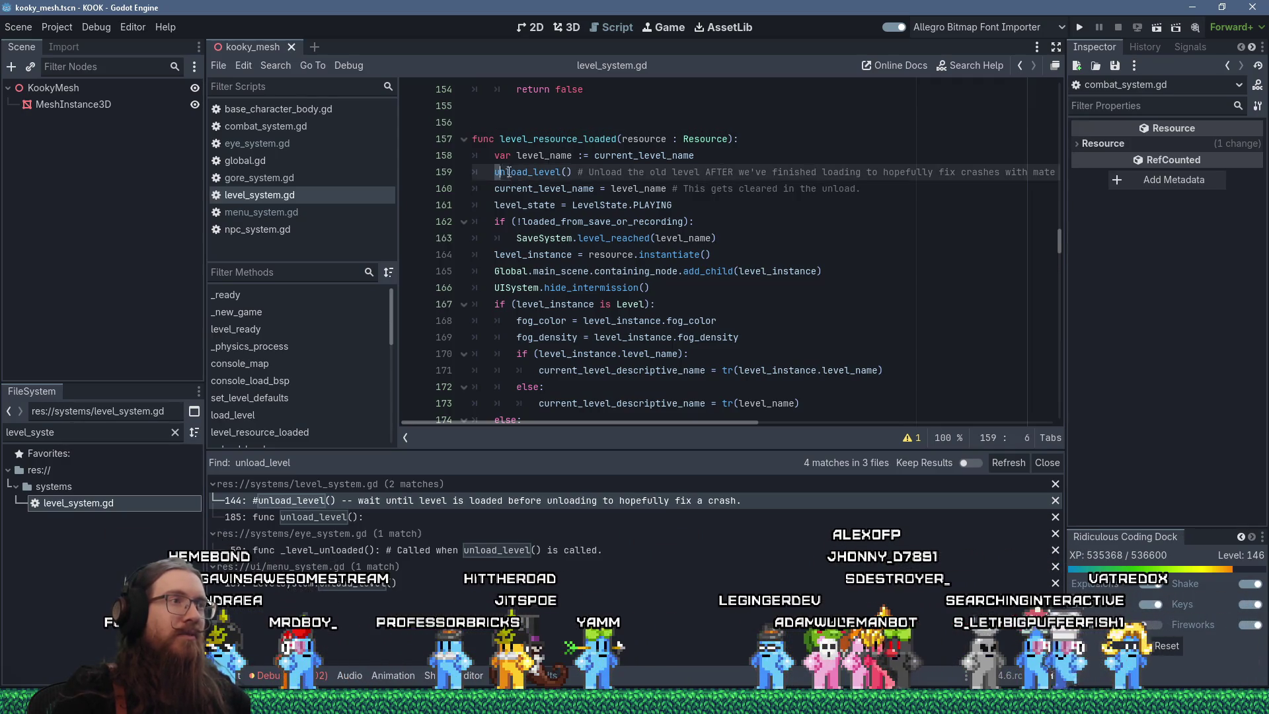
left_click_drag(495, 189, 703, 188)
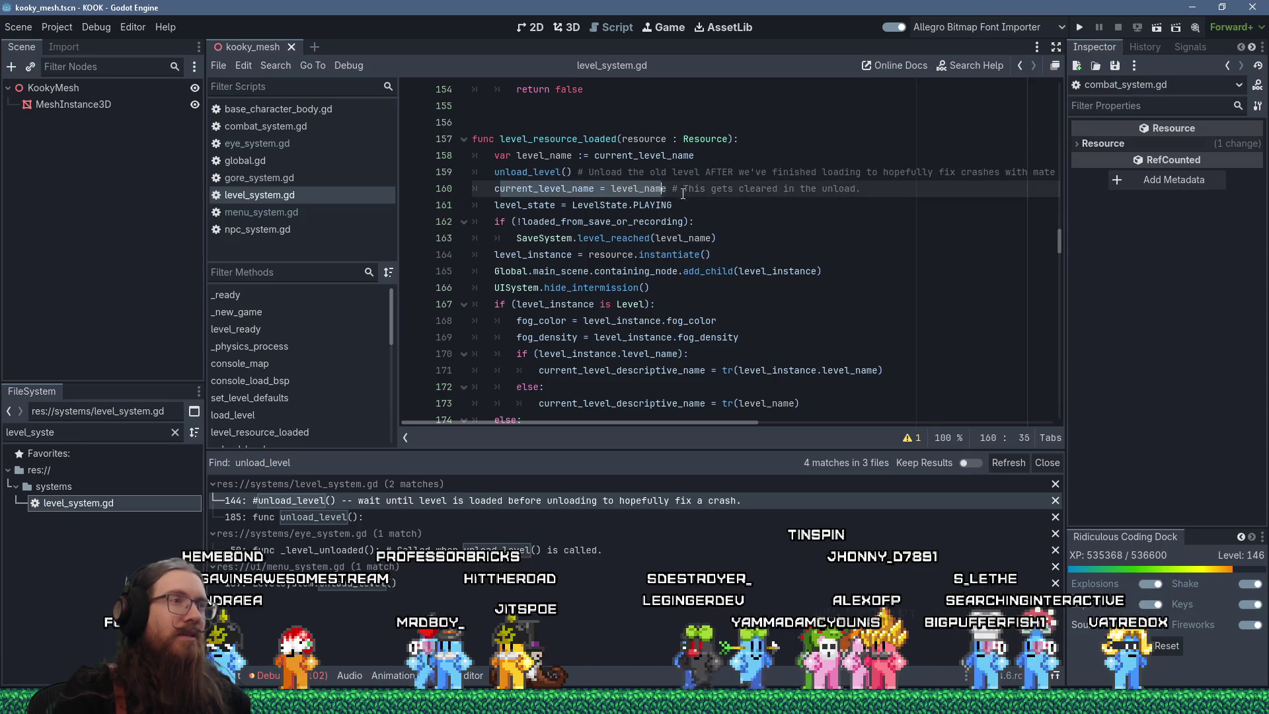
left_click_drag(495, 205, 672, 205)
left_click(565, 225)
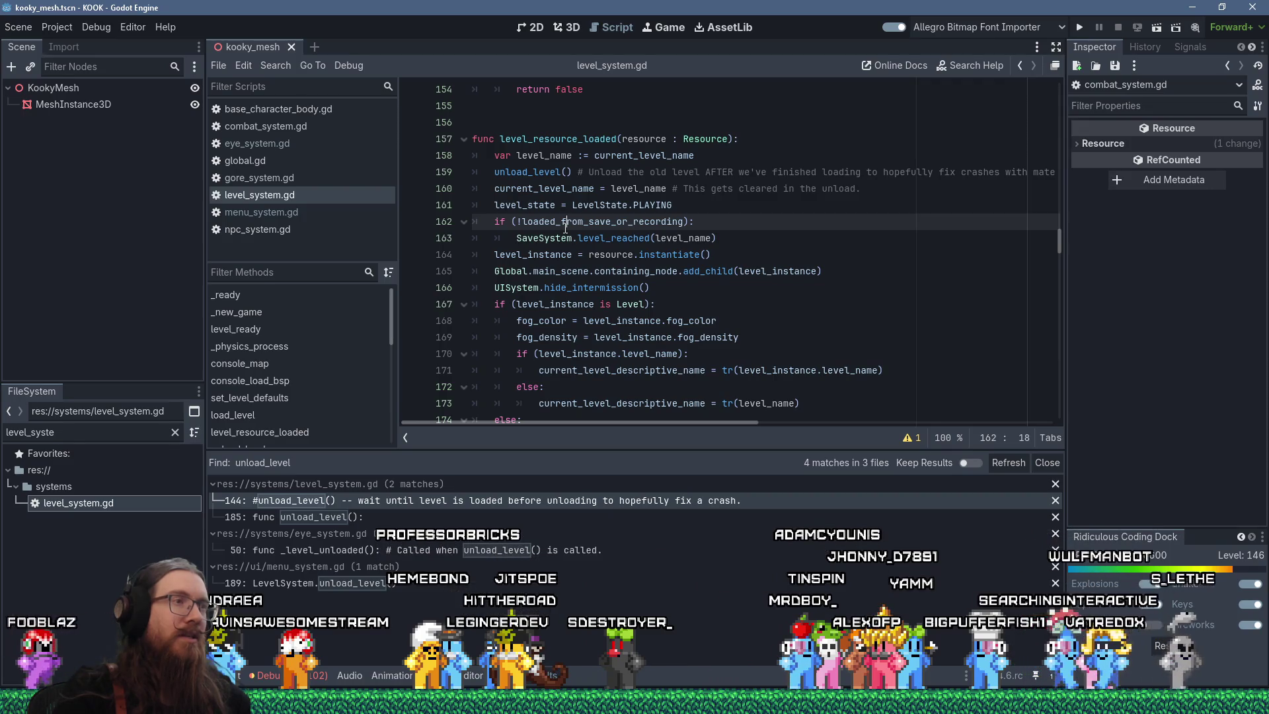
left_click_drag(566, 227, 779, 243)
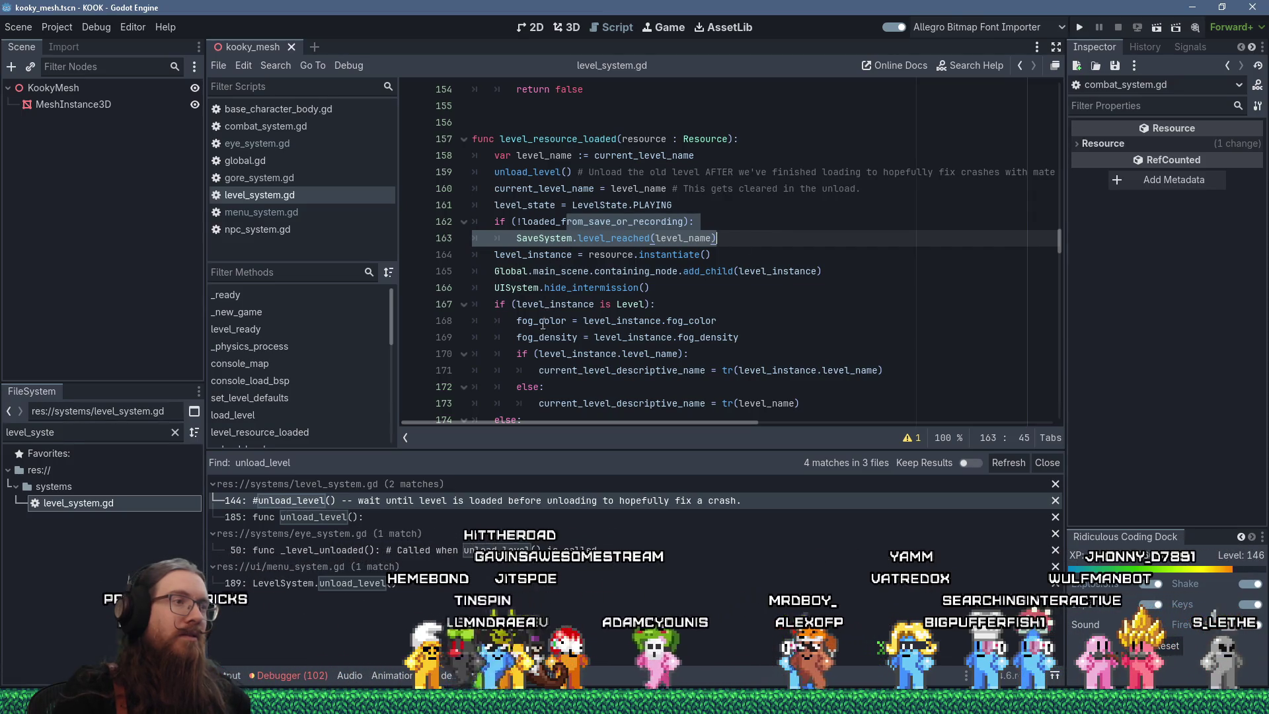
scroll(577, 347, "down", 2)
mouse_move(578, 349)
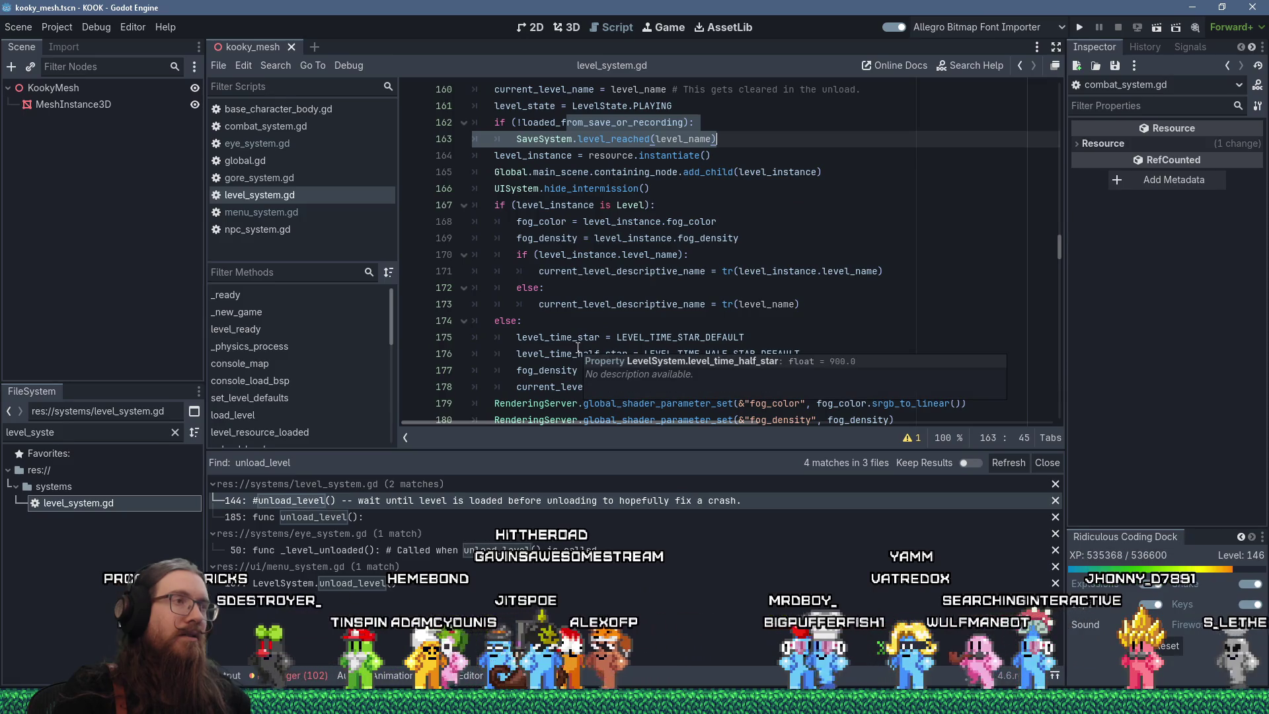
scroll(578, 348, "down", 3)
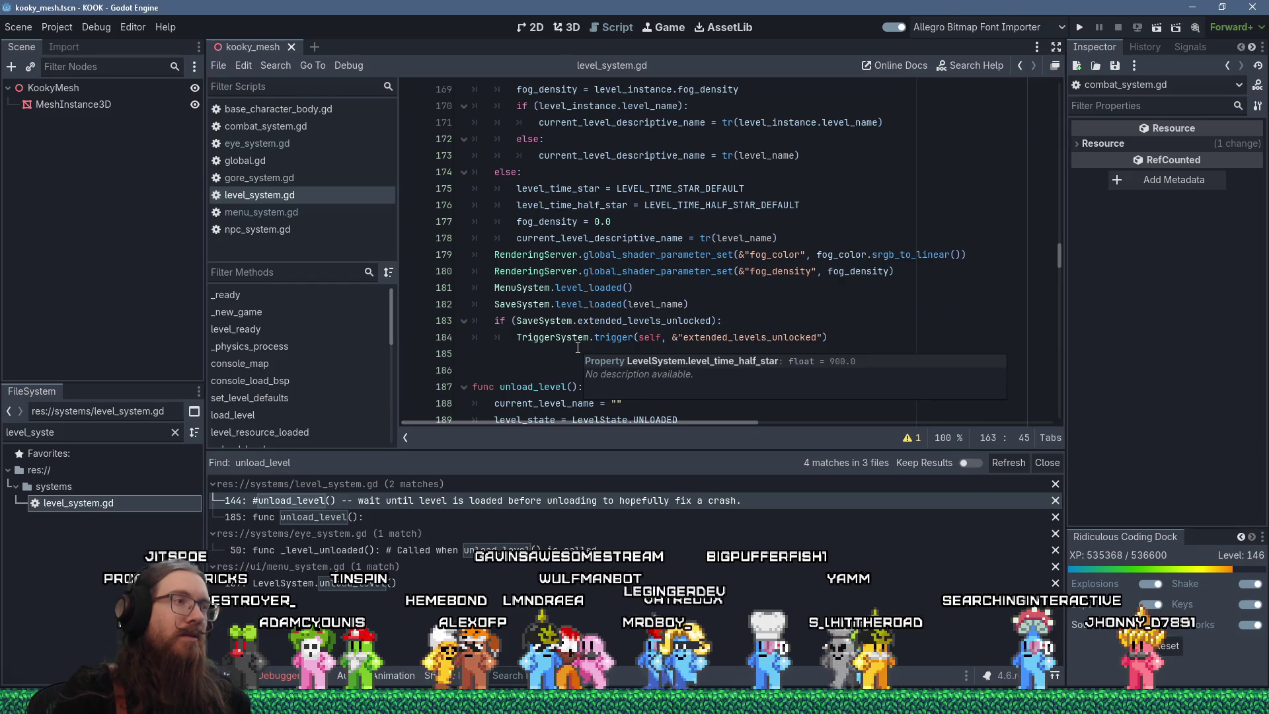
- Run the game, walk down the corridor, and pick up the Revolver from the chest
left_click(1079, 28)
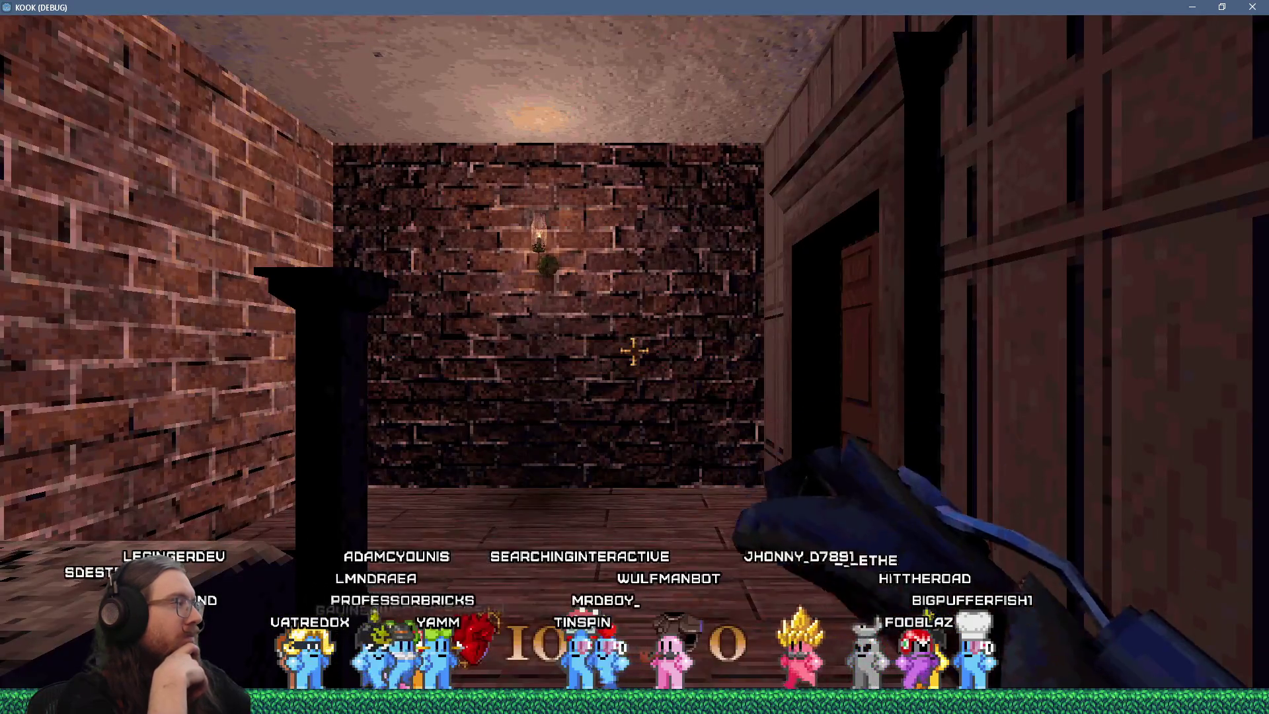
key("w")
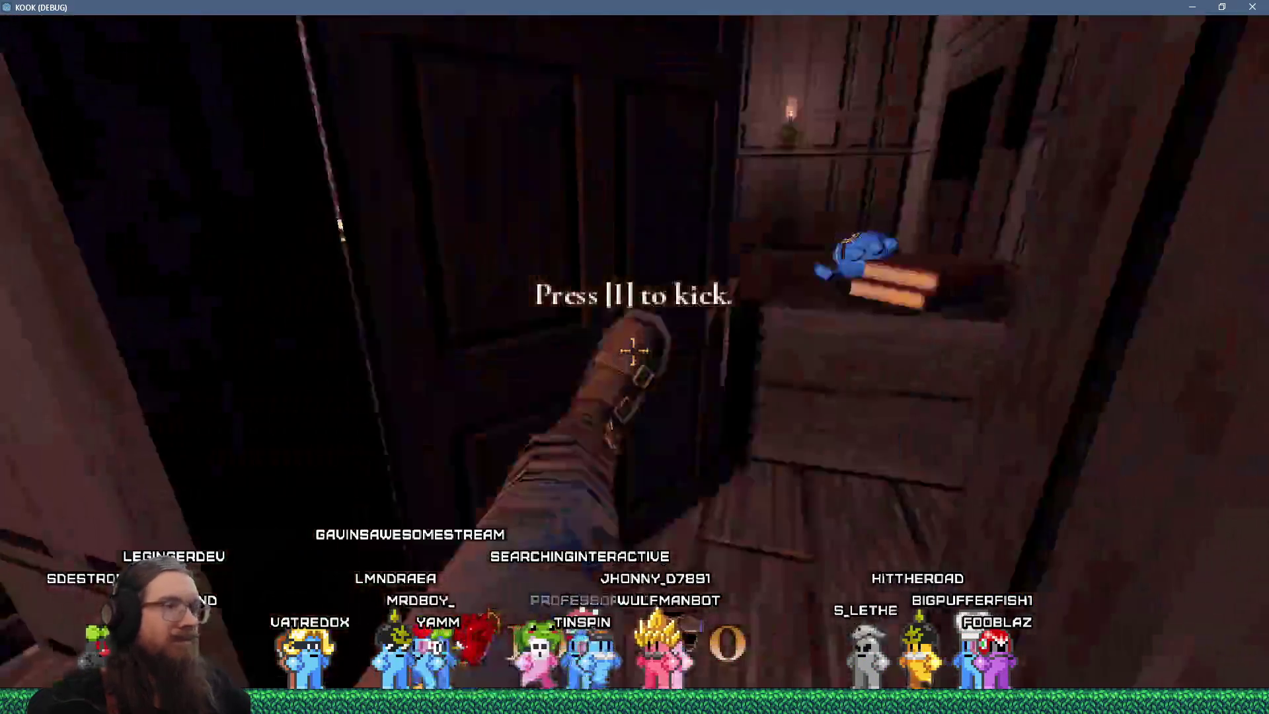
key("w")
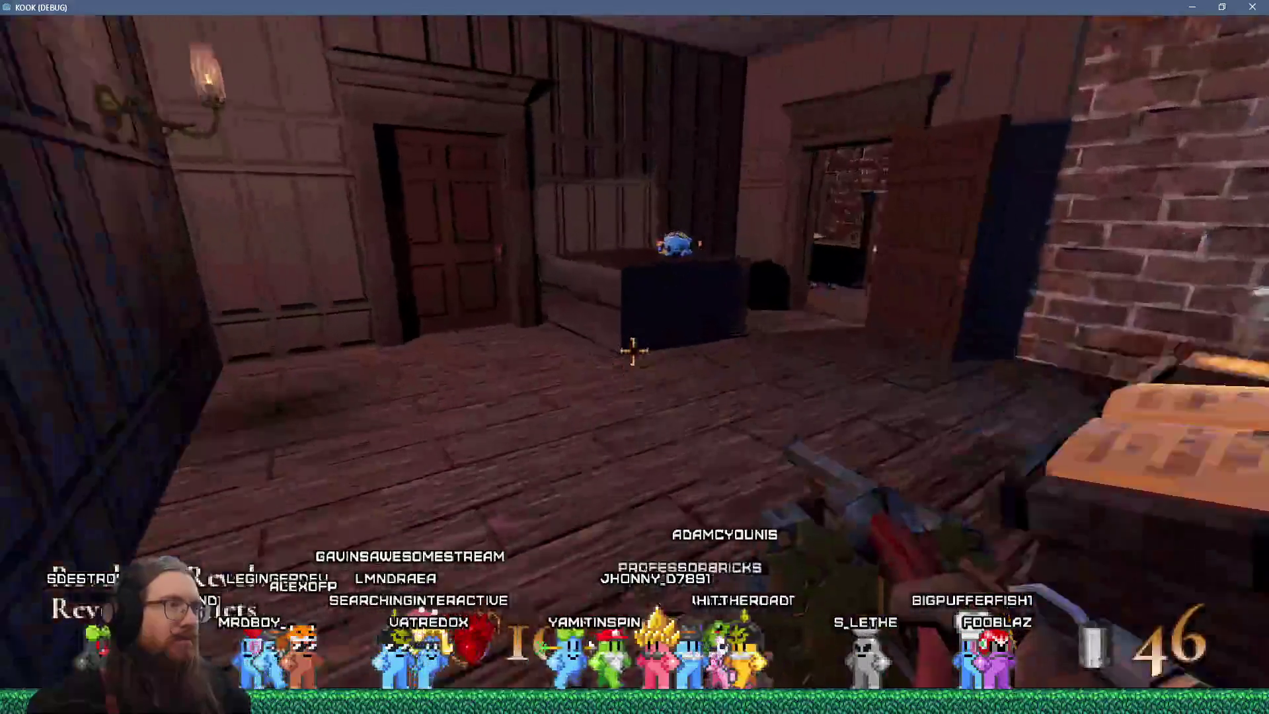
key("w")
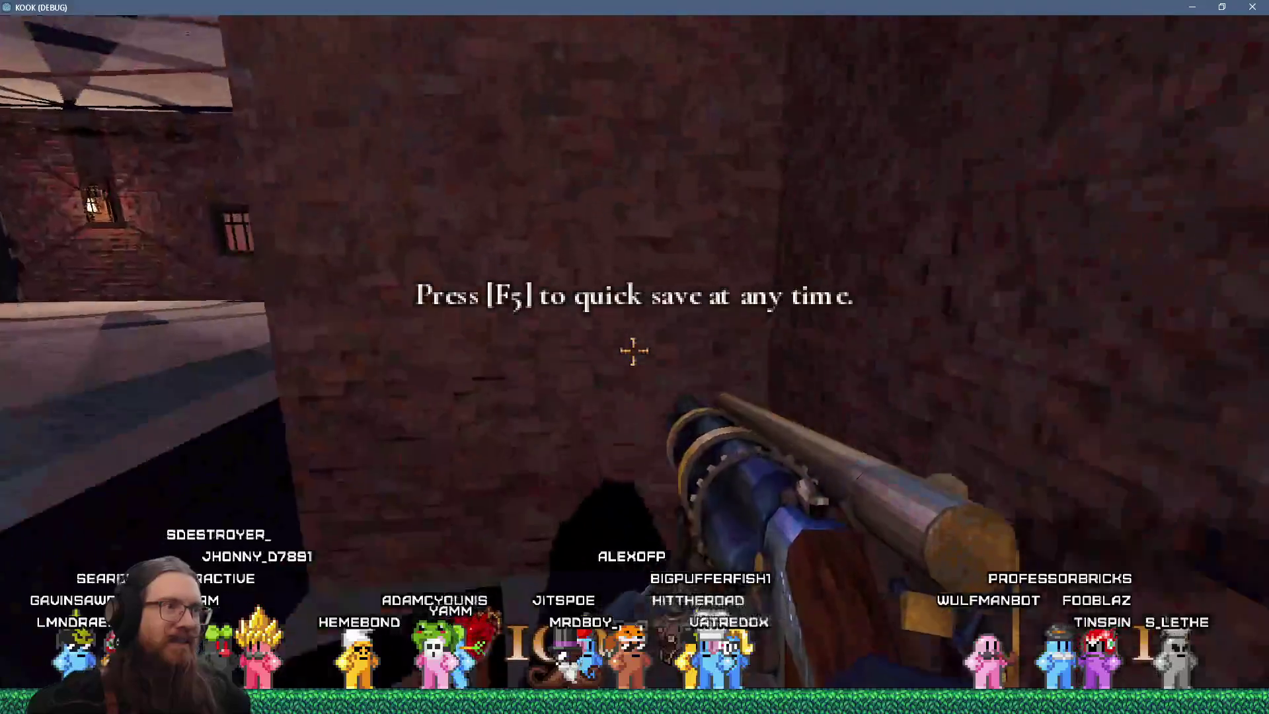
- Switch to the clock time-distortion weapon (3) and shoot down the hooded enemies
key("3")
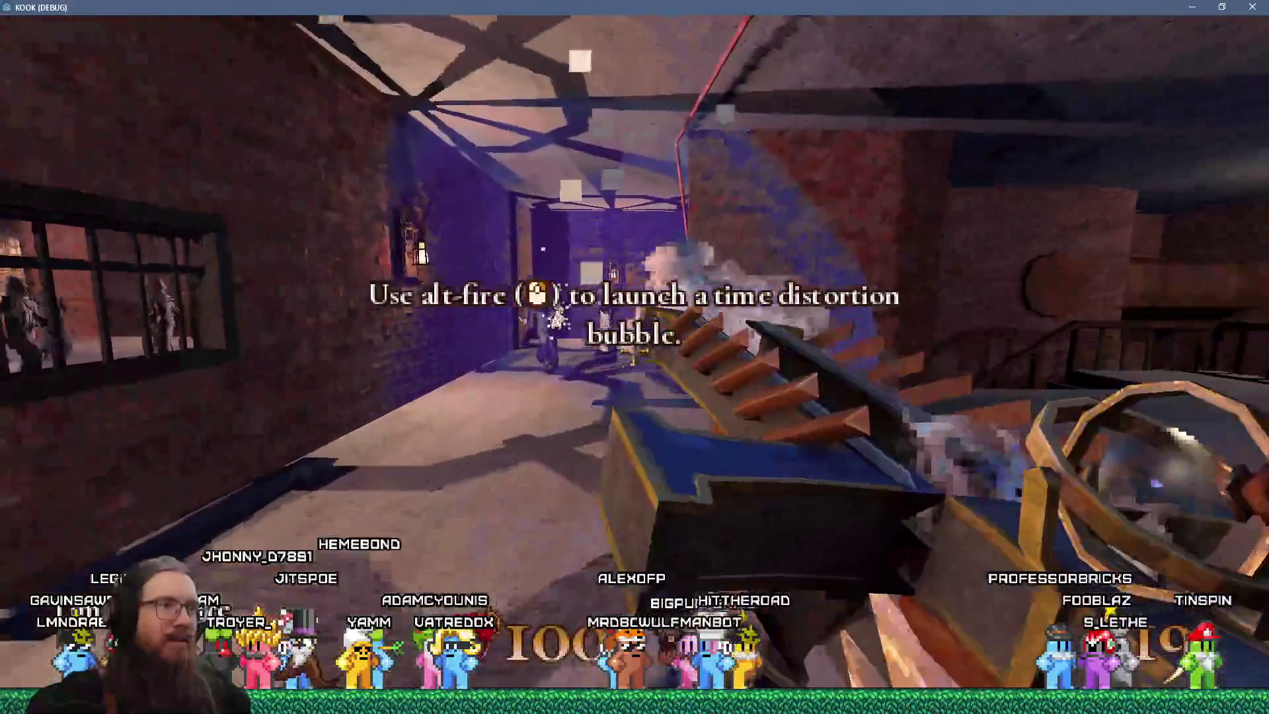
left_click(635, 357)
left_click(634, 357)
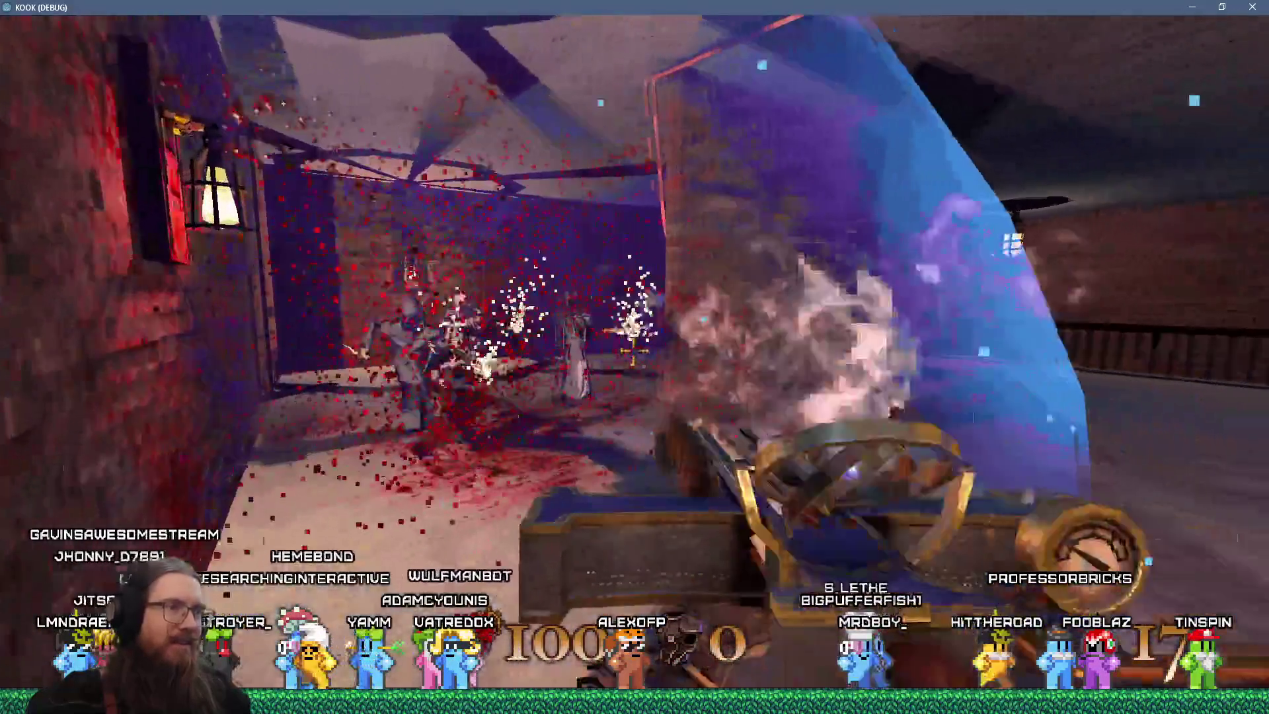
left_click(635, 357)
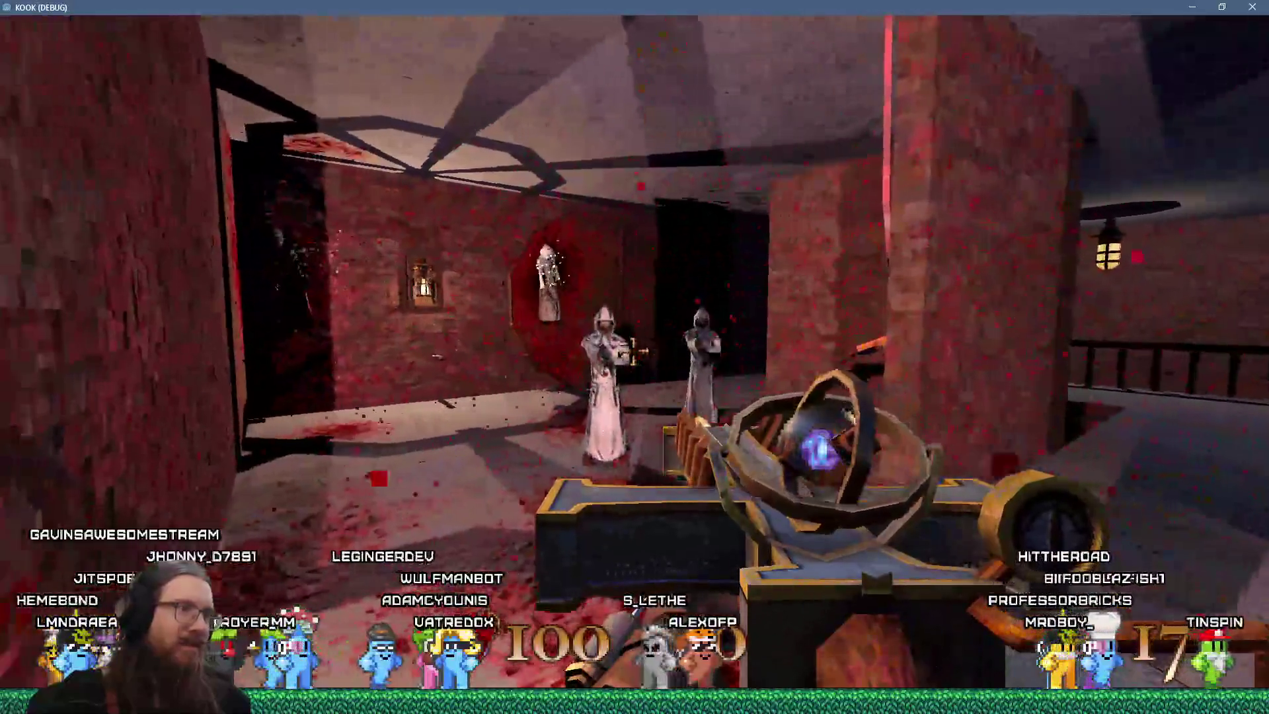
left_click(635, 357)
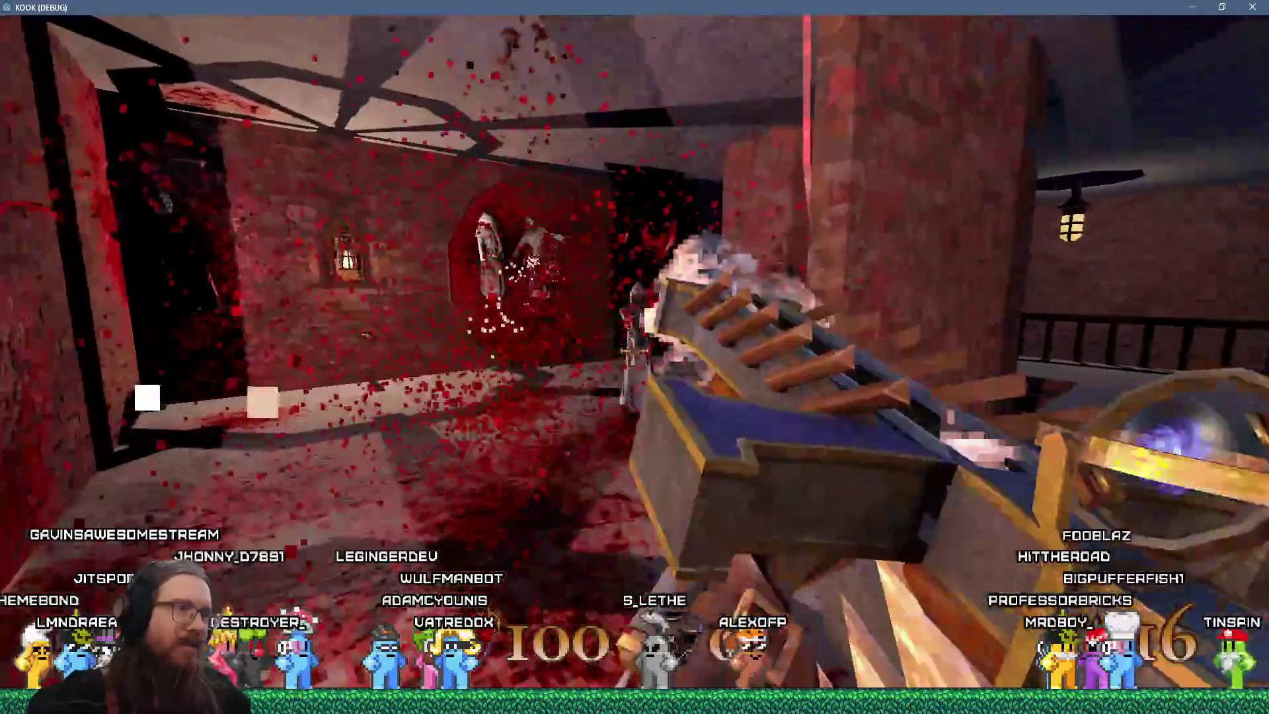
left_click(635, 357)
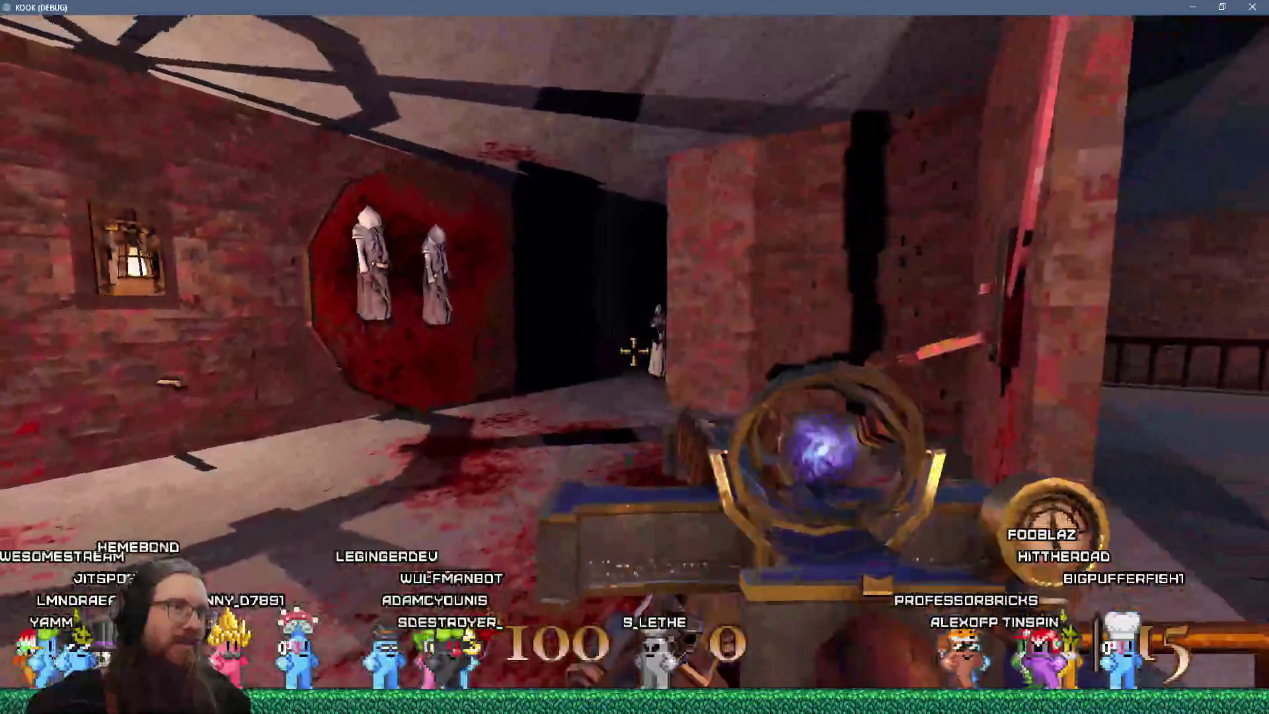
left_click(635, 357)
left_click(635, 357)
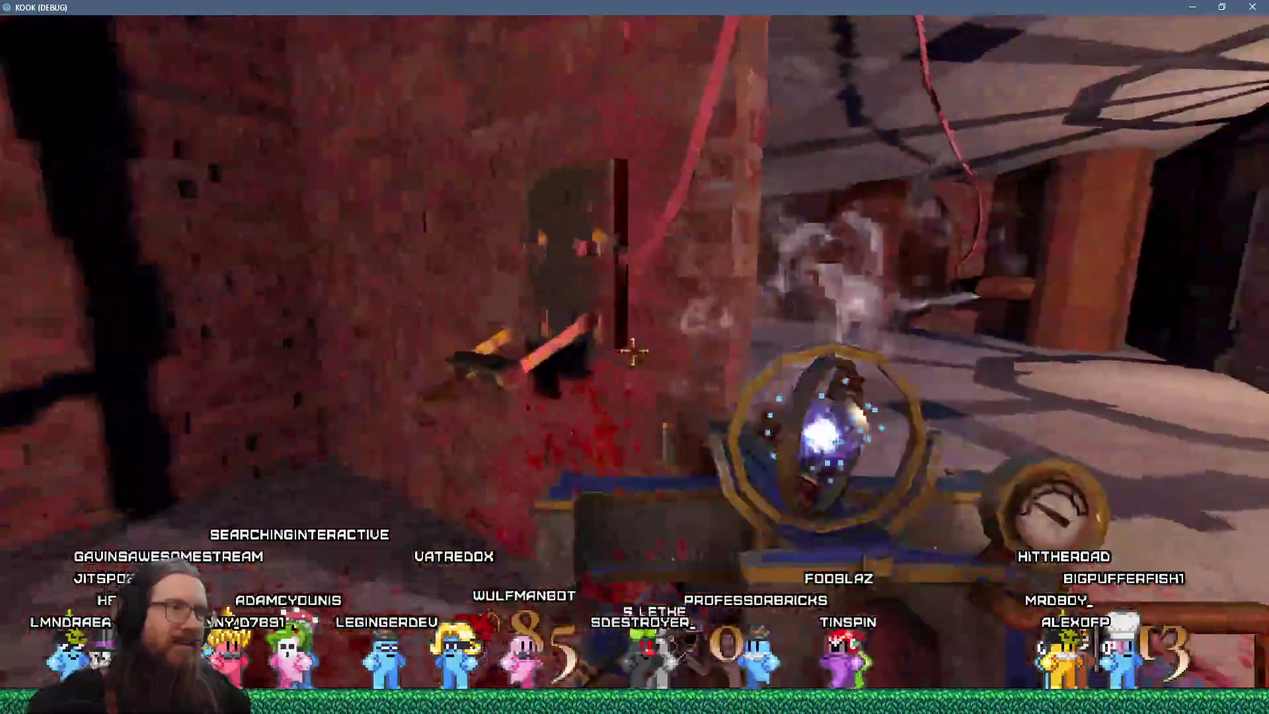
- Clear the ledge enemies in the tunnel and collect the Shotgun Shells, Health Syringe and Revolver
key("w")
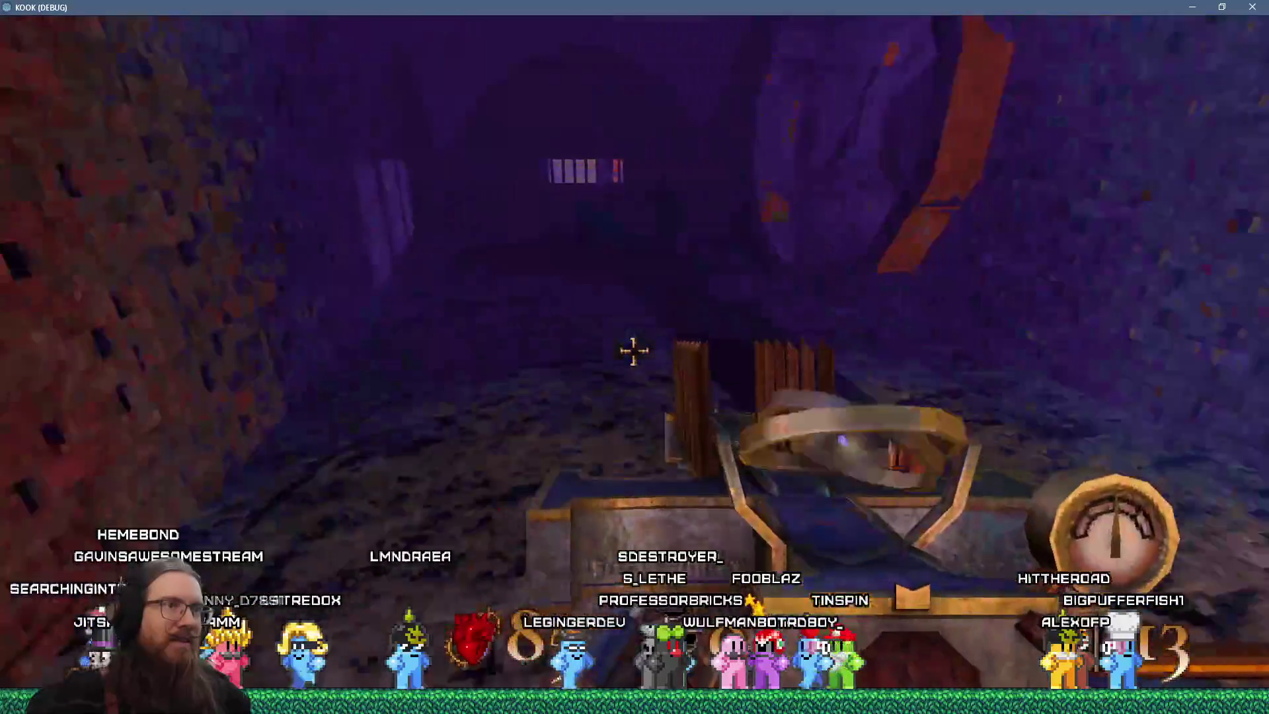
left_click(635, 351)
left_click(635, 351)
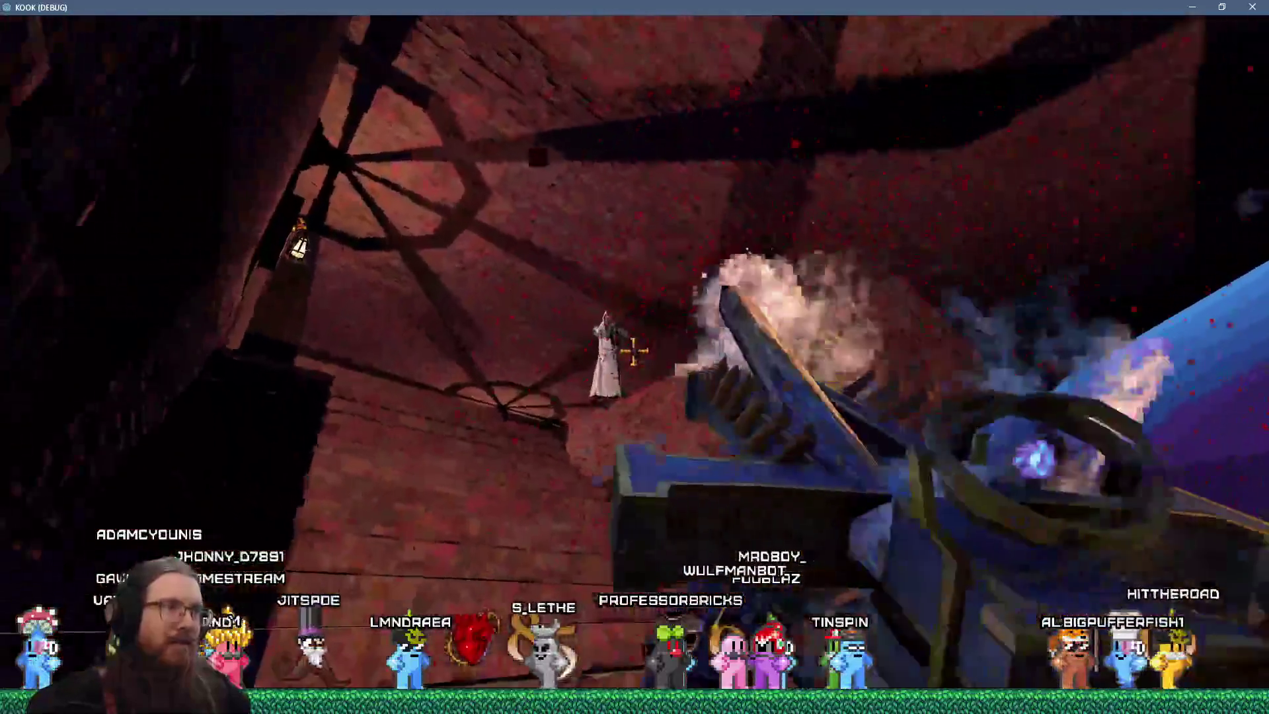
left_click(635, 351)
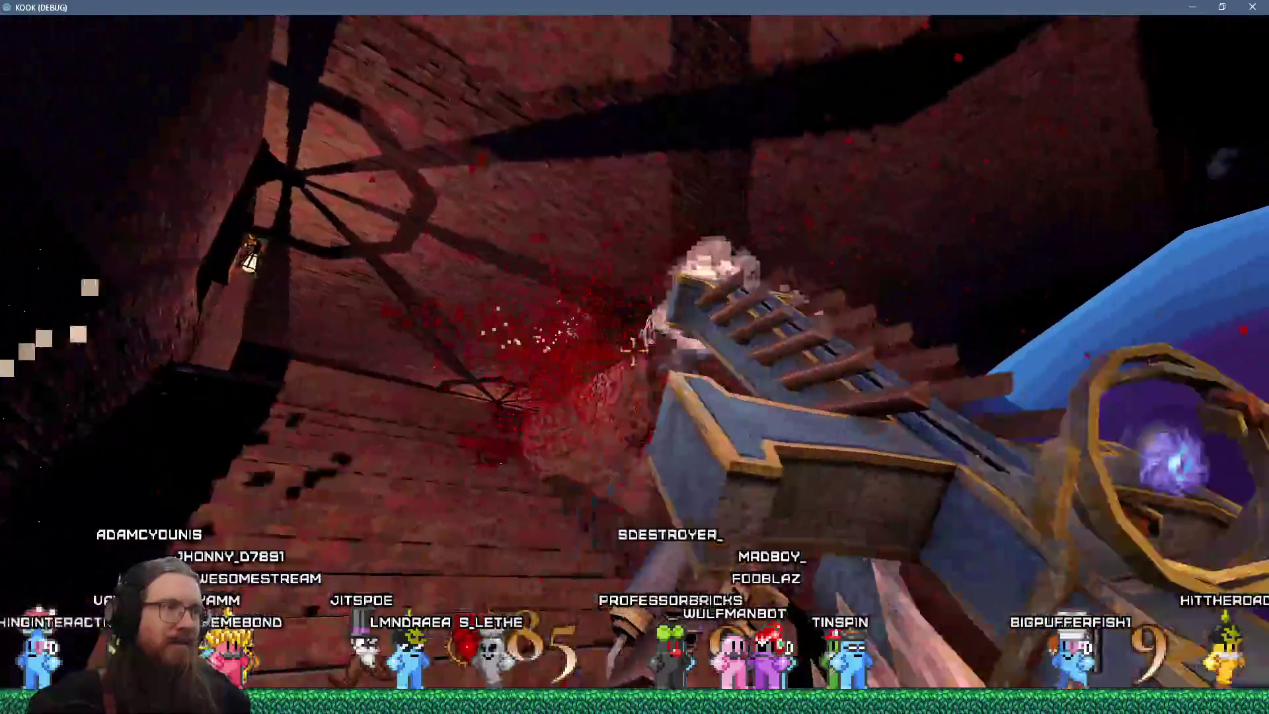
left_click(634, 351)
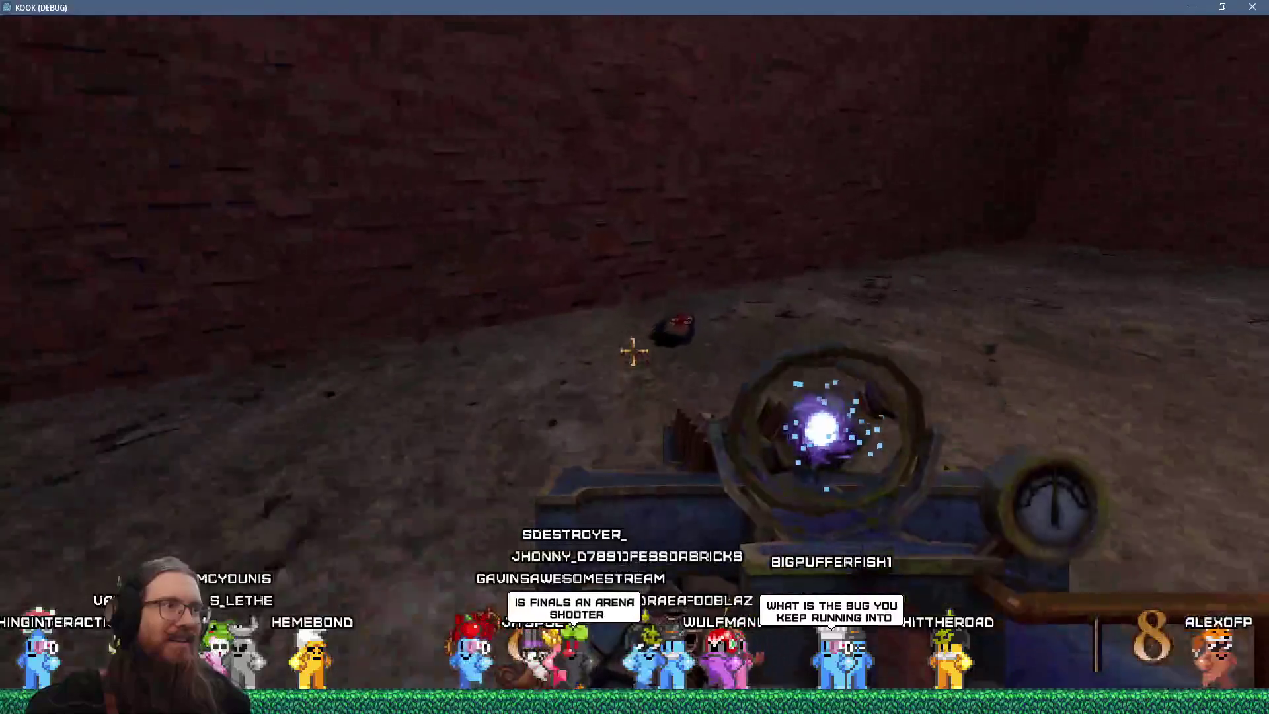
key("w")
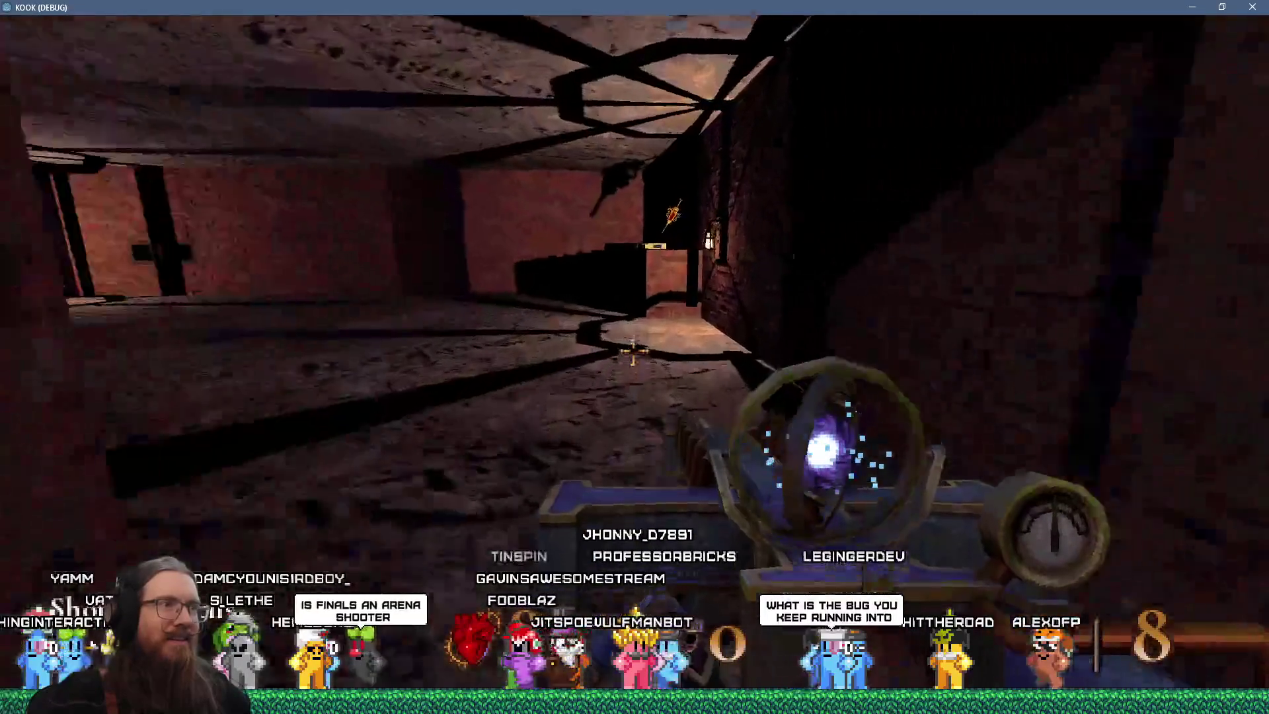
key("w")
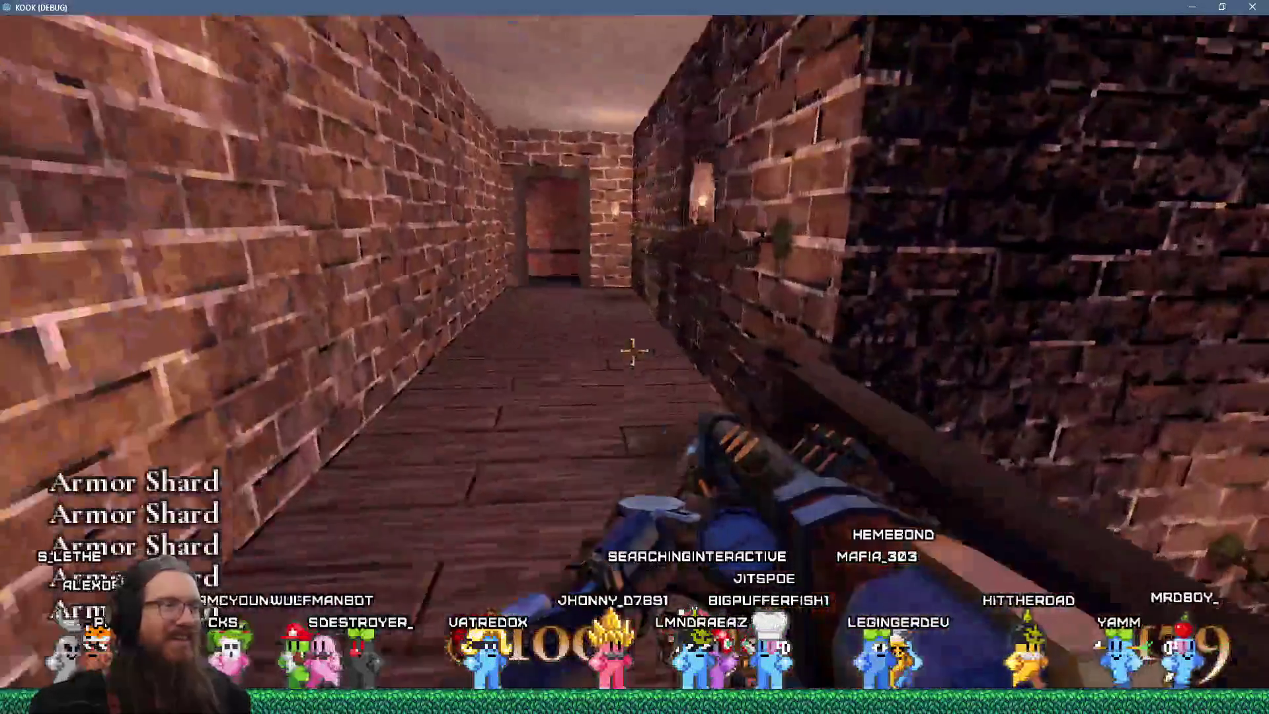
- Cross the courtyard and street shooting the robed enemies, then go through the gate into the alley
key("w")
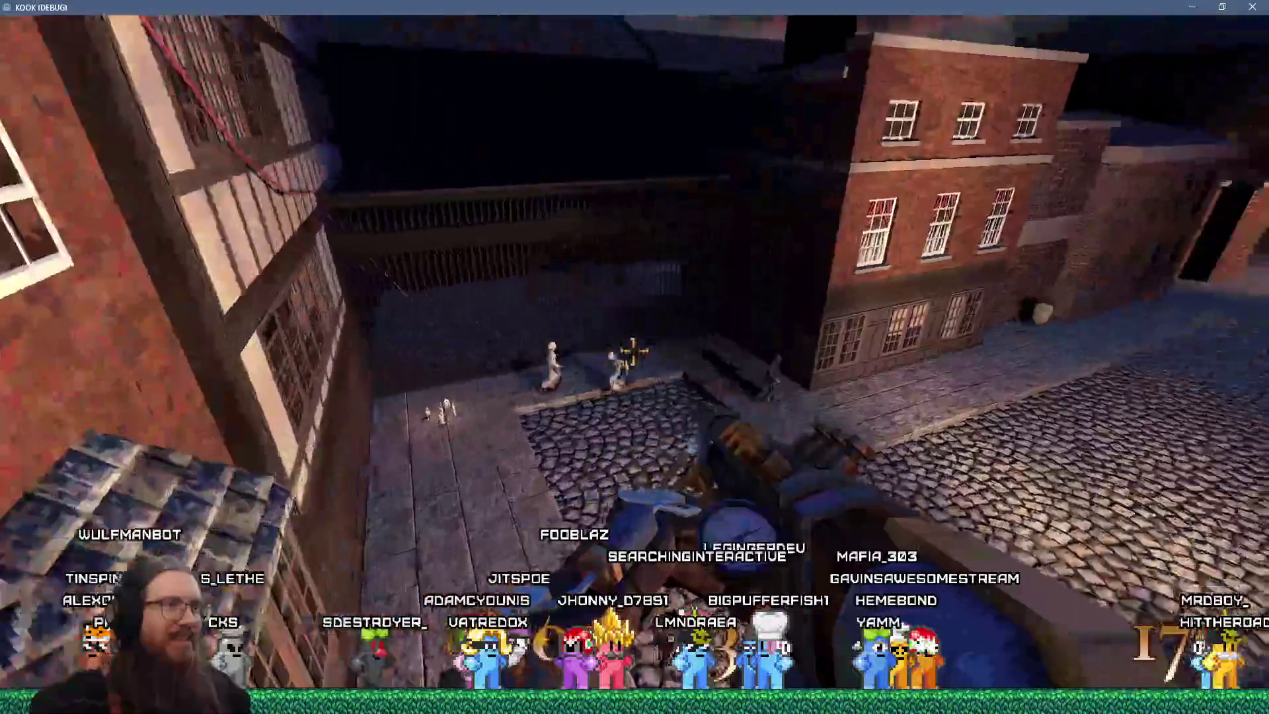
key("w")
left_click(635, 357)
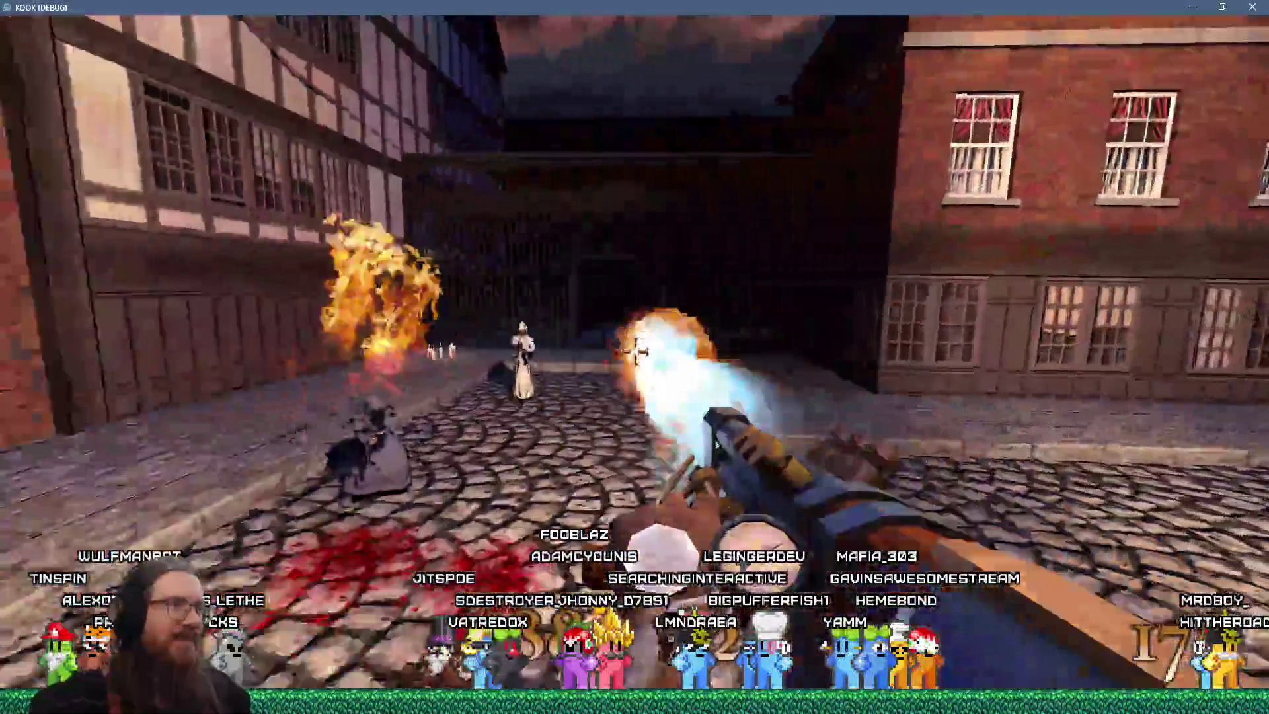
key("w")
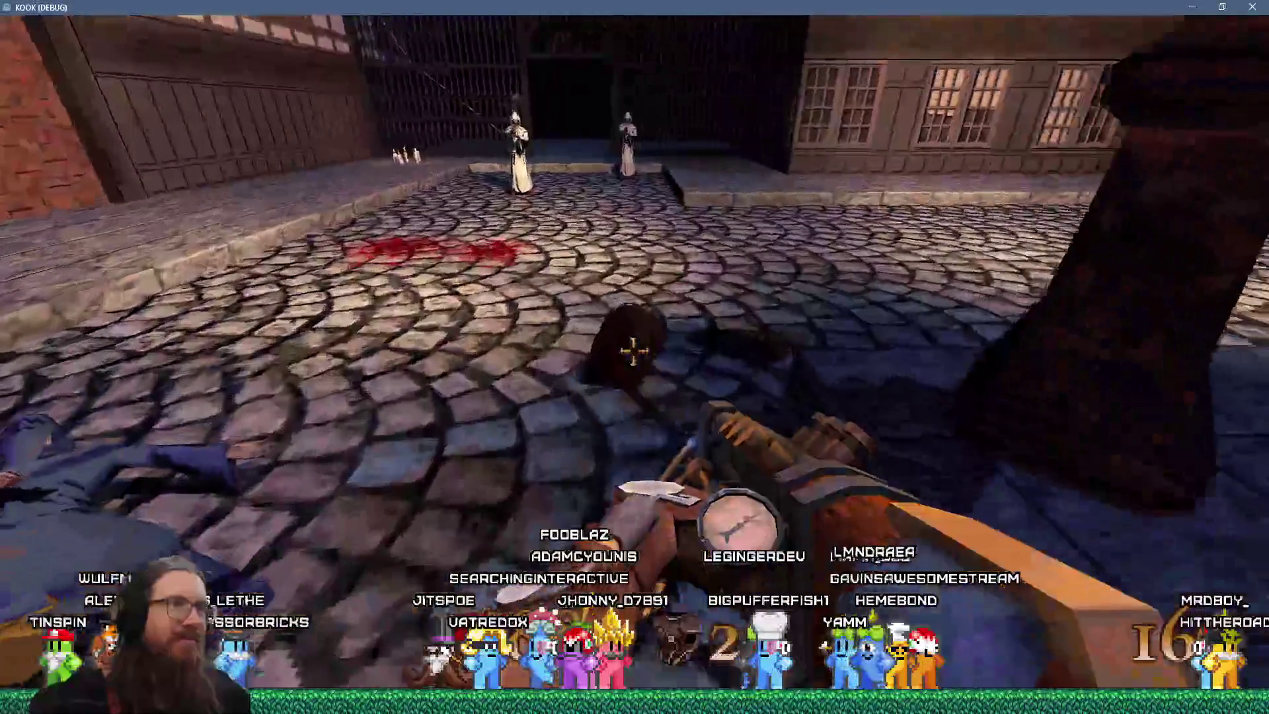
key("w")
left_click(634, 357)
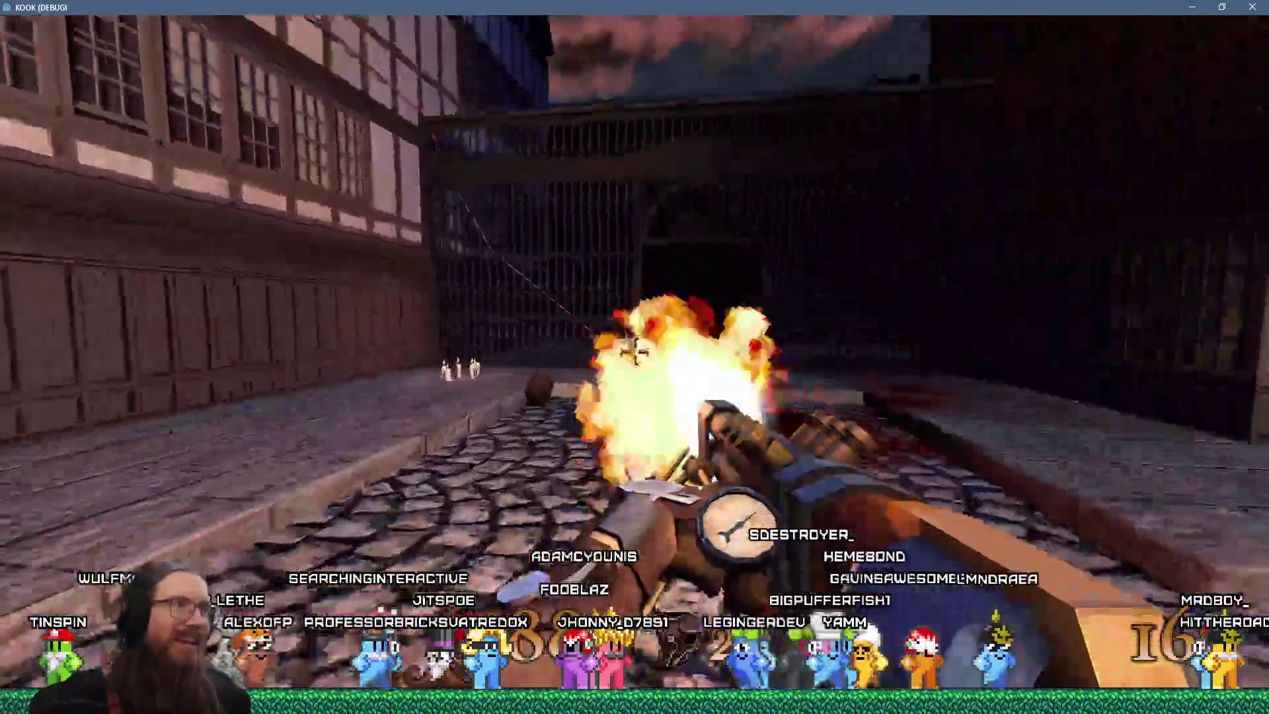
key("w")
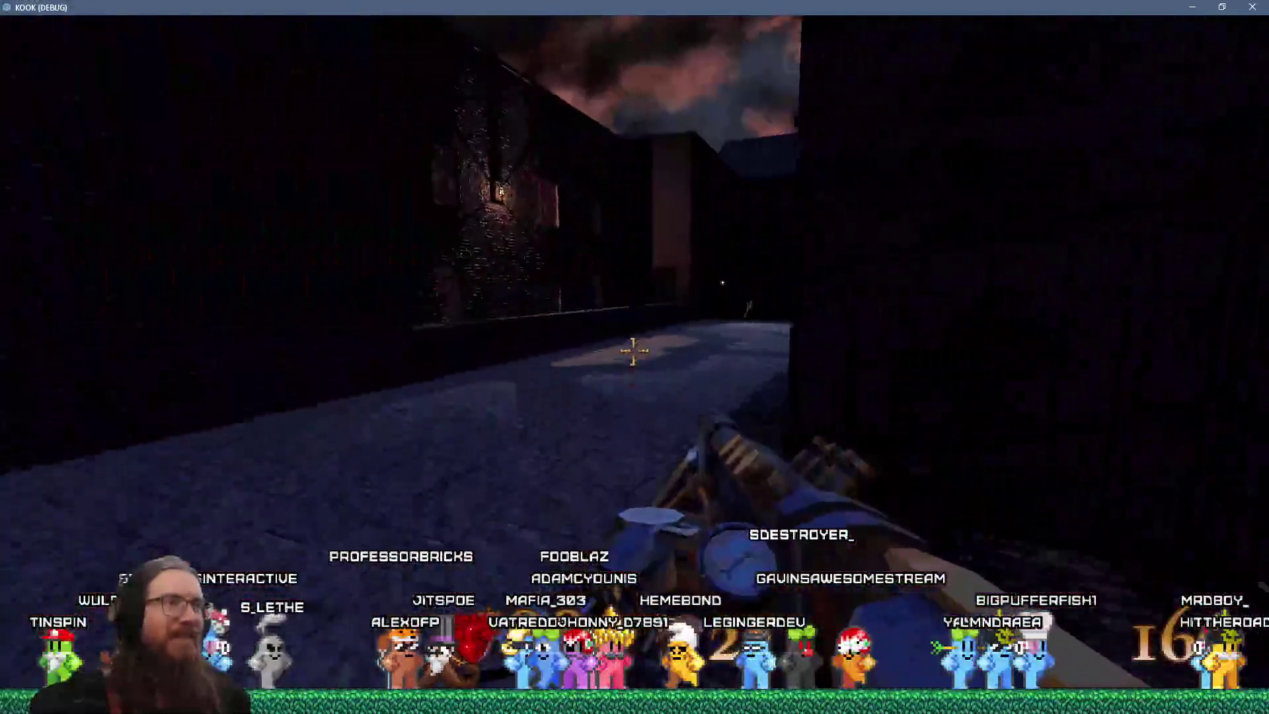
key("w")
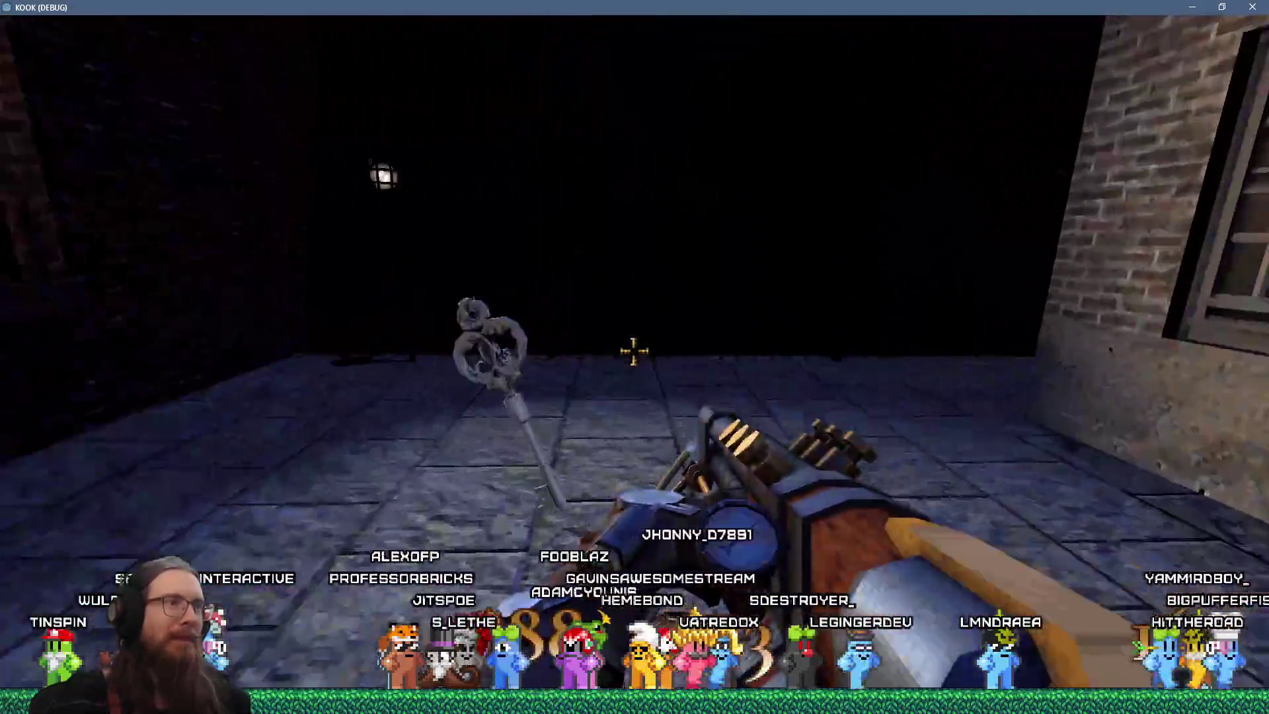
- Burn the alley and balcony enemies with the flamethrower, drop to the street, and enter the void portal
left_click(634, 351)
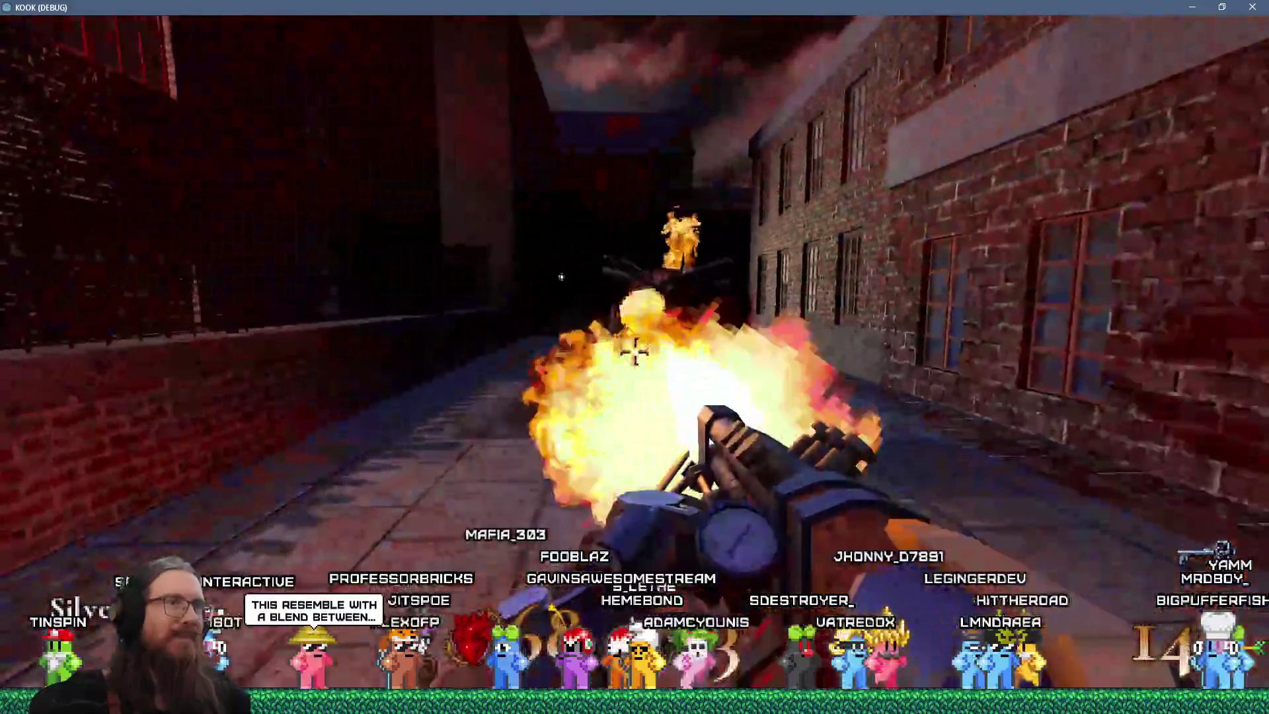
left_click(634, 351)
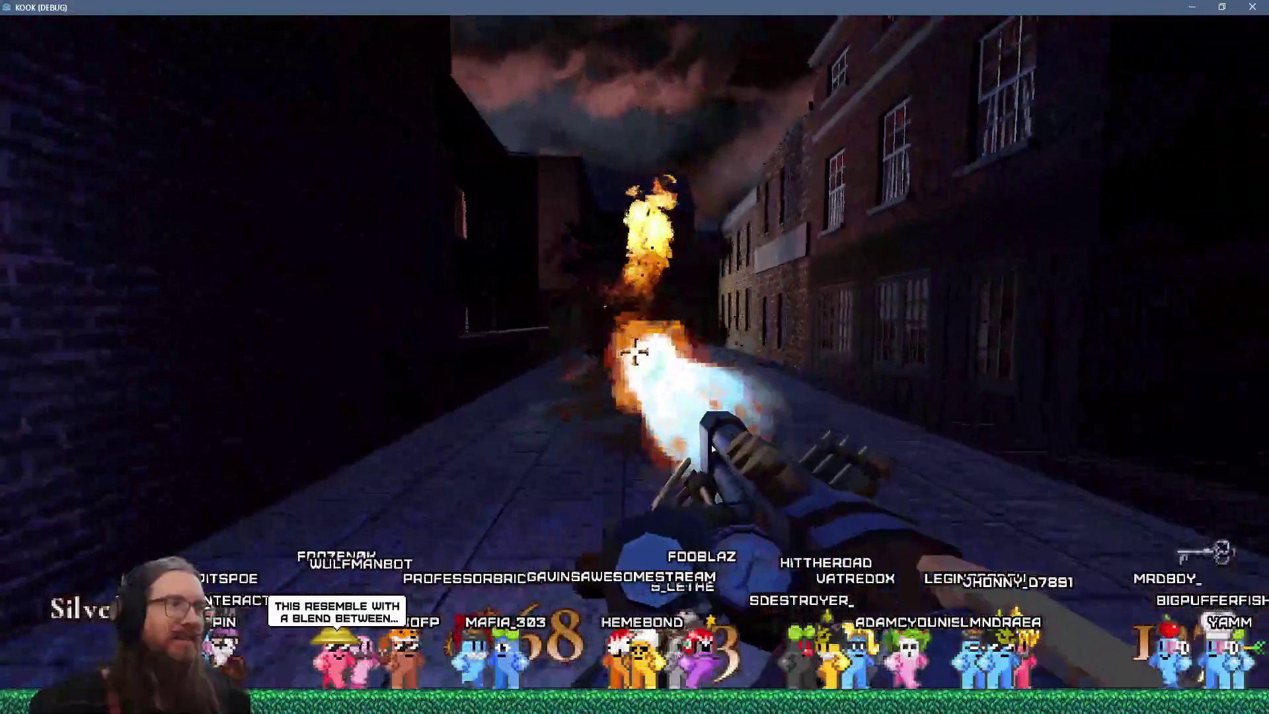
key("w")
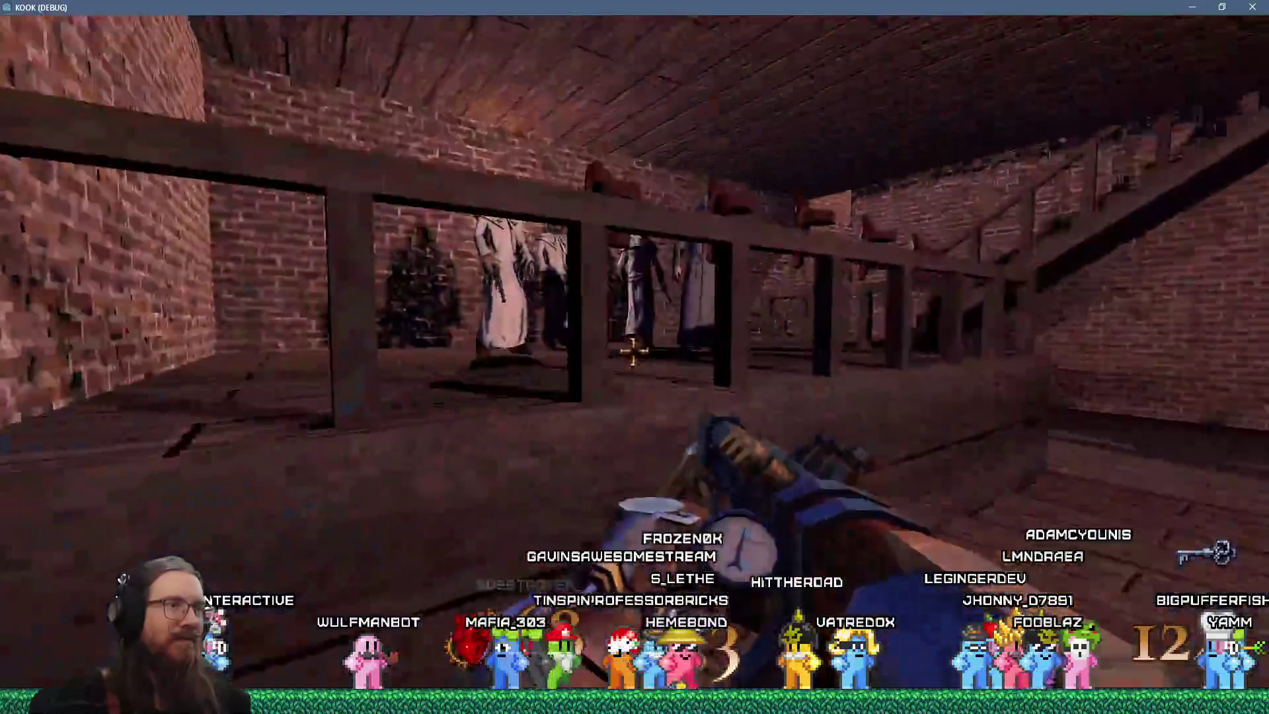
left_click(634, 351)
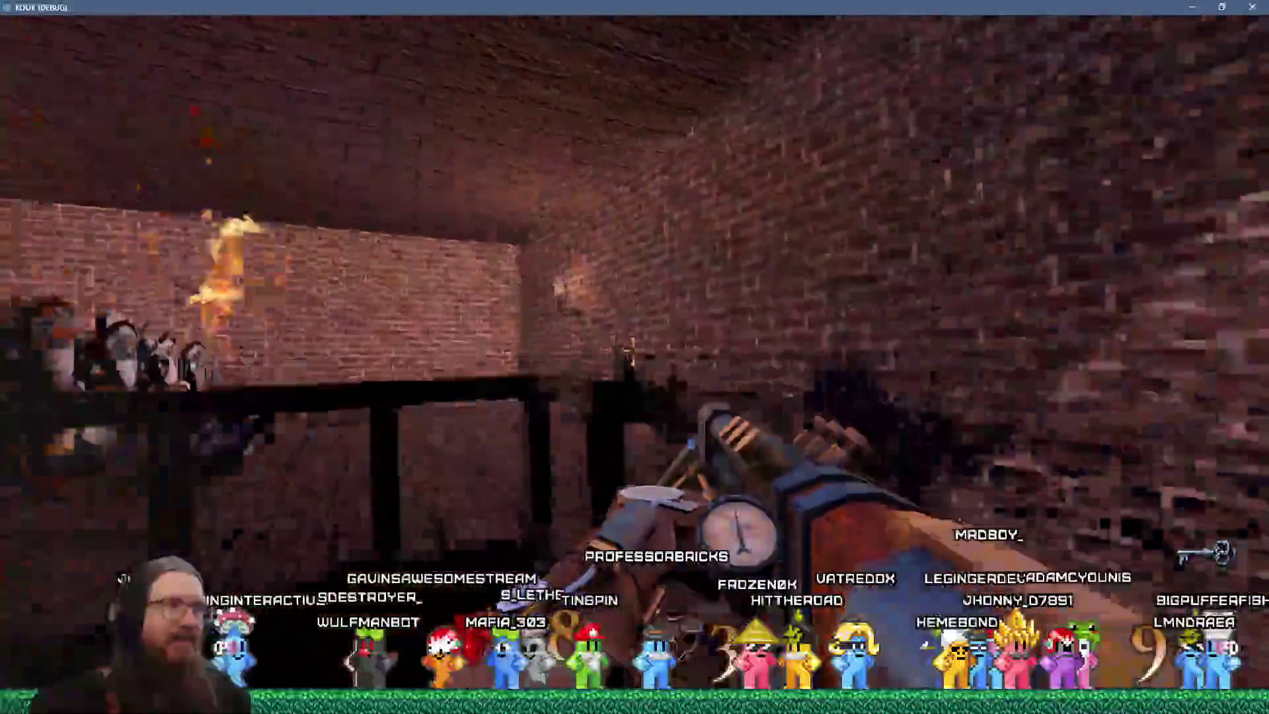
left_click(634, 351)
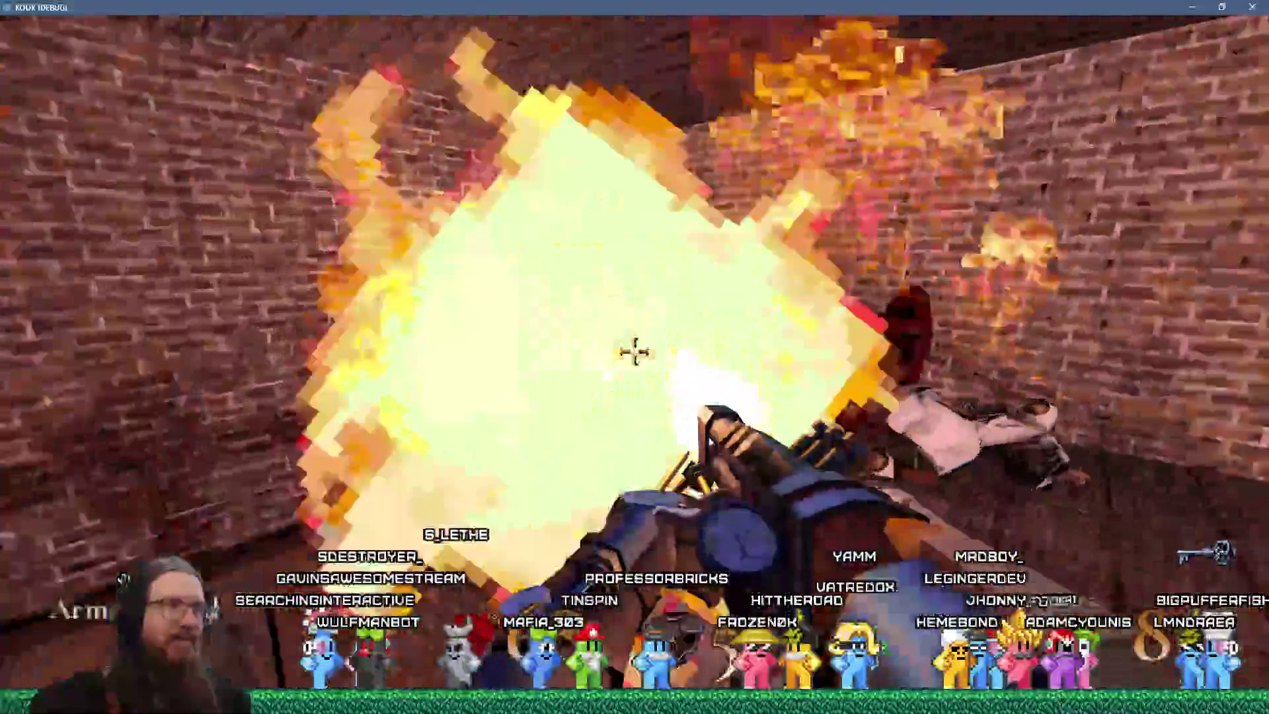
key("w")
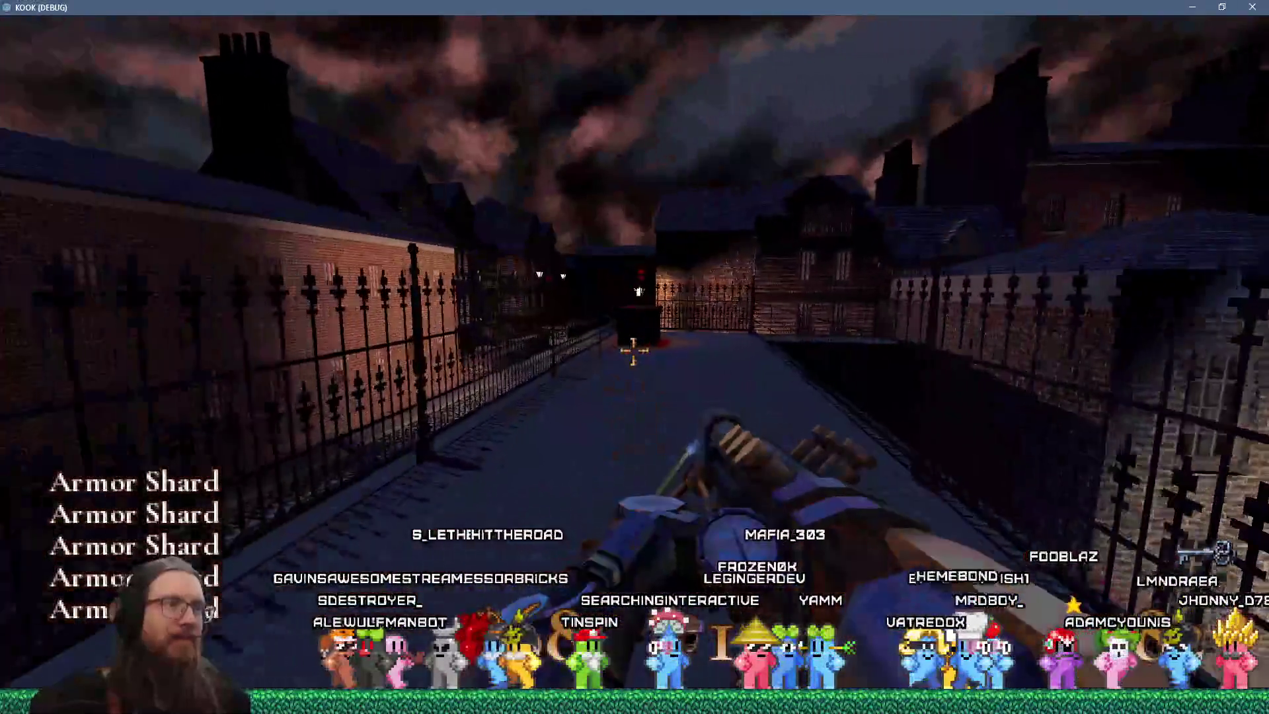
key("w")
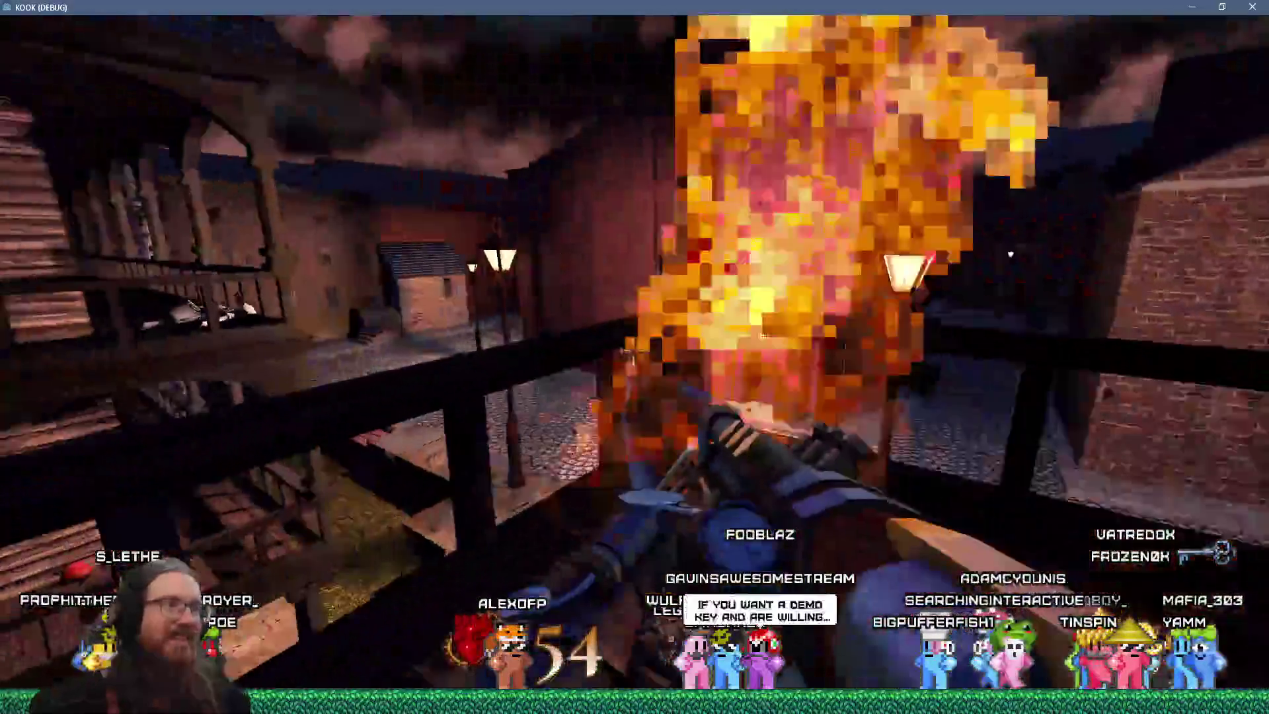
left_click(635, 357)
key("w")
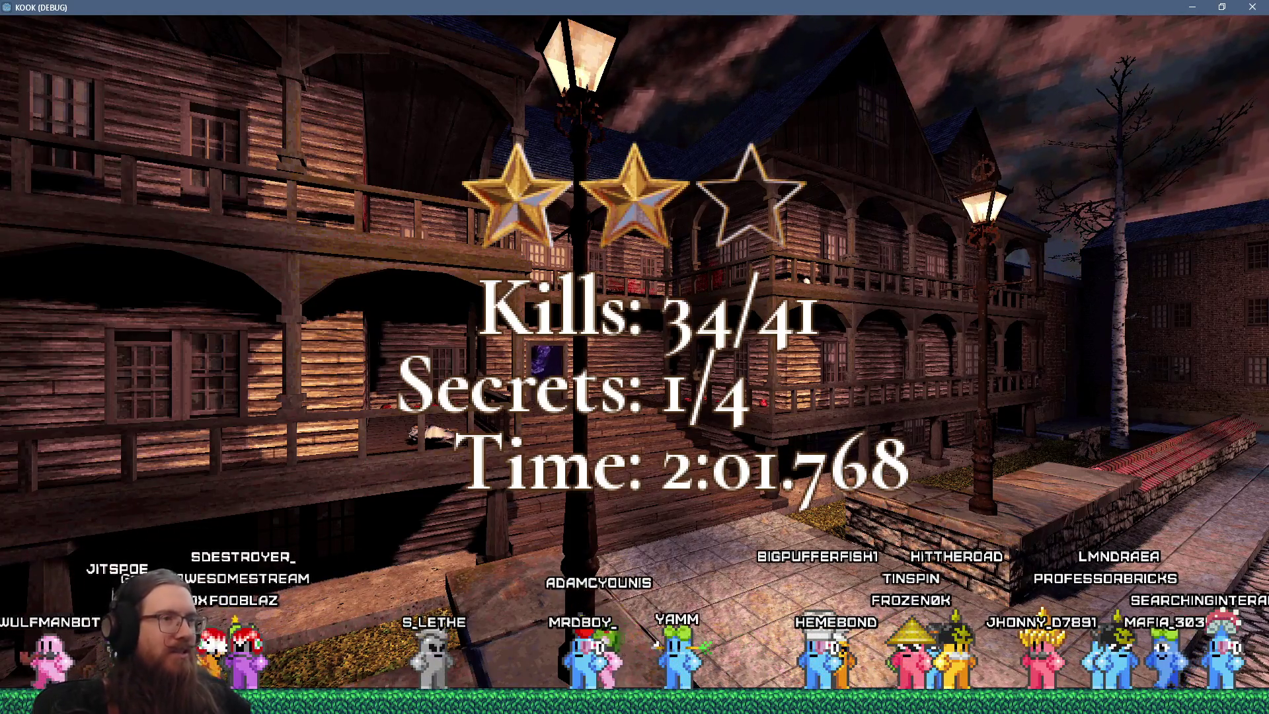
- Leave the results screen, walk onto the pier, burn the robed enemies with the flamethrower, and scroll to the orb weapon
key("space")
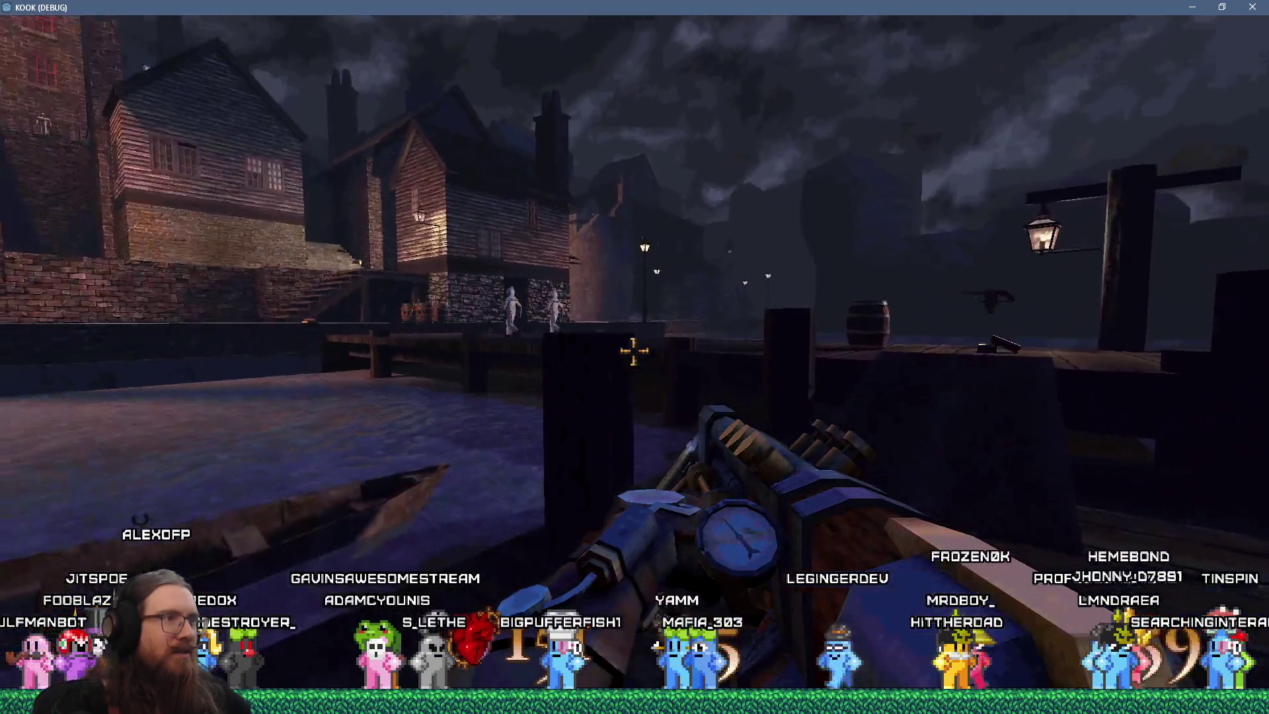
mouse_move(635, 350)
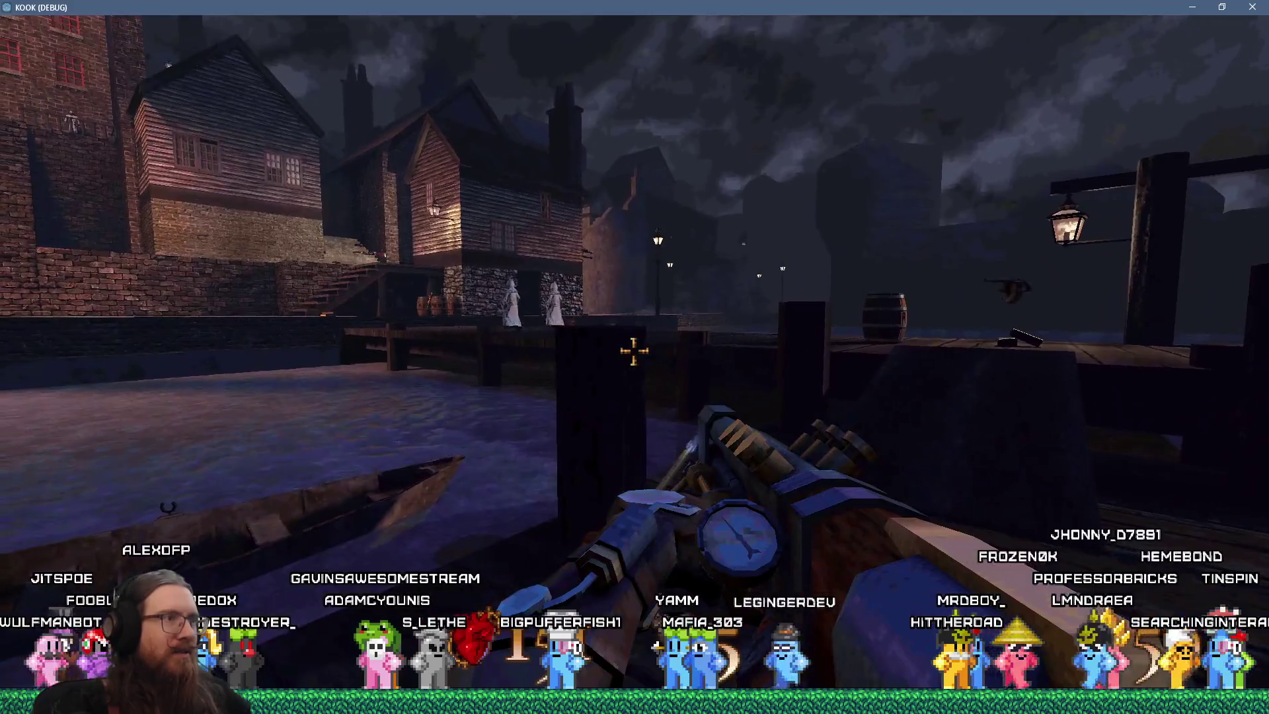
key("w")
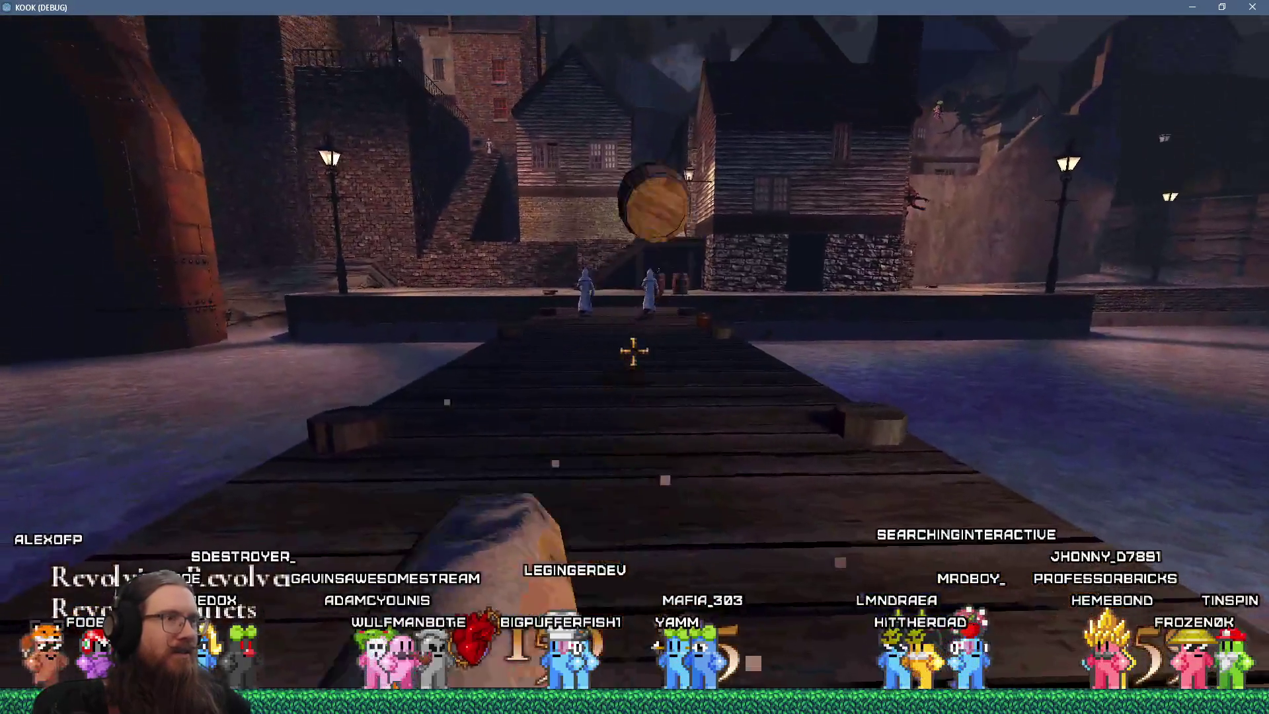
key("2")
left_click(635, 350)
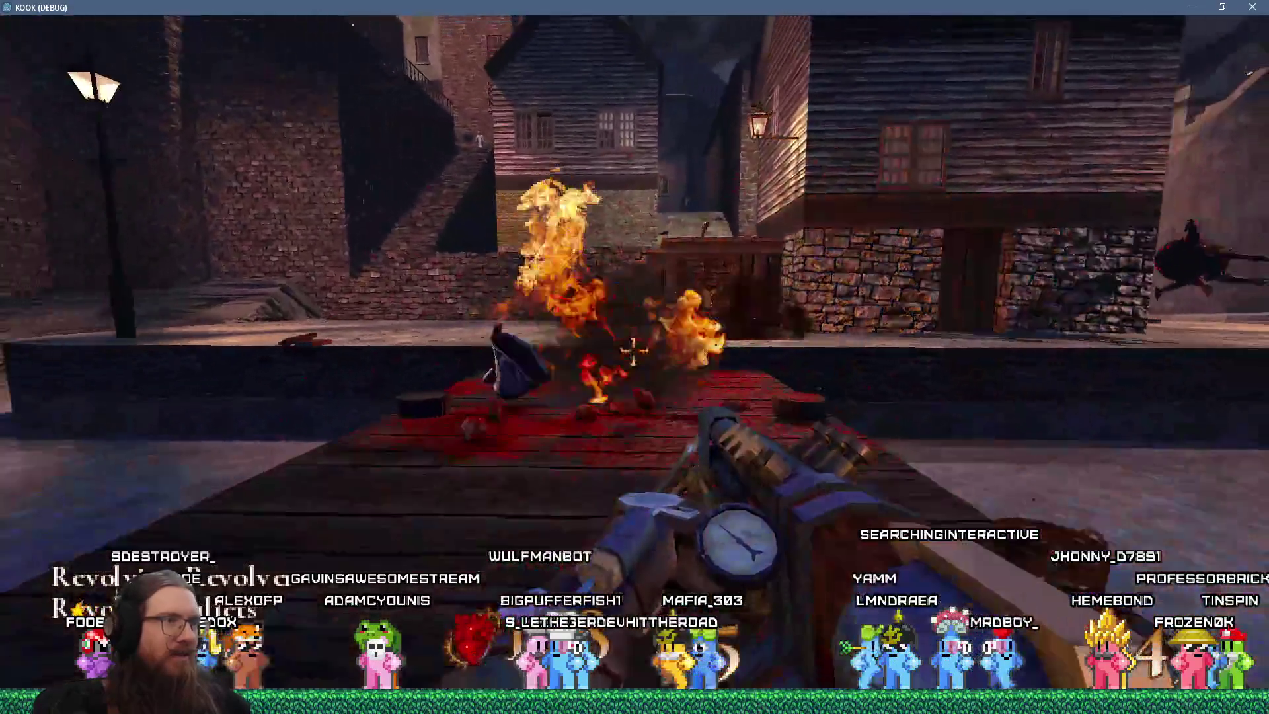
mouse_move(635, 350)
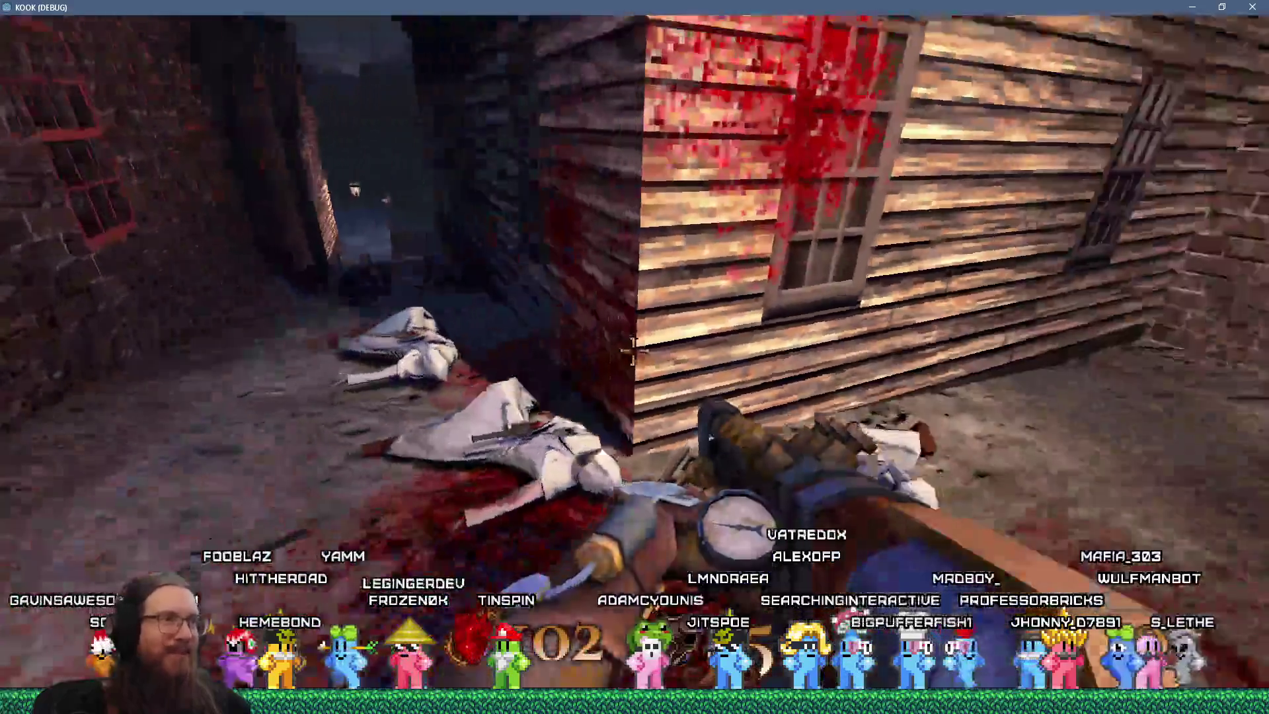
scroll(634, 357, "down", 1)
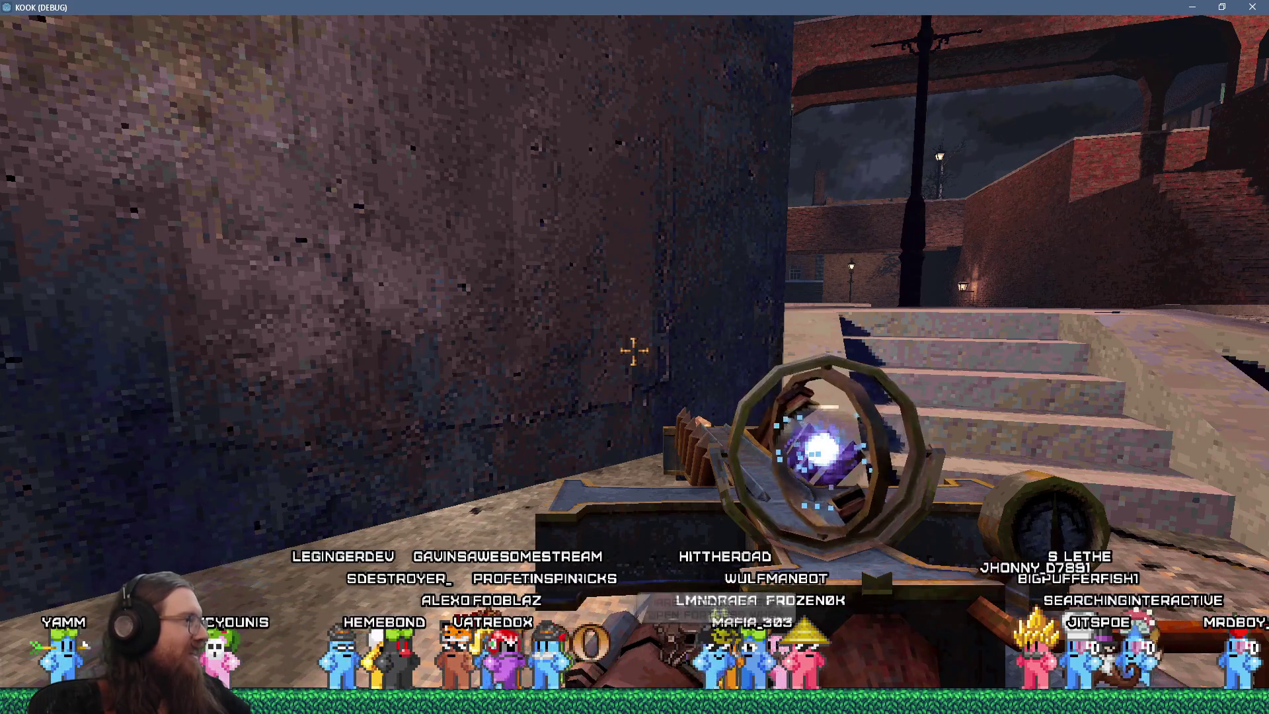
- Climb from the courtyard to the rooftop, shoot the enemy ahead, and strike the white-robed monk
key("w")
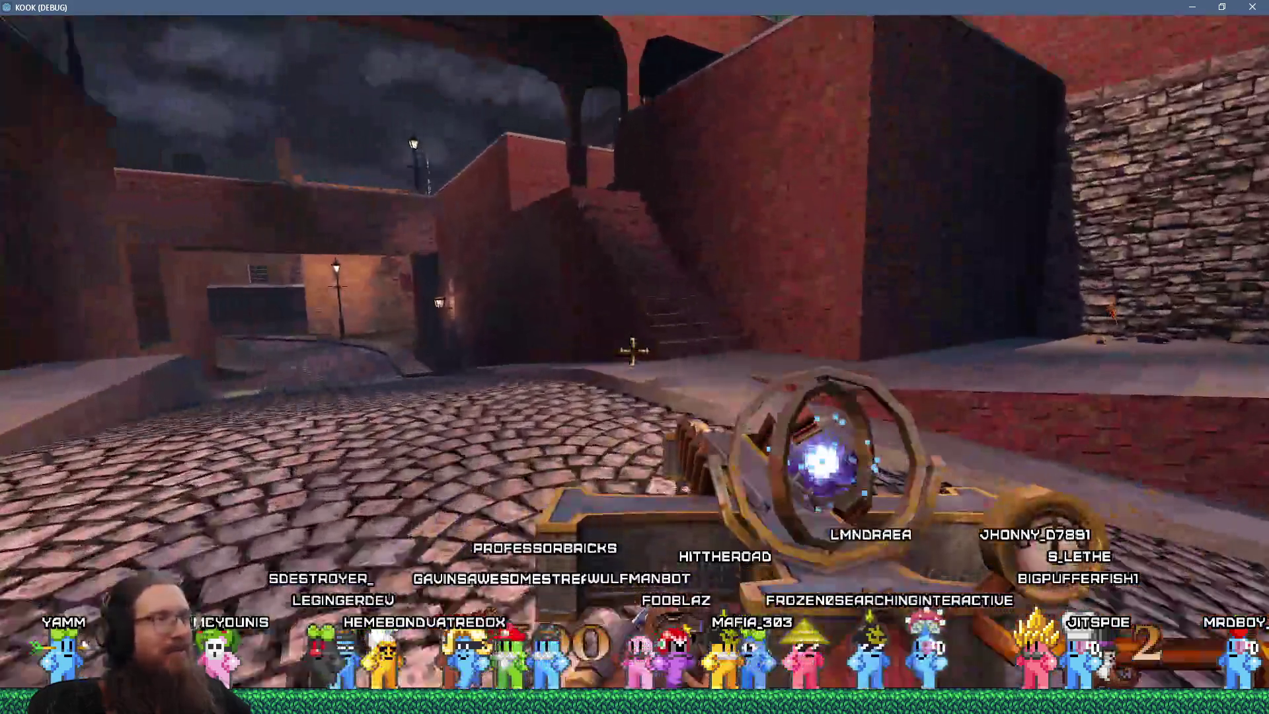
key("w")
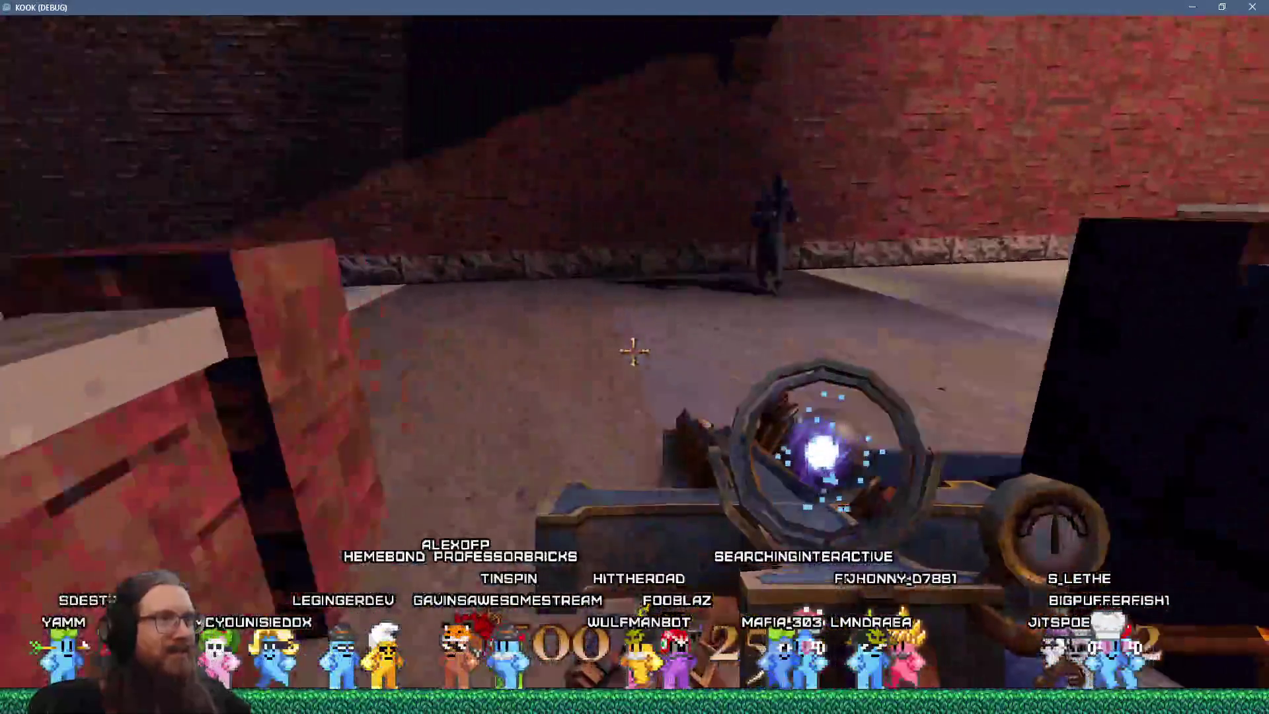
left_click(635, 351)
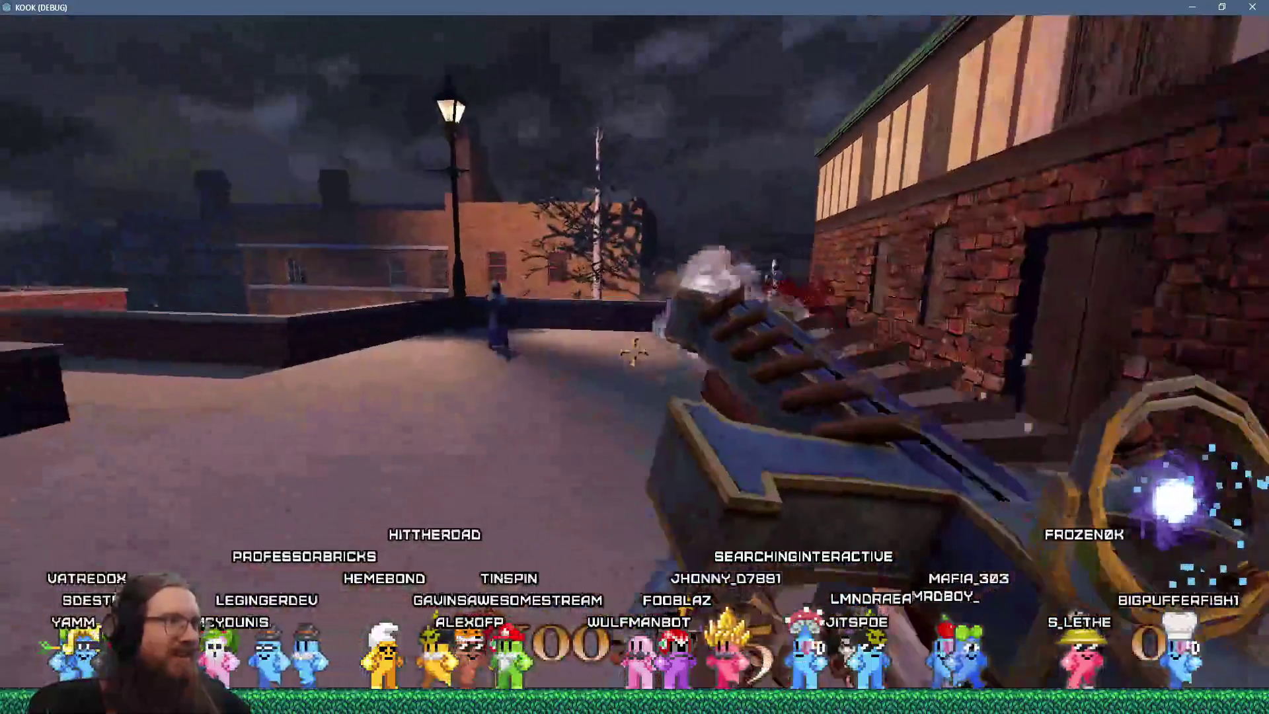
left_click(634, 352)
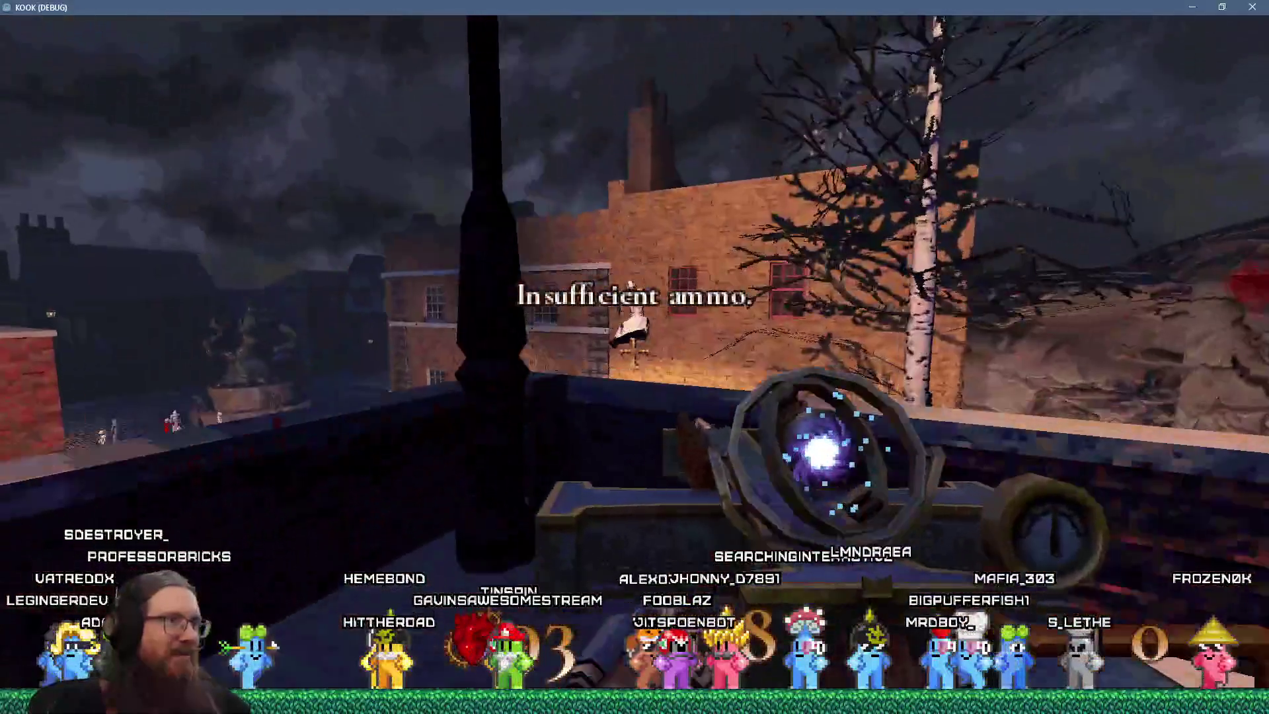
key("w")
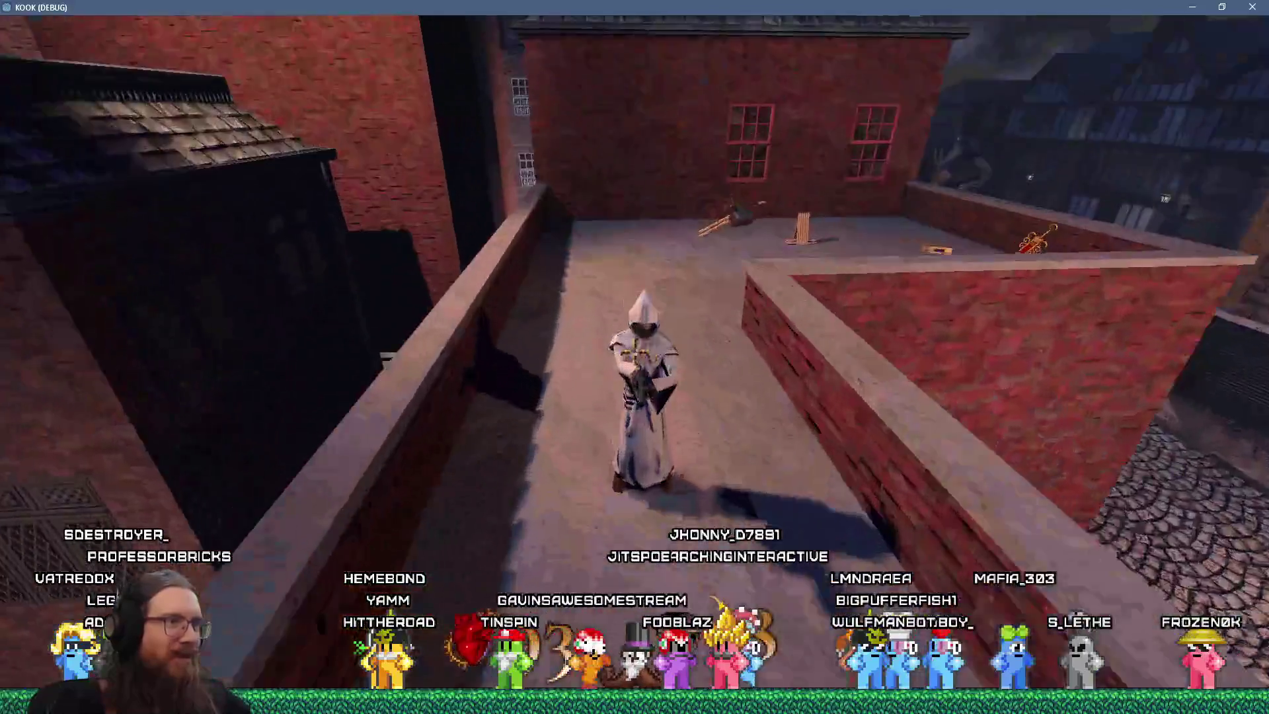
left_click(635, 351)
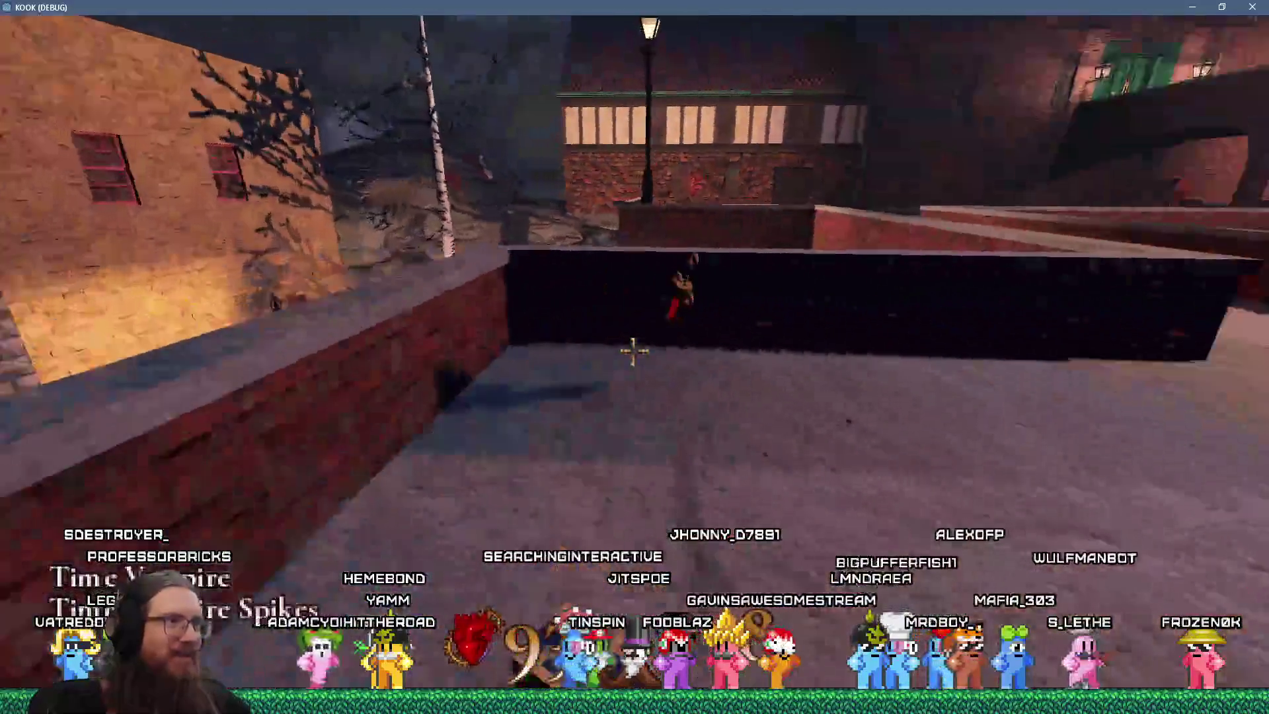
key("w")
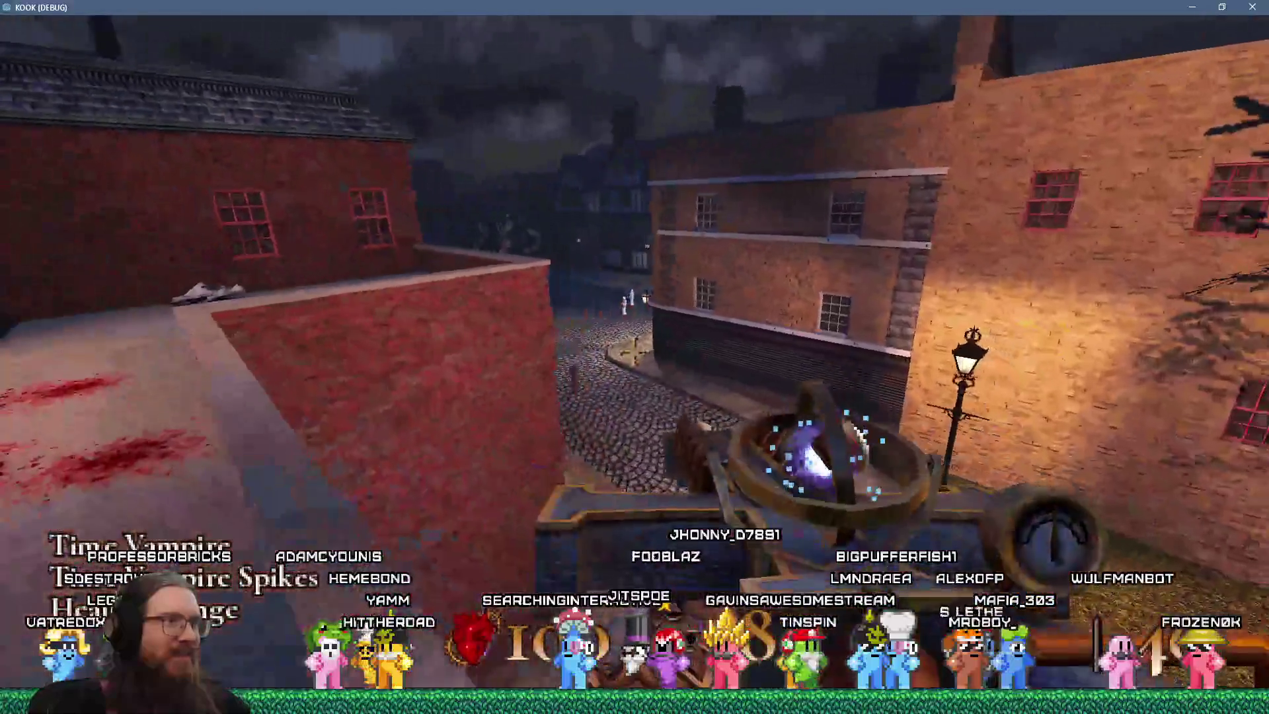
key("w")
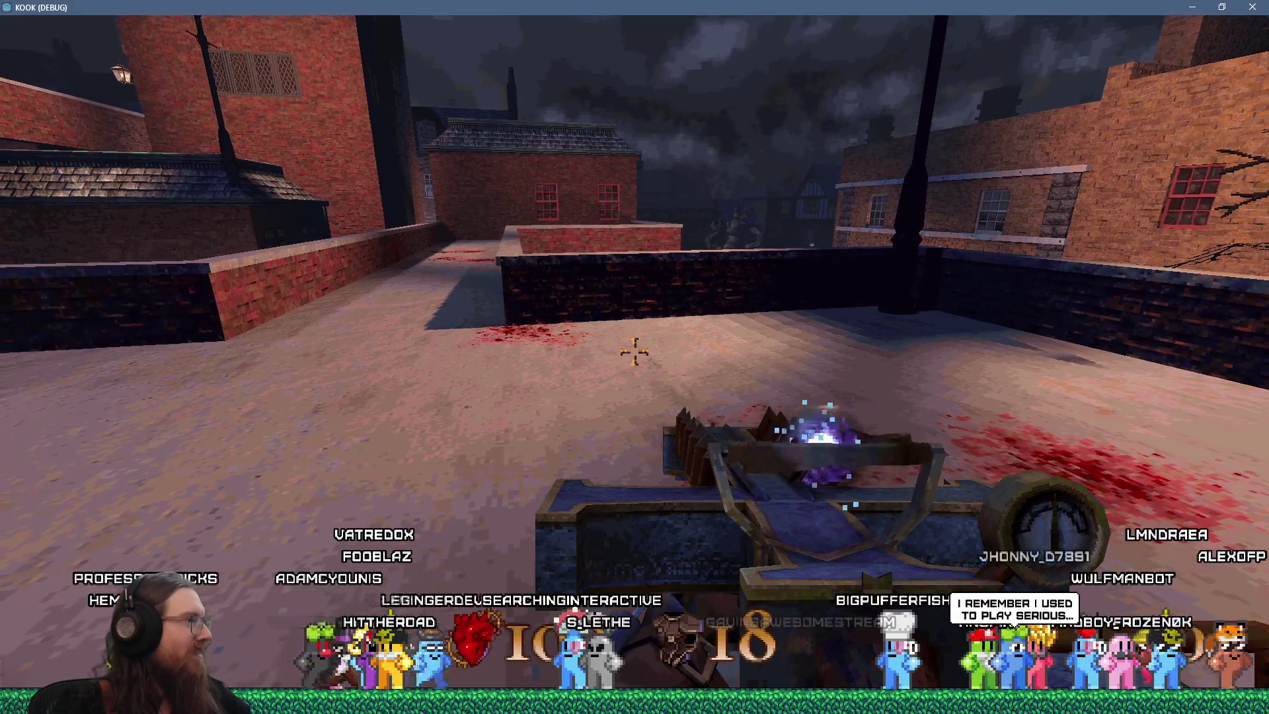
- Pass under the brick arch, cross the rooftop, and drop onto the cobblestone street
key("a")
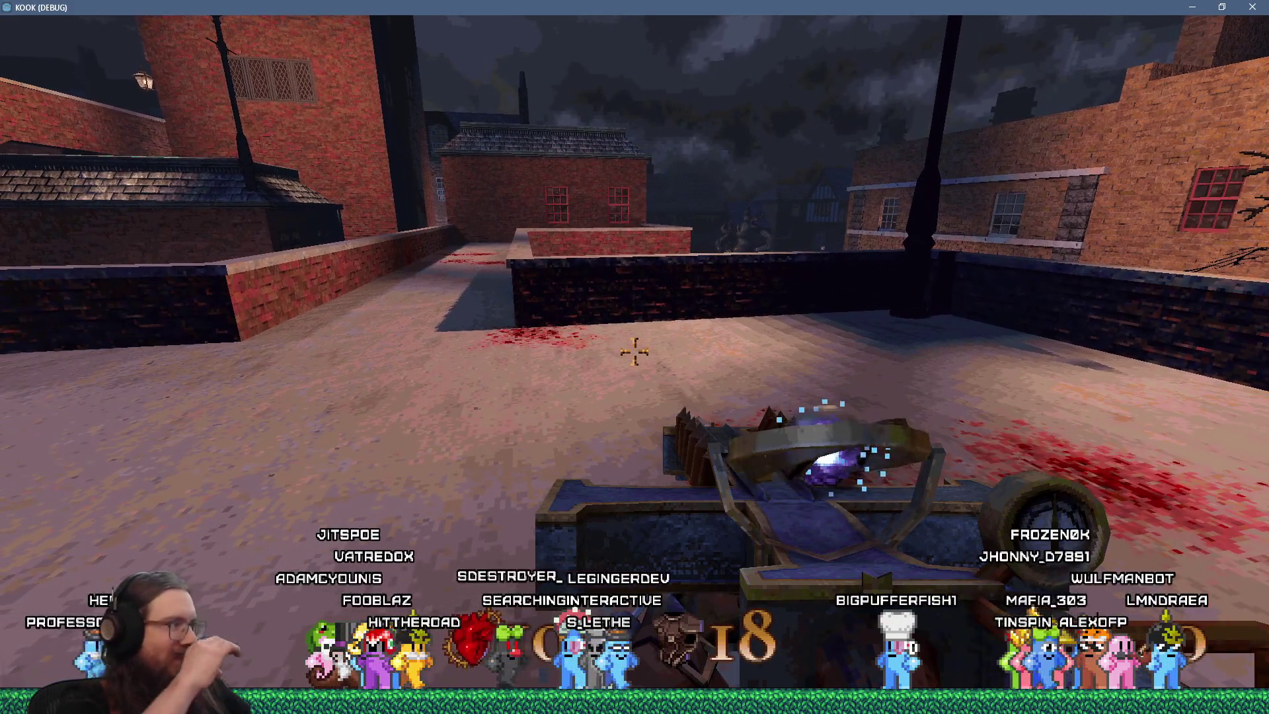
key("w")
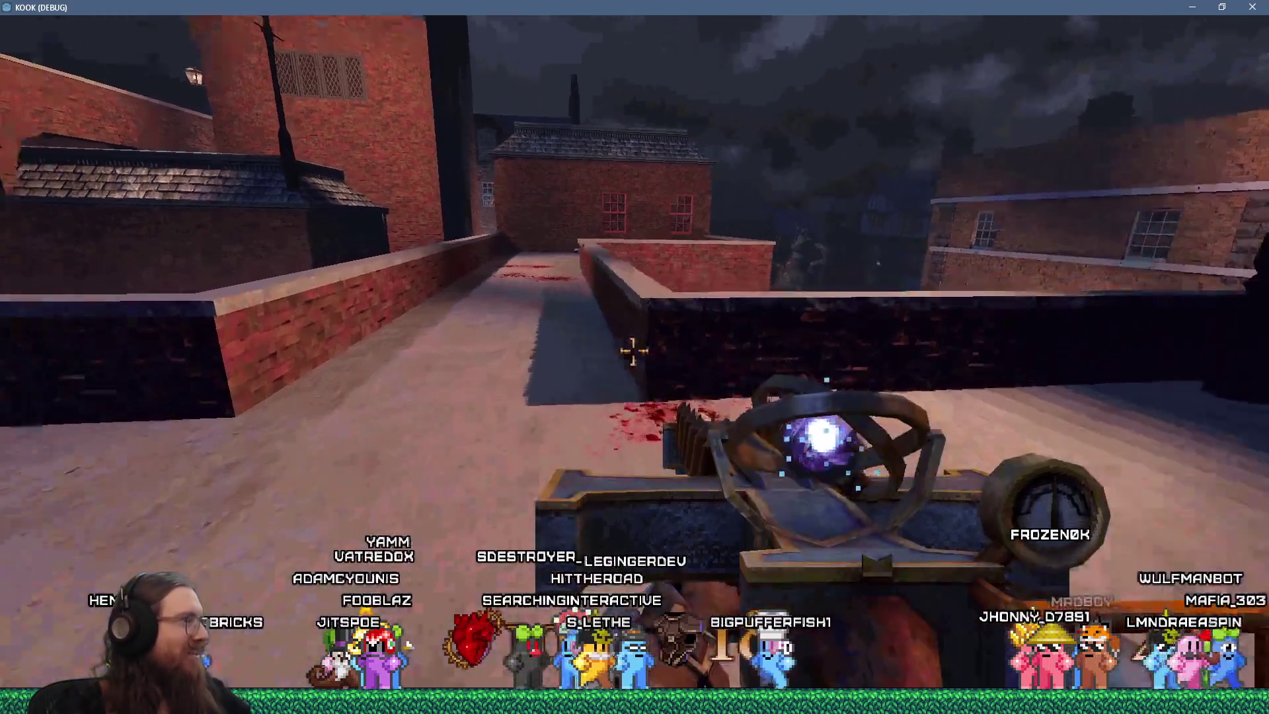
key("w")
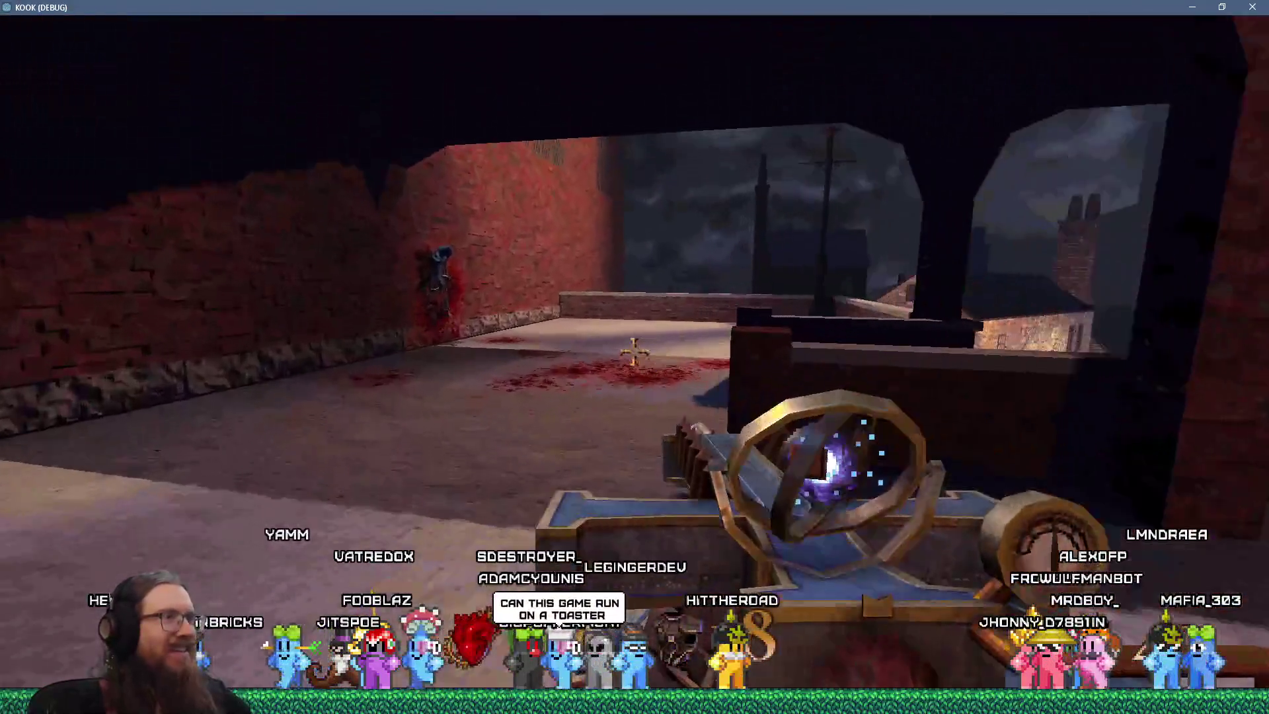
key("w")
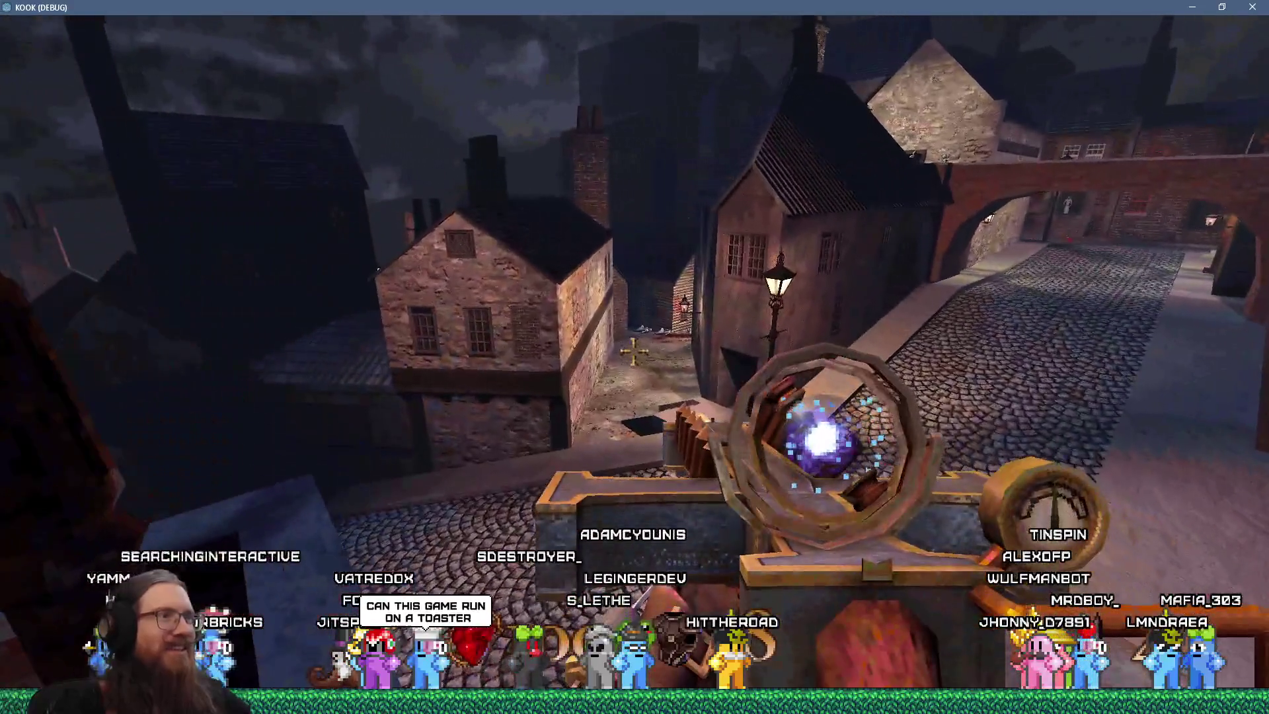
key("w")
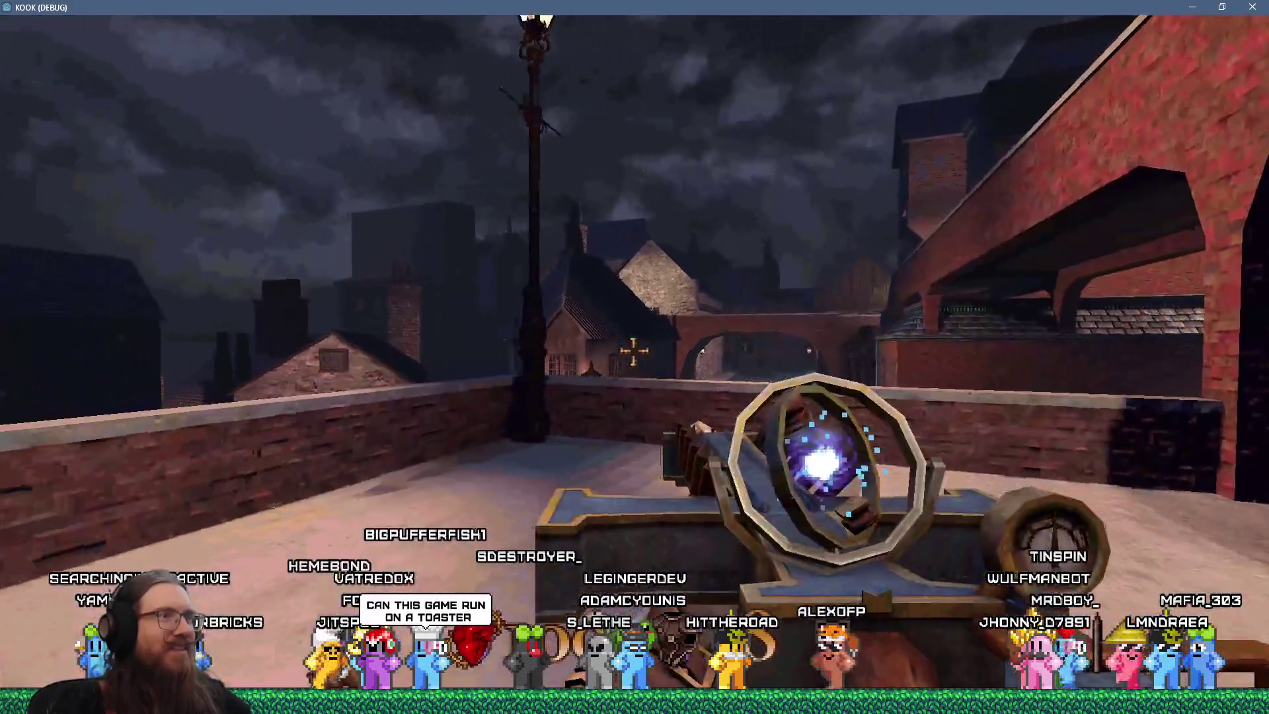
key("w")
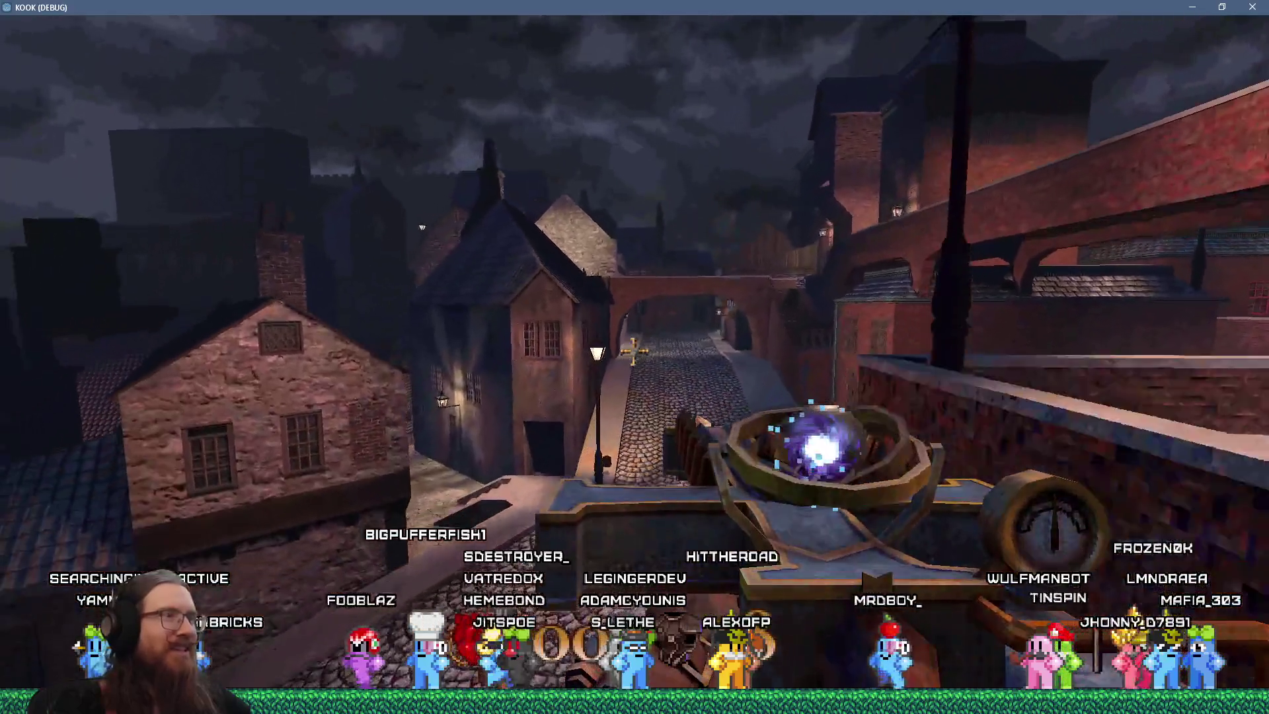
key("w")
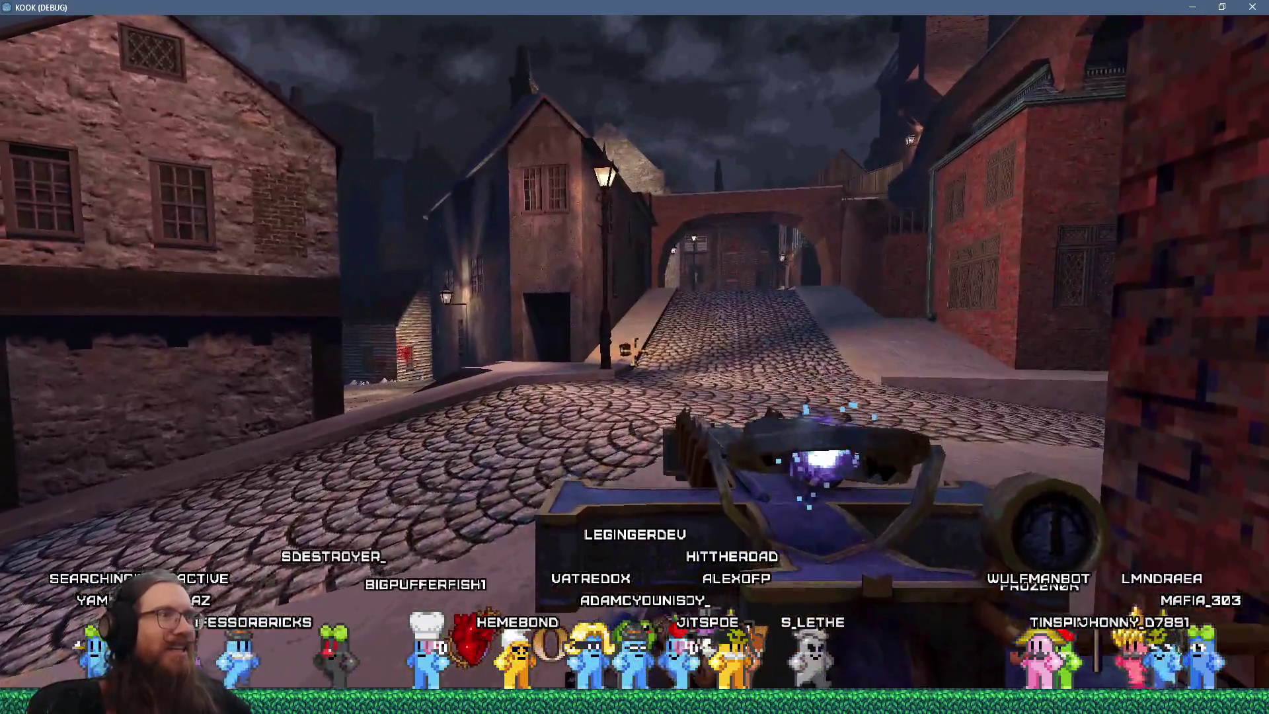
key("w")
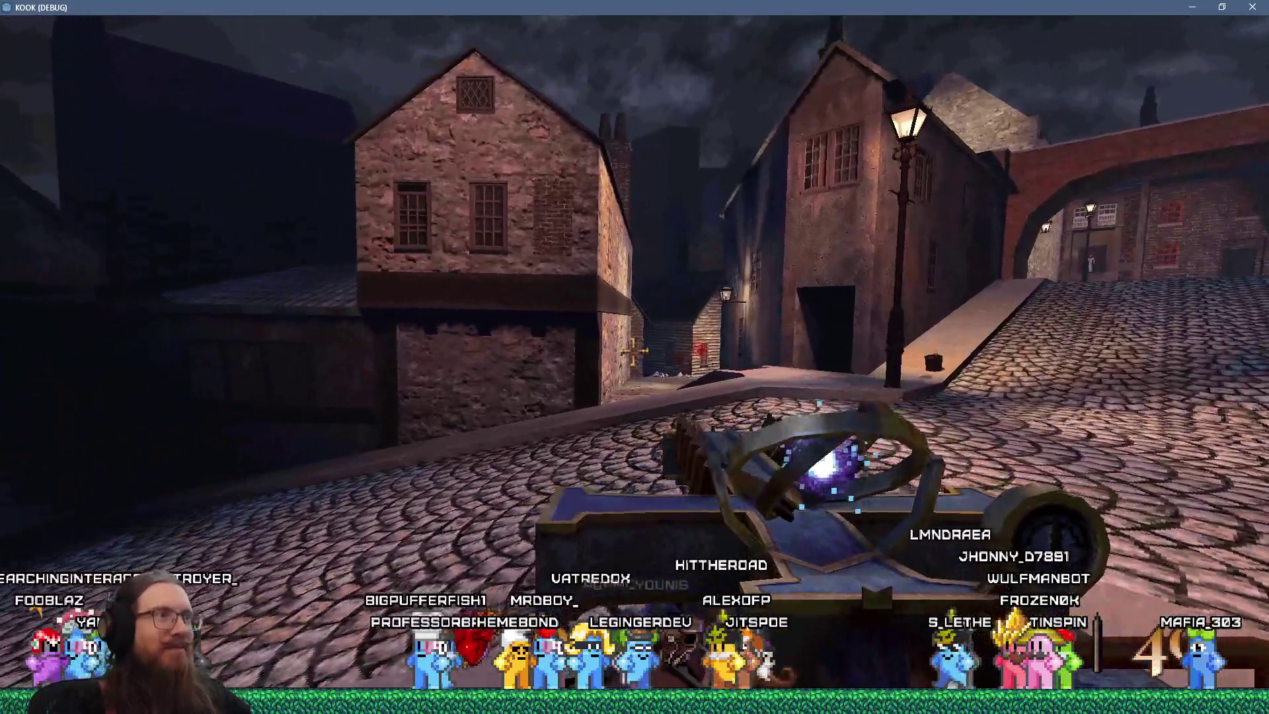
key("w")
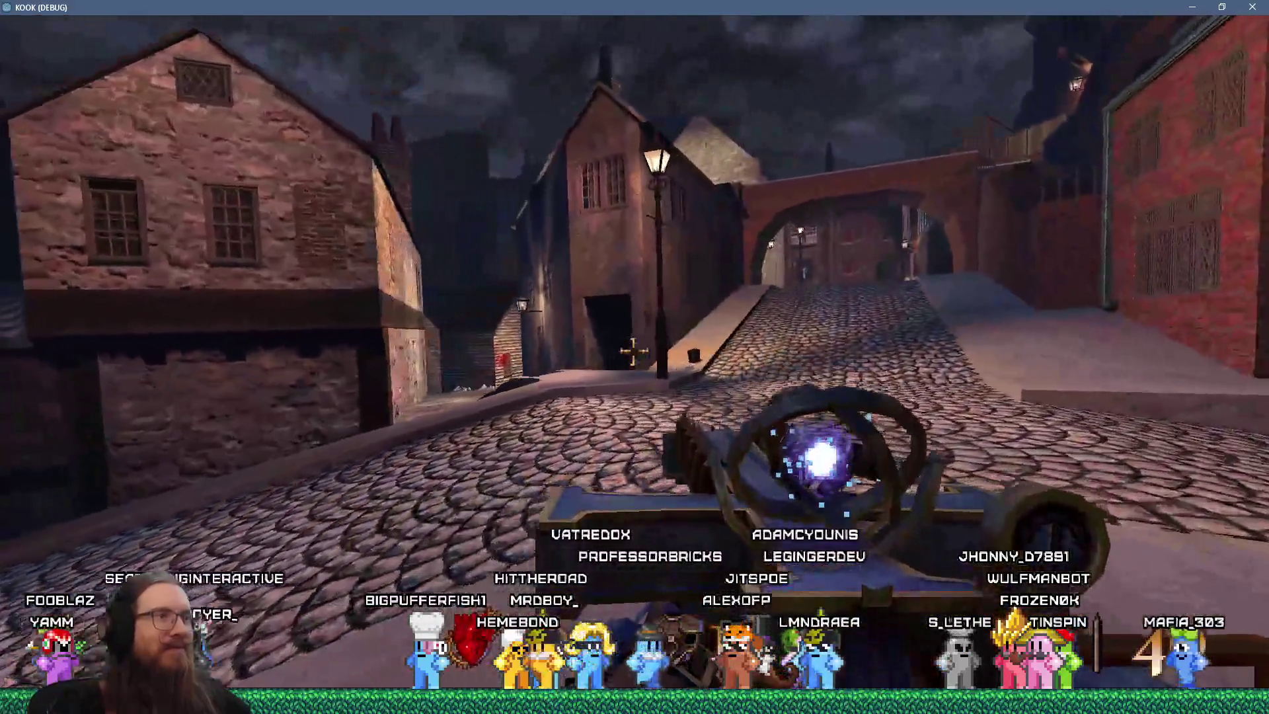
key("w")
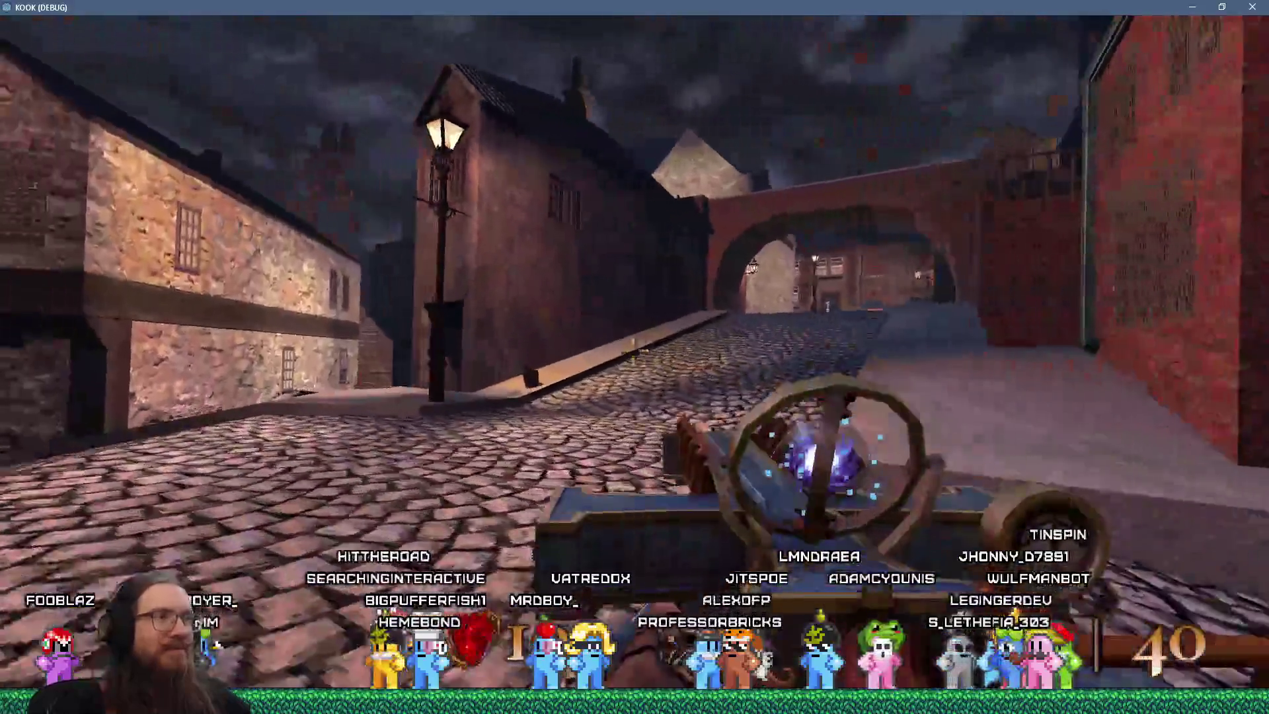
- Walk up the street through the arch into the square and open the development console
key("s")
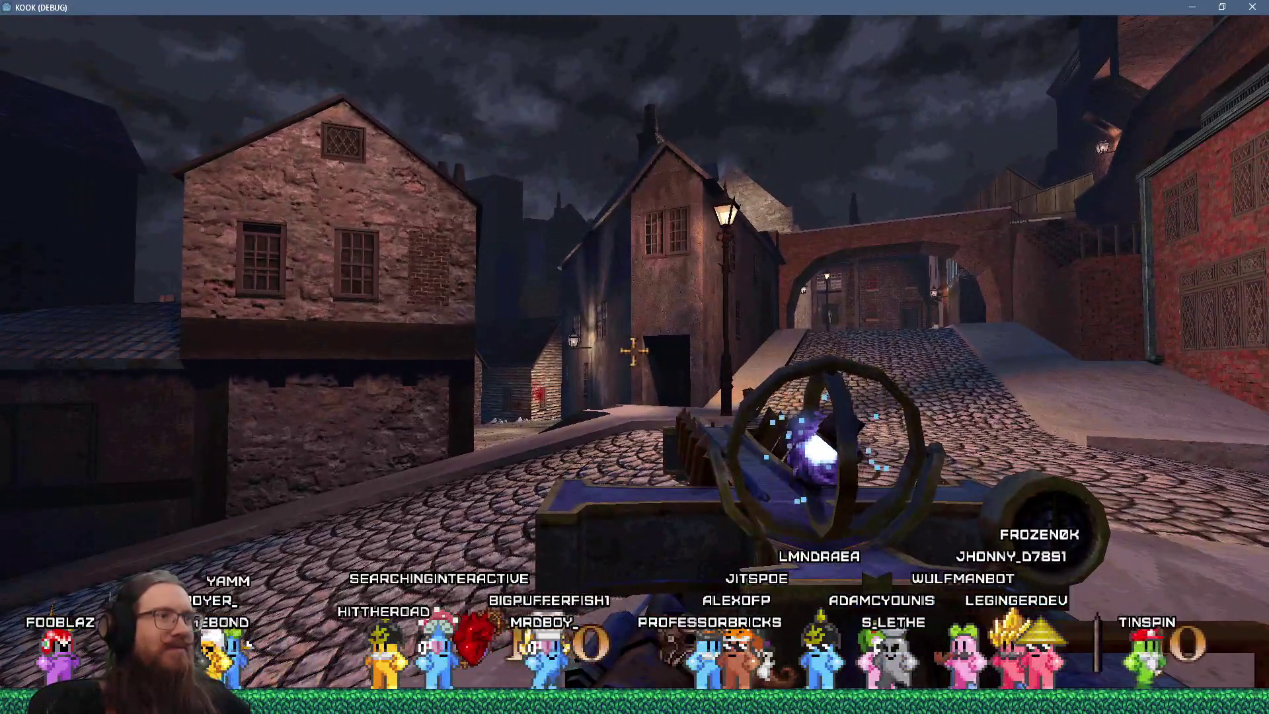
key("d")
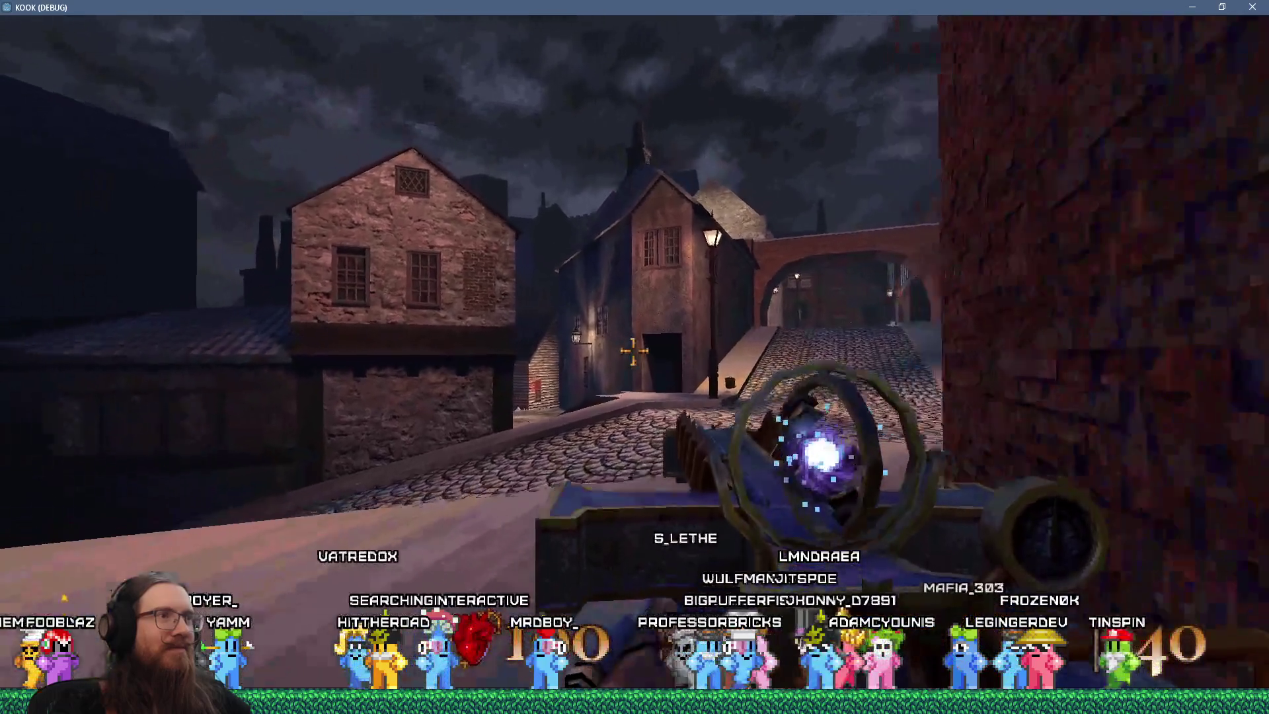
key("w")
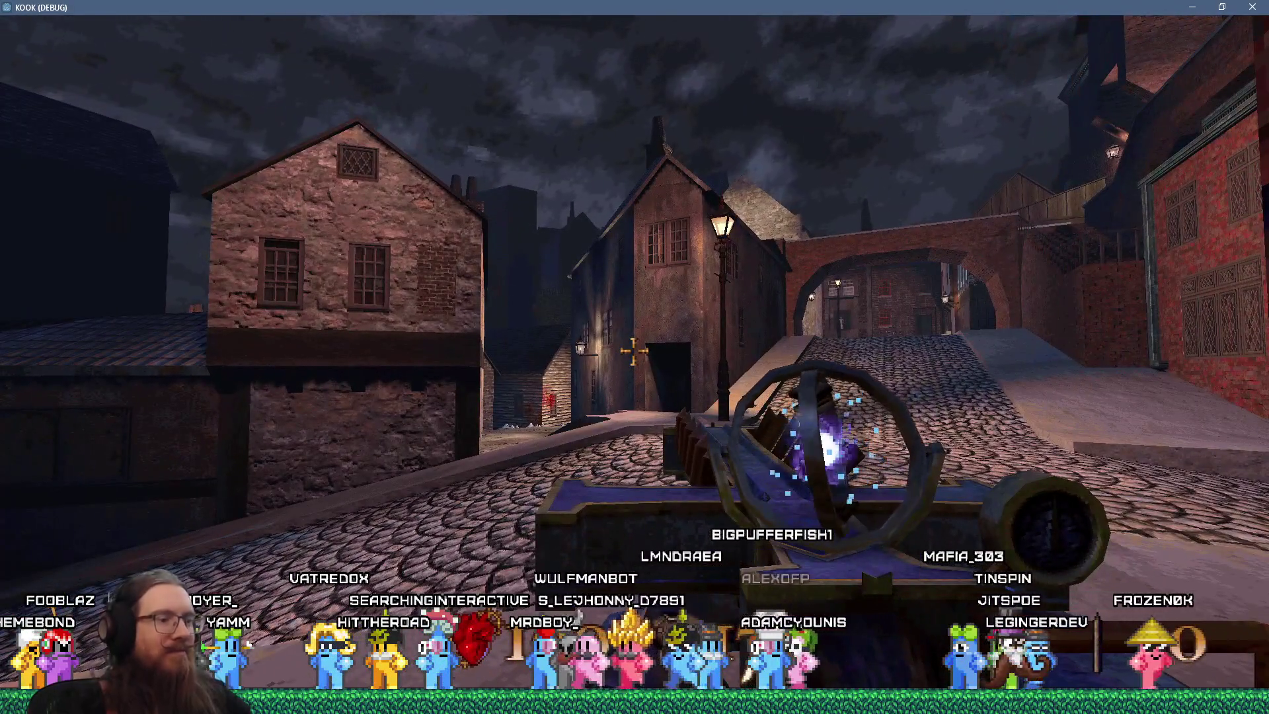
key("w")
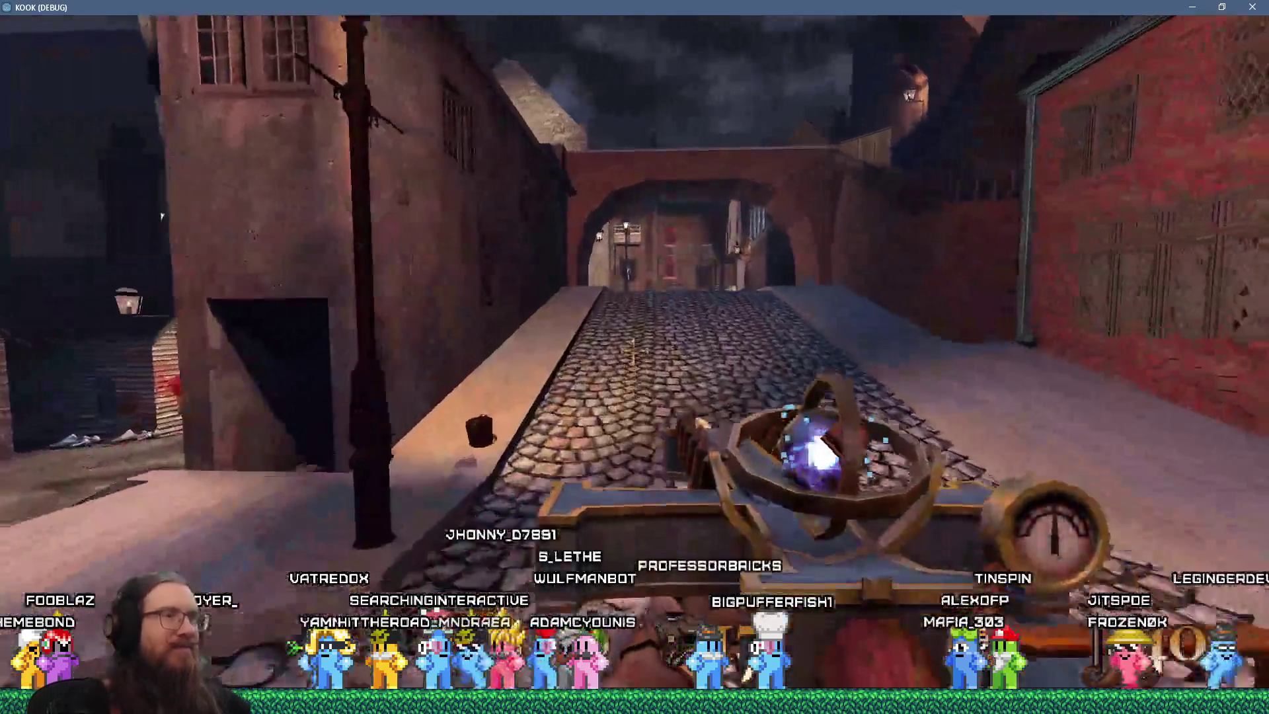
key("w")
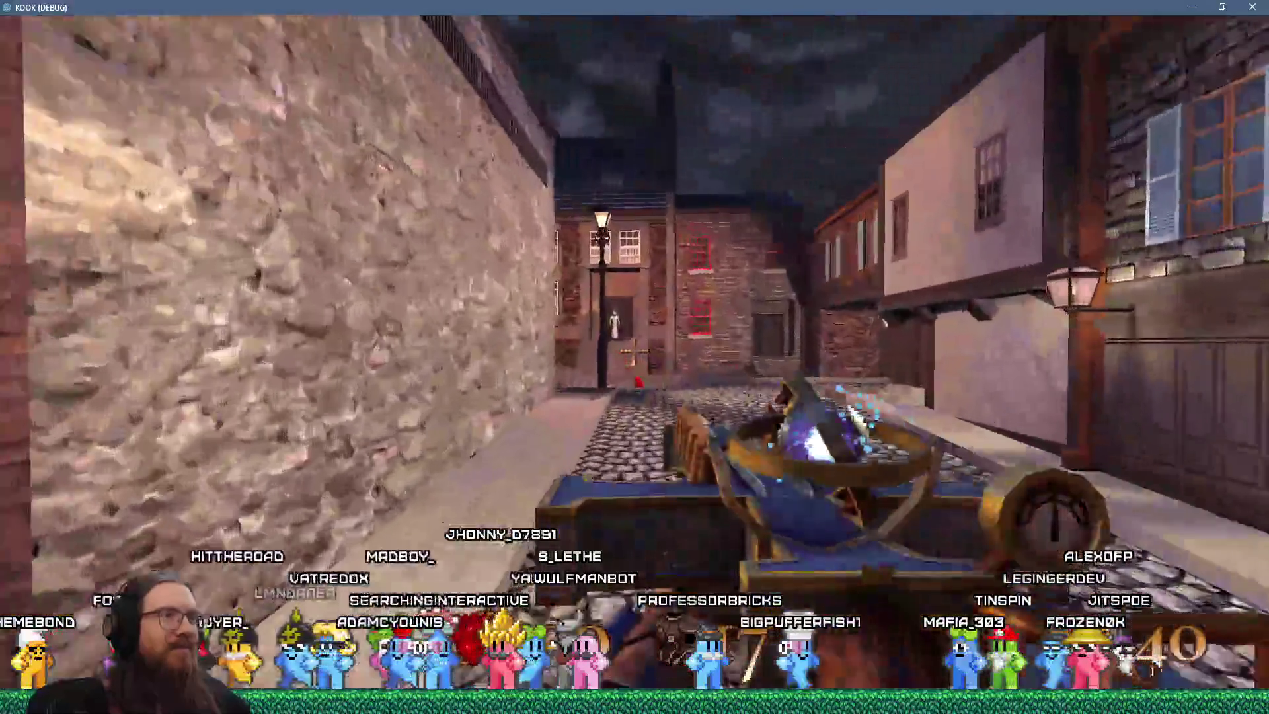
key("w")
key("grave")
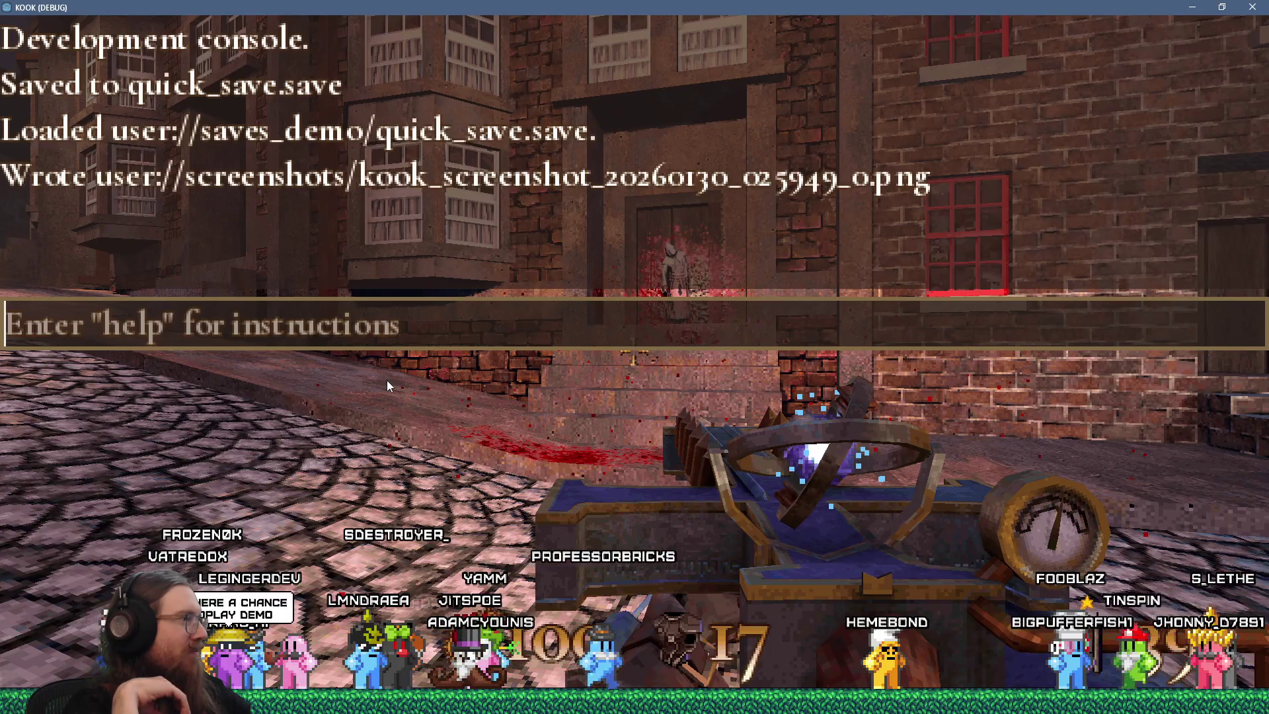
- Close the development console and resume play in the cobbled alley
key("grave")
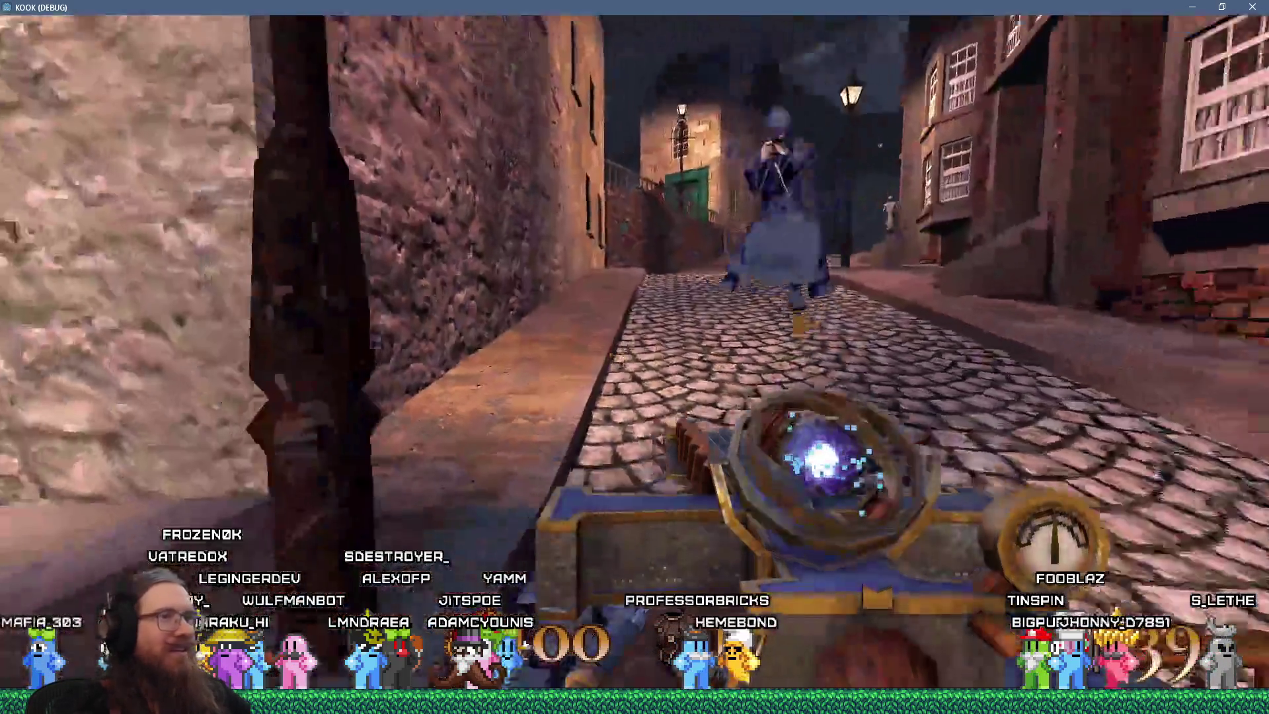
- Advance up the cobbled street toward the portcullis while firing
key("w")
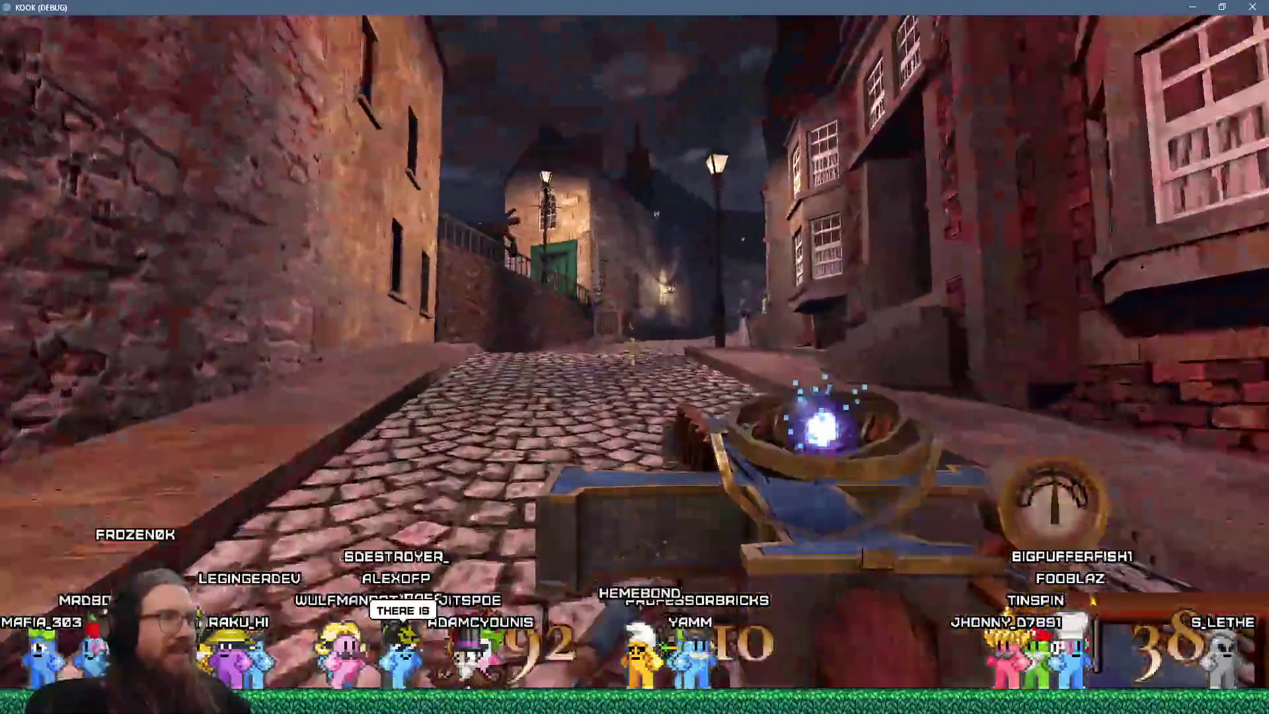
key("w")
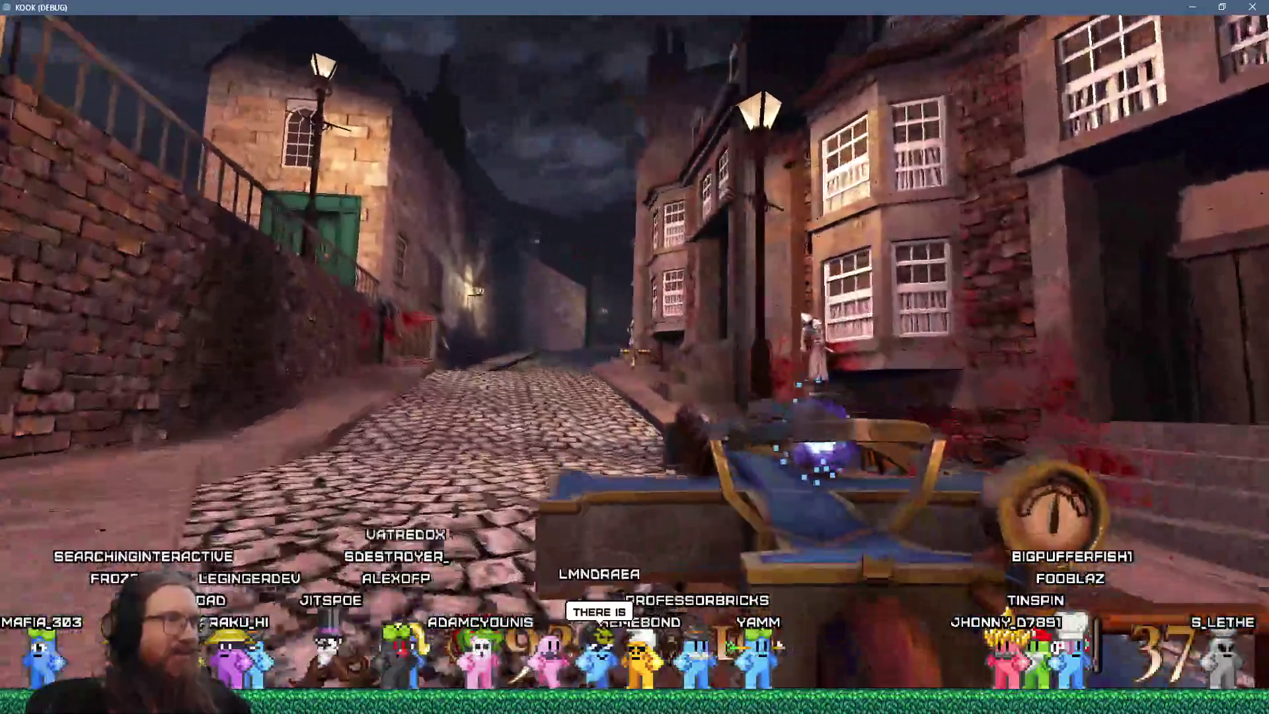
key("w")
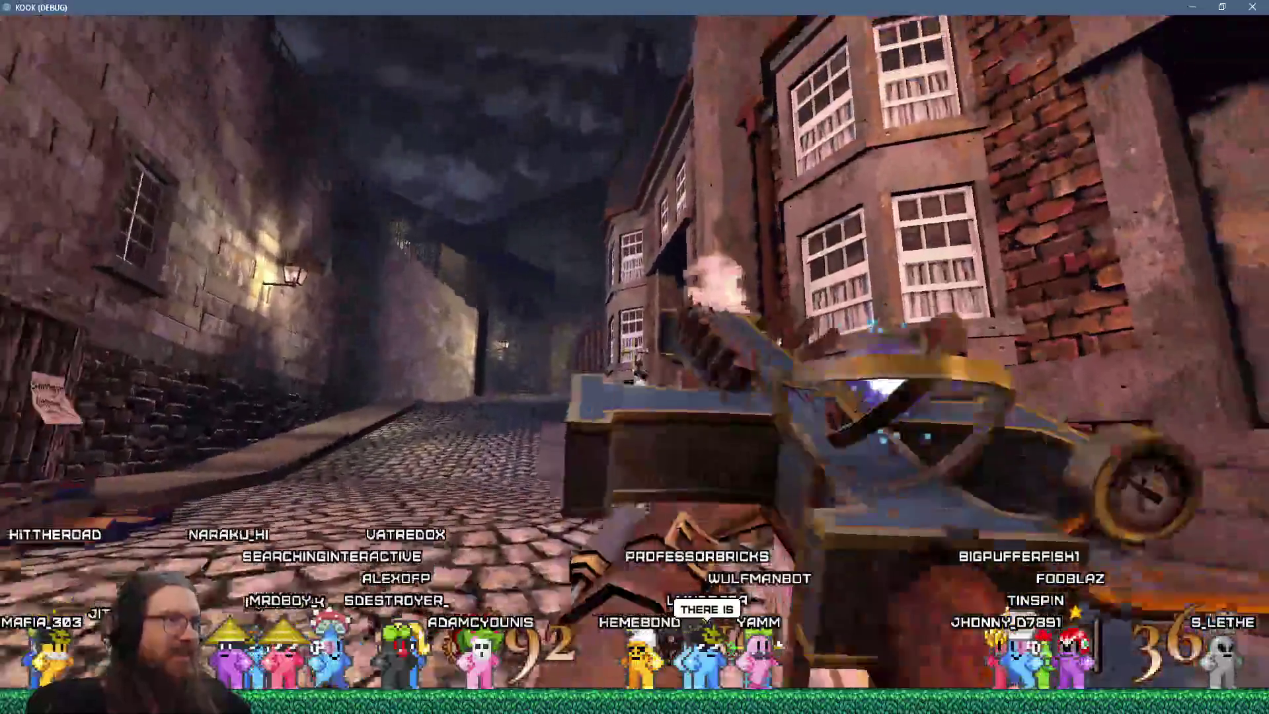
key("w")
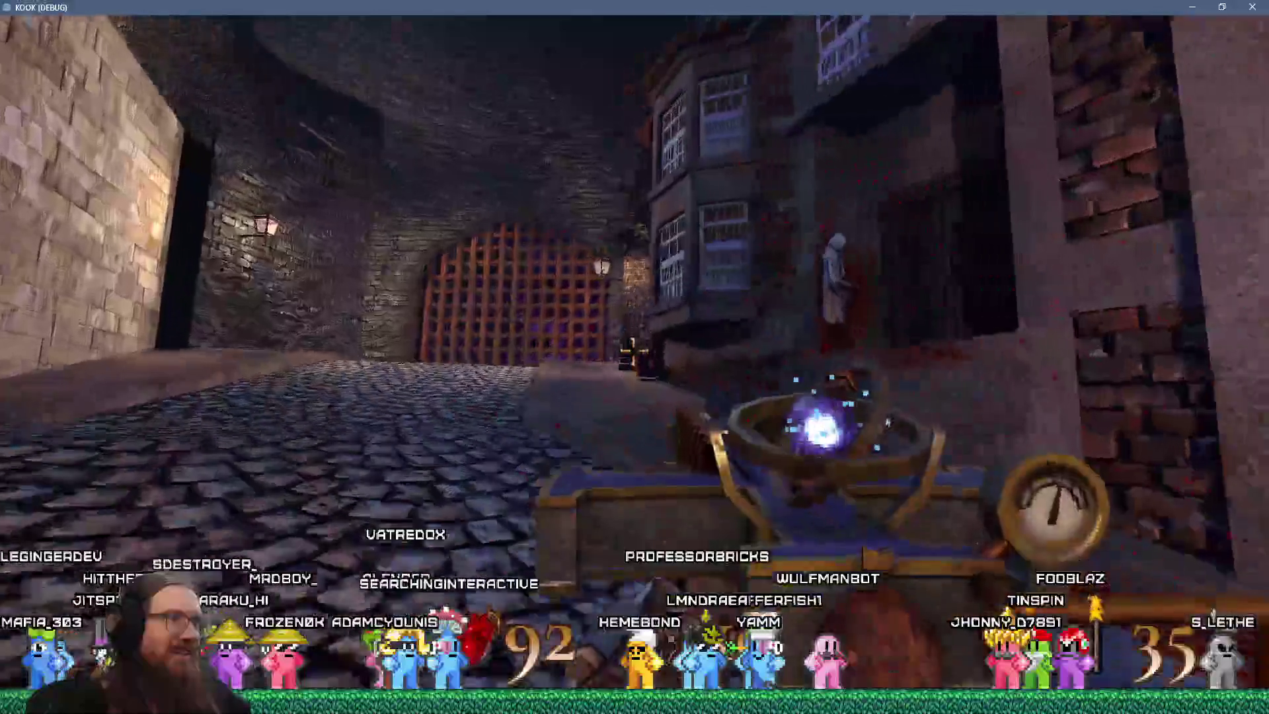
key("w")
- Shoot down the creatures near the portcullis and reach the door requiring a silver key
left_click(633, 351)
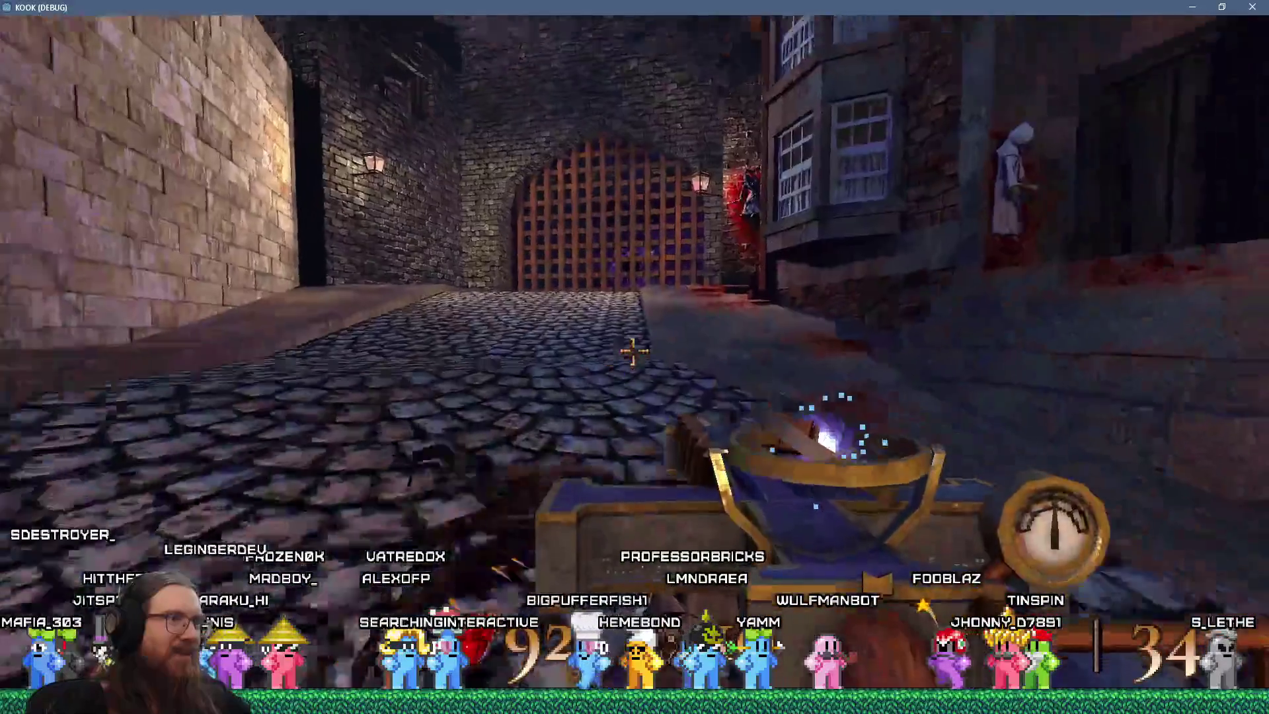
left_click(634, 351)
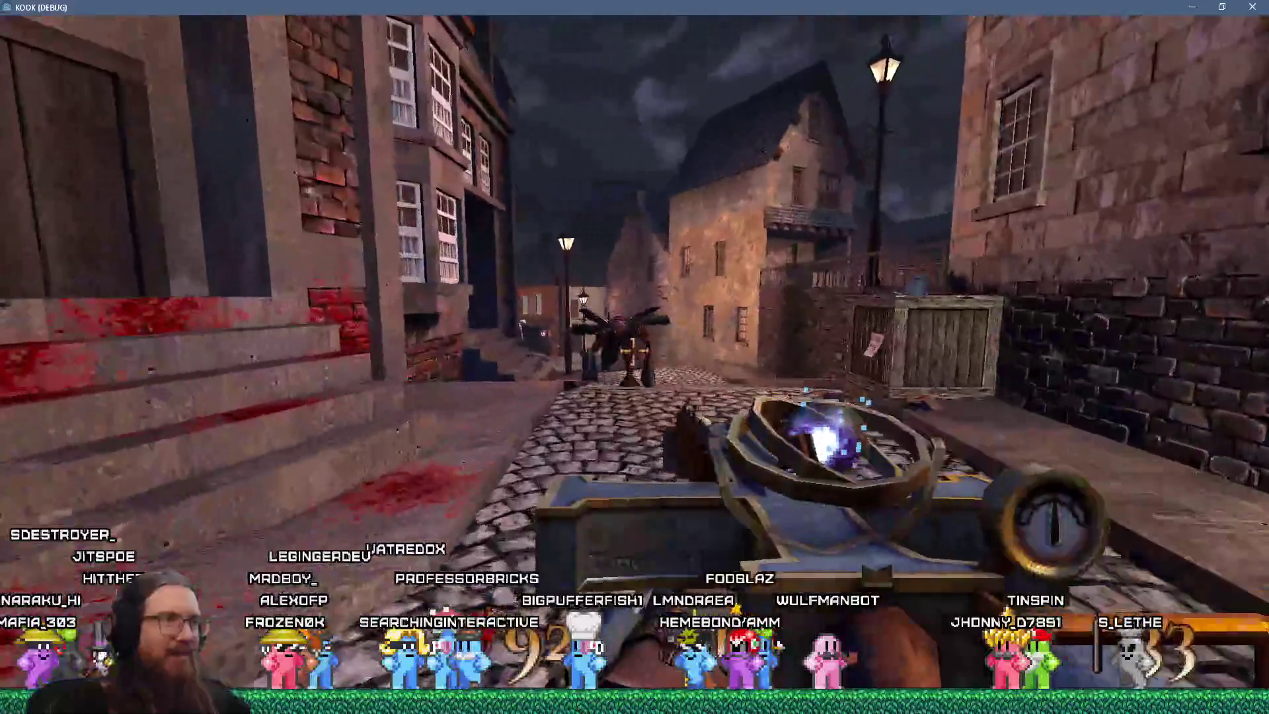
left_click(633, 351)
left_click(633, 351)
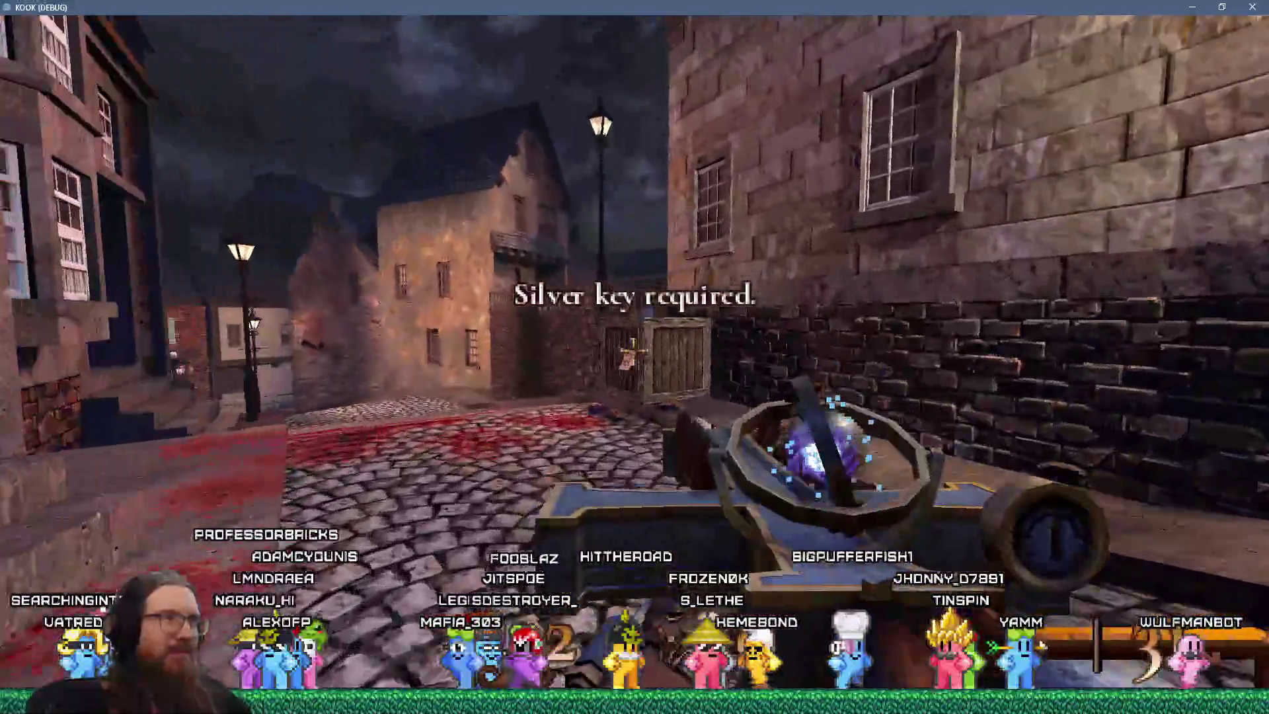
- Walk along the railed balcony past the green door
key("w")
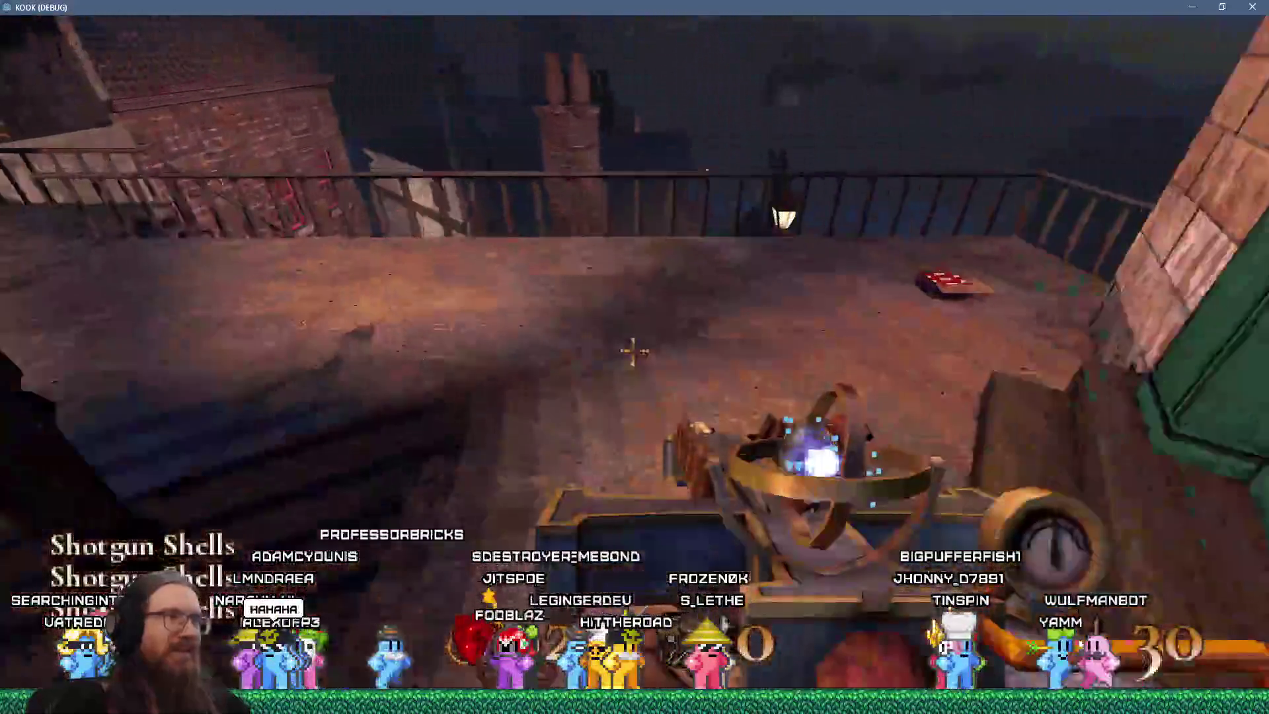
key("w")
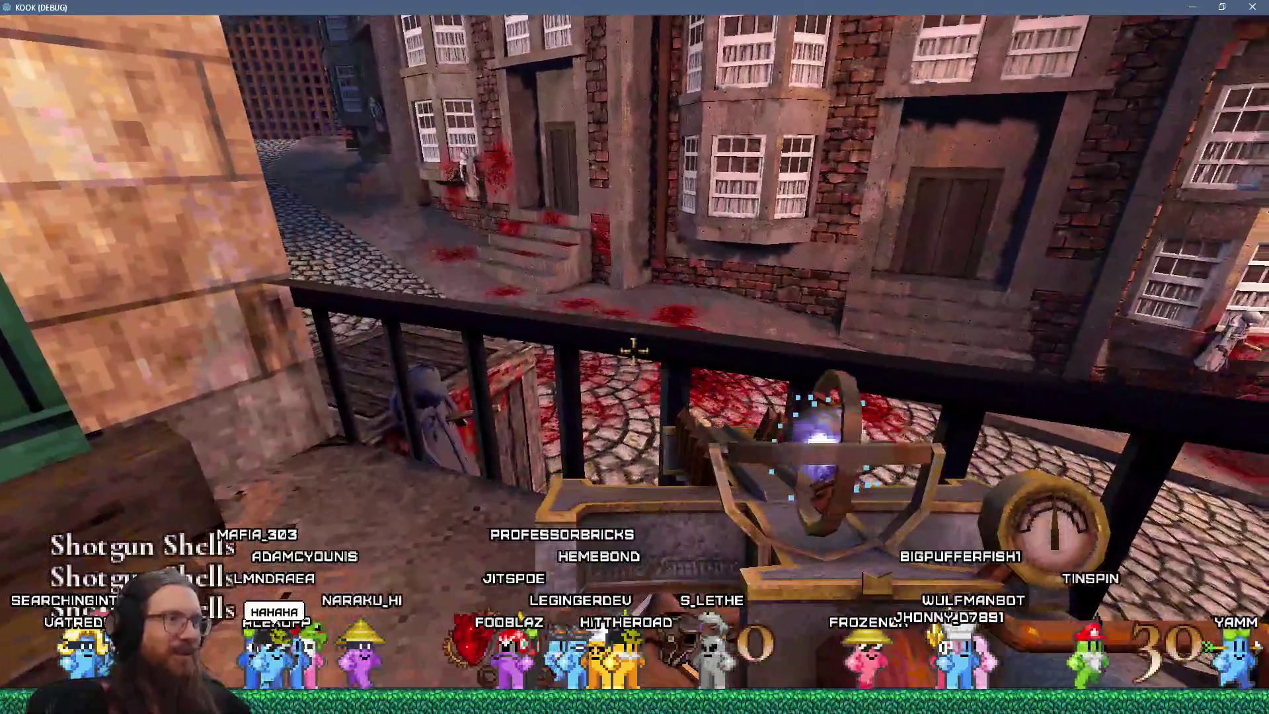
key("w")
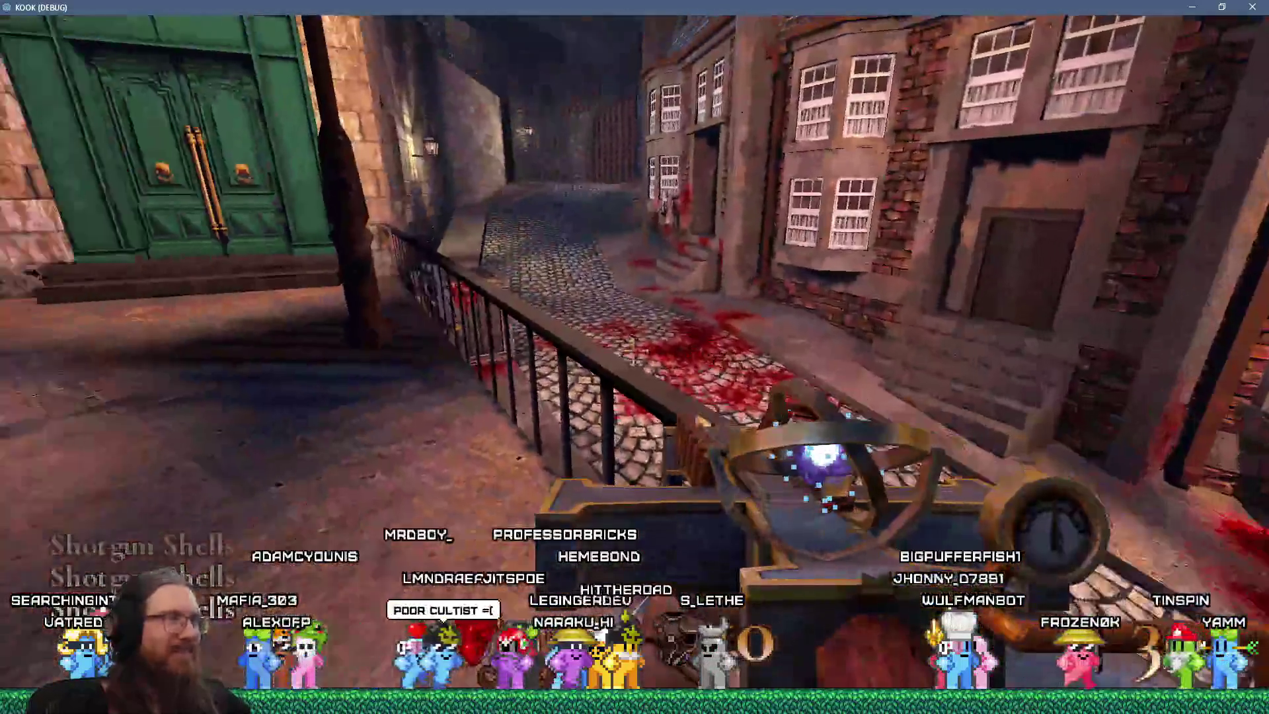
key("w")
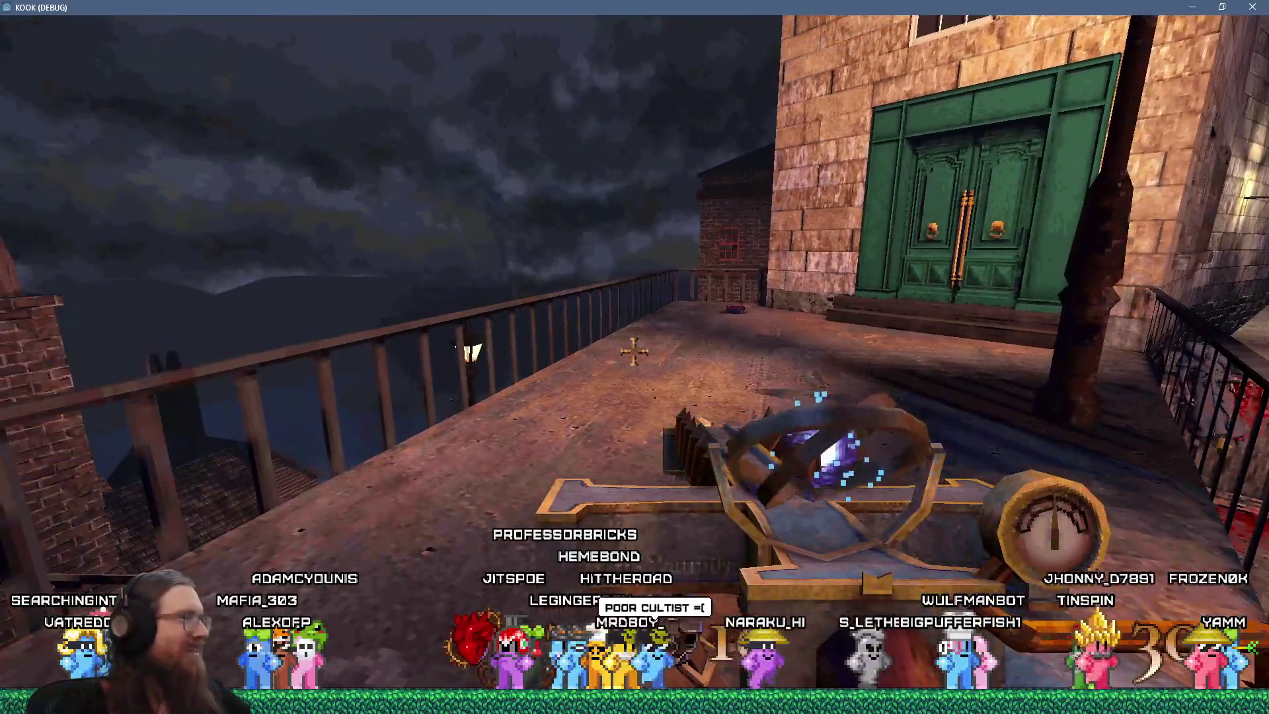
- Jump up onto the rooftops, cross toward the steep roof, and pause the game
key("space")
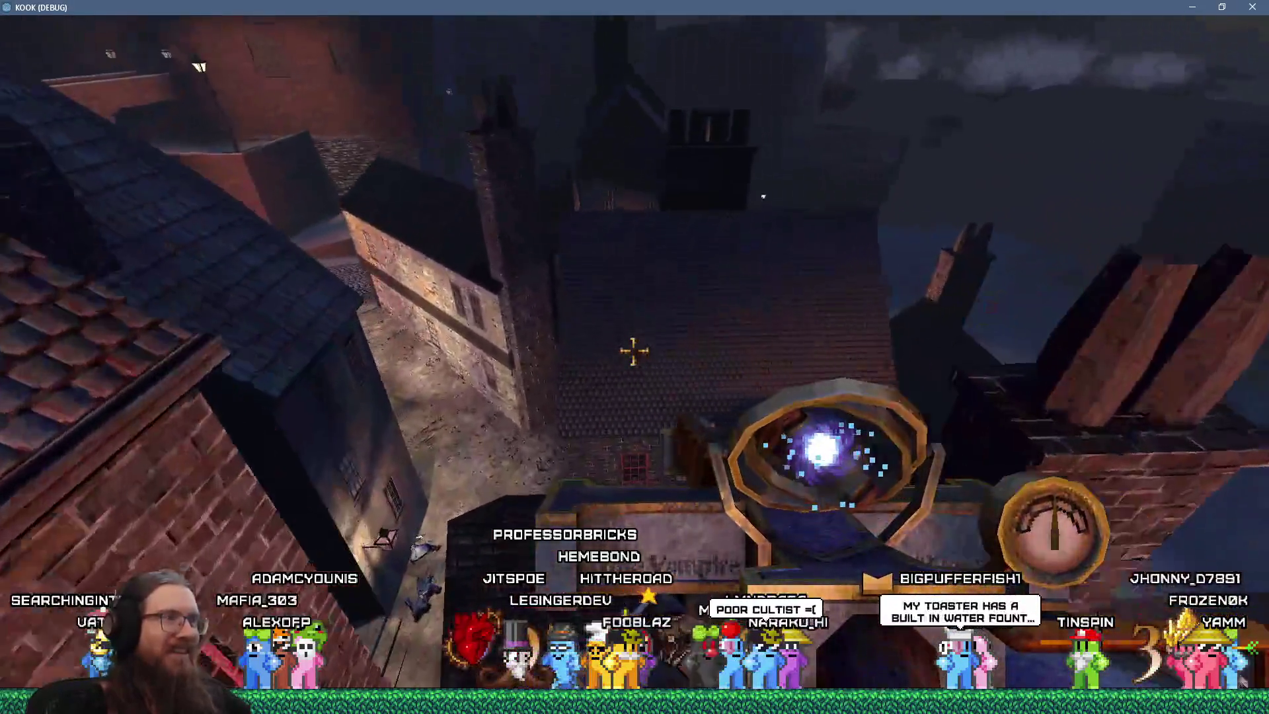
key("w")
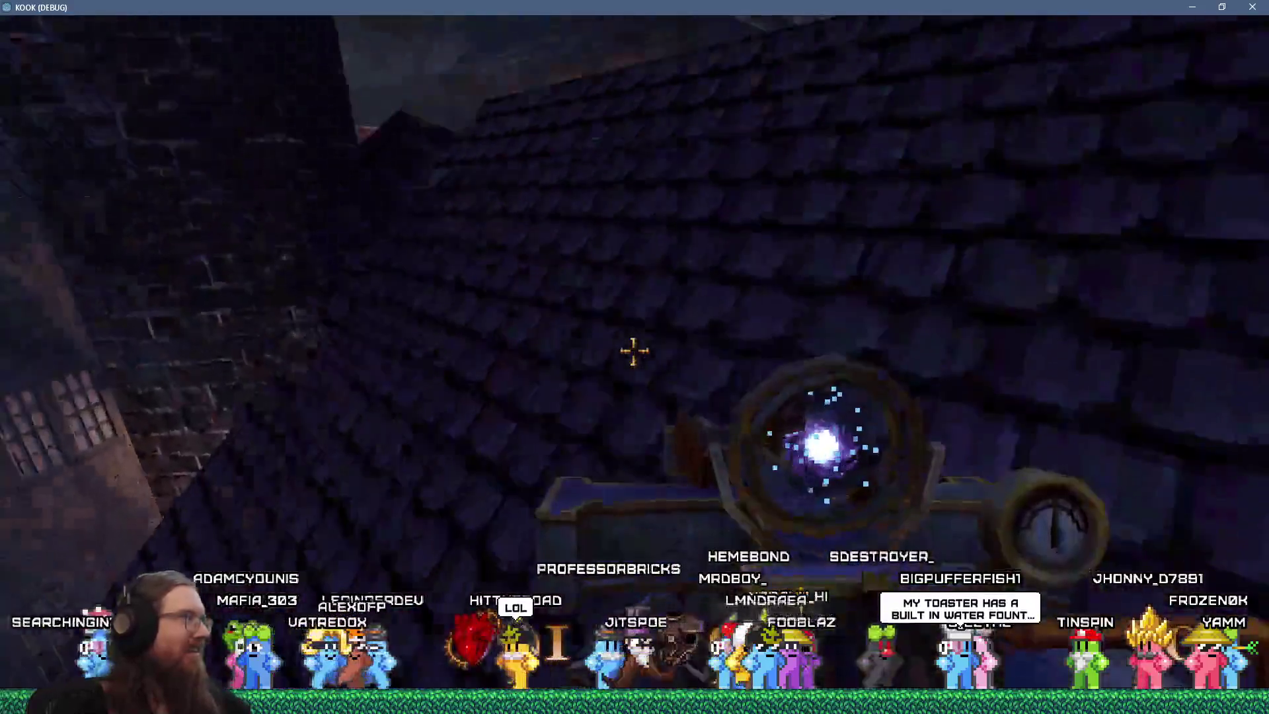
key("w")
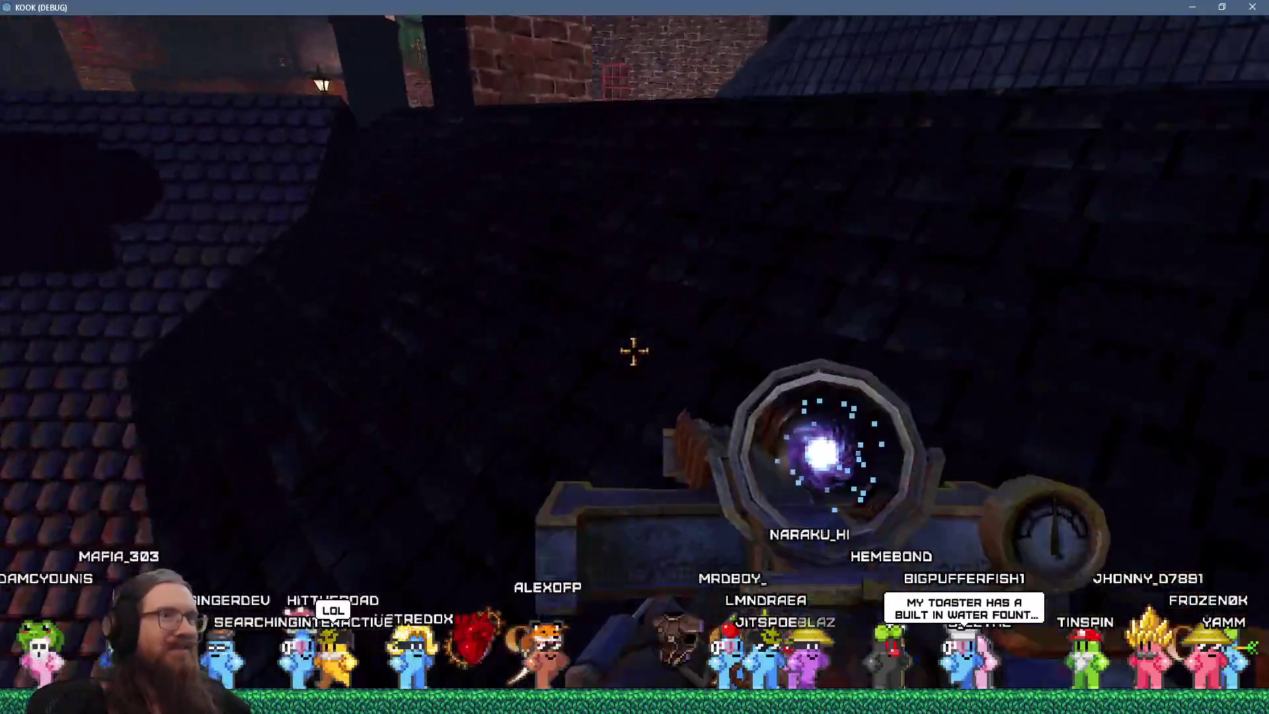
key("Escape")
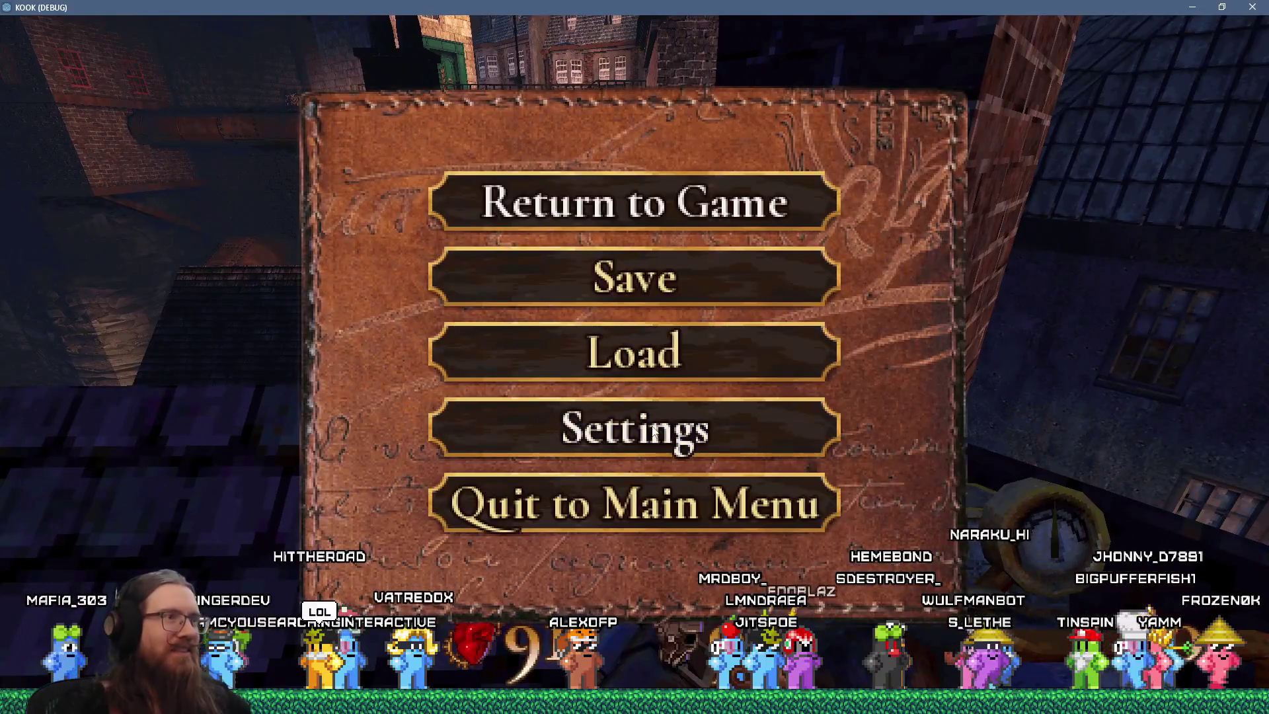
- Check Enable FPS Display under UI Settings, then resume the rooftop gameplay
left_click(653, 433)
left_click(675, 218)
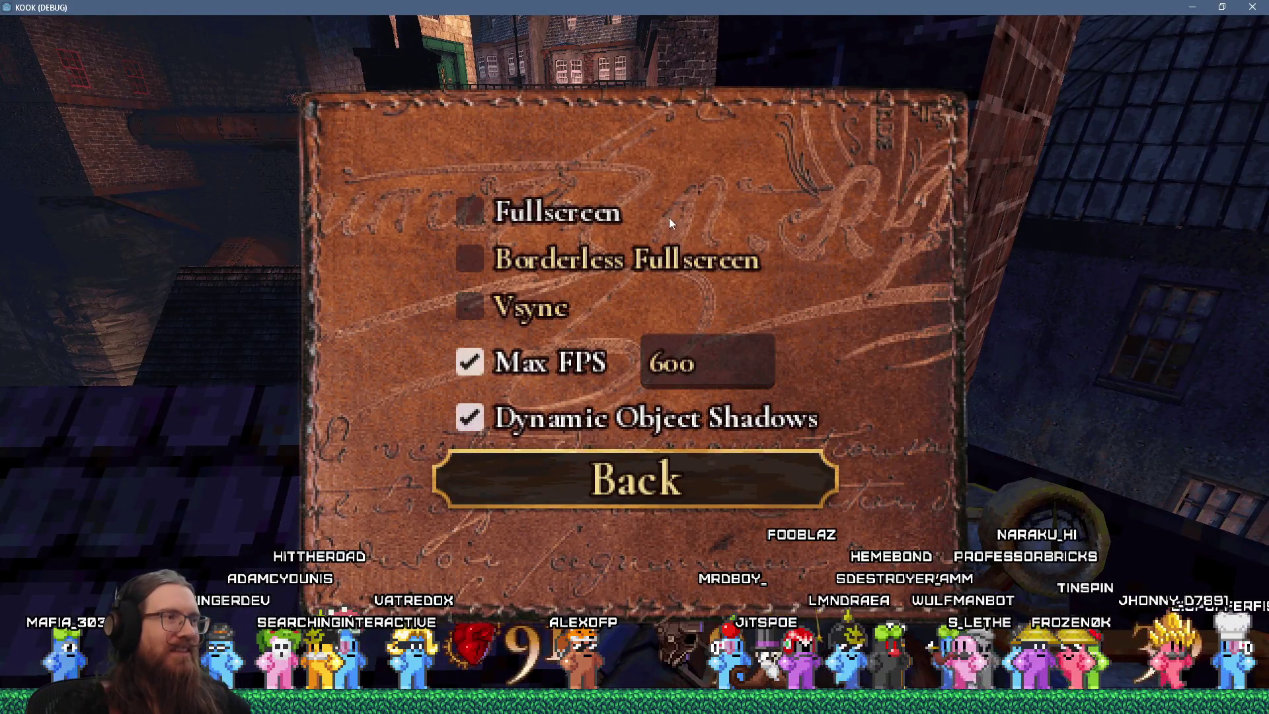
key("Escape")
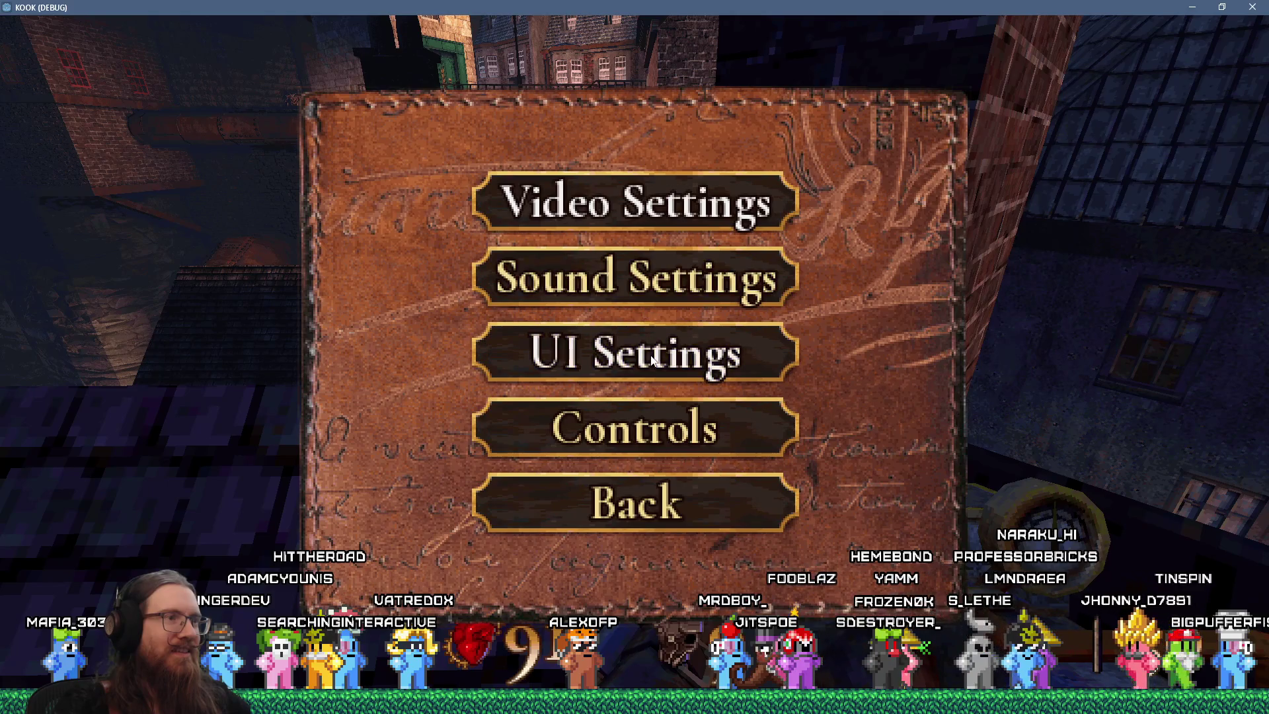
left_click(651, 357)
left_click(510, 385)
key("Escape")
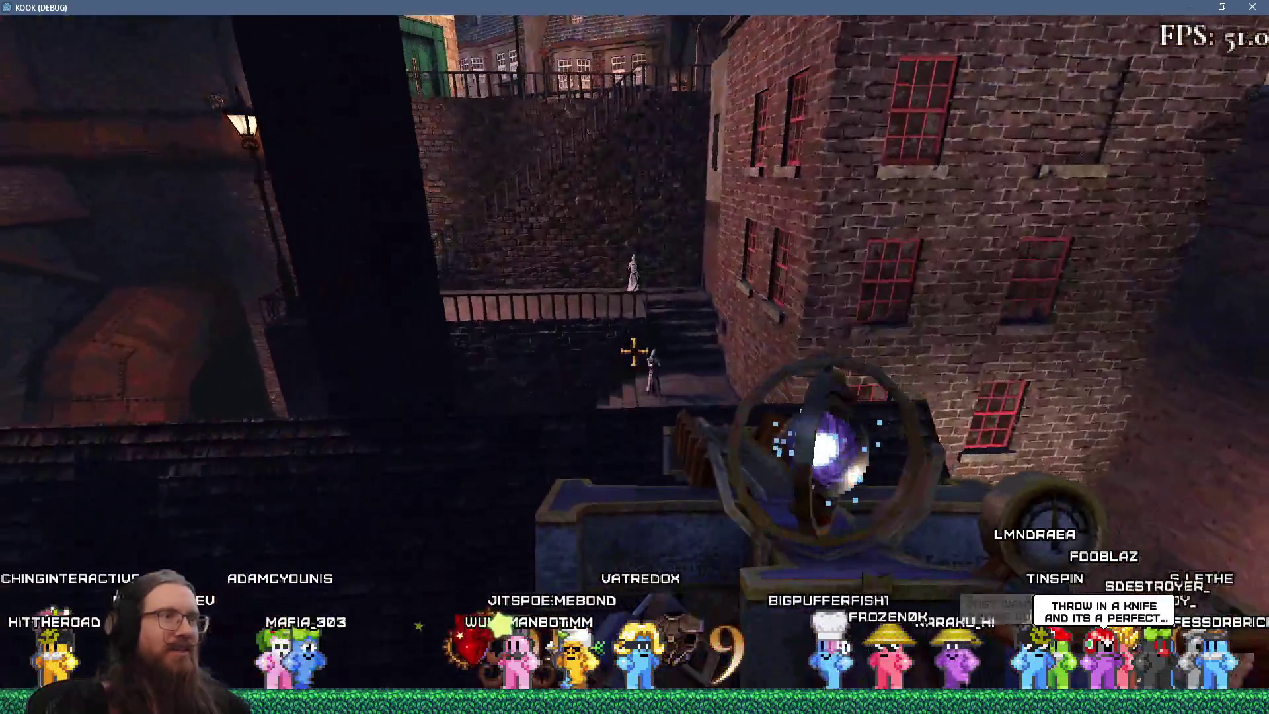
- Fire at the hooded enemy in the dark brick alley until it is struck down
left_click(635, 357)
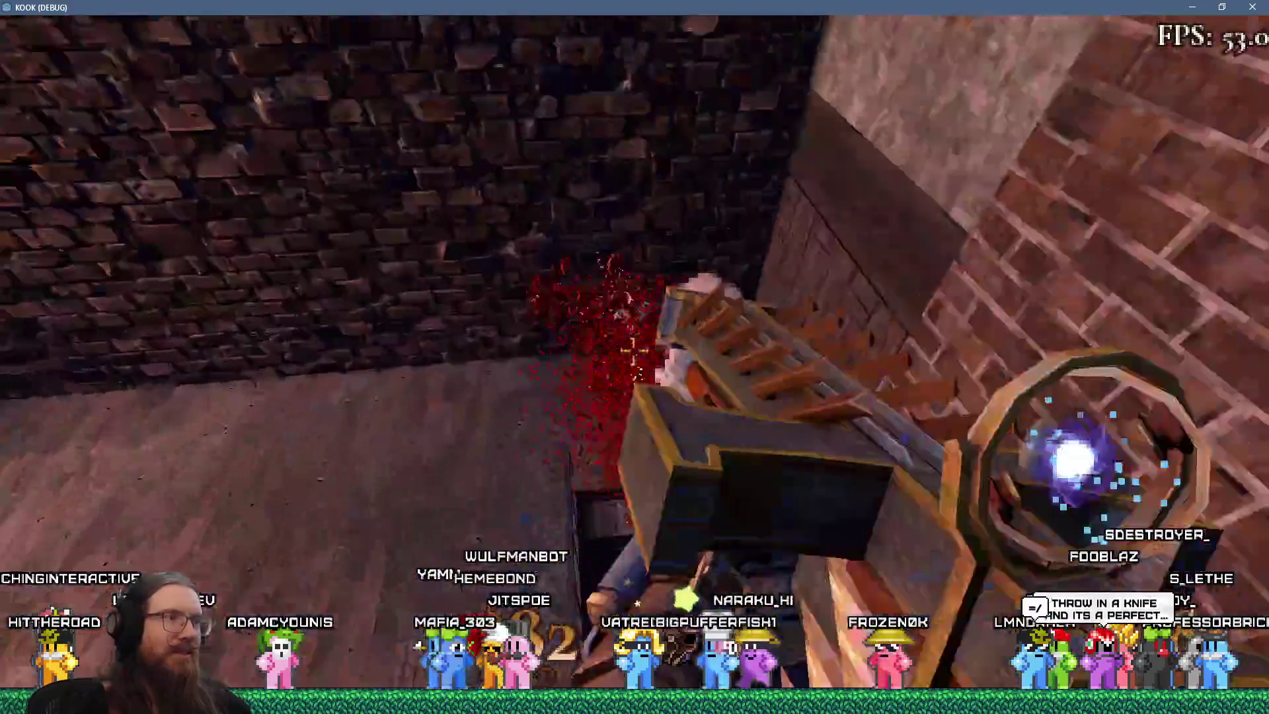
left_click(635, 357)
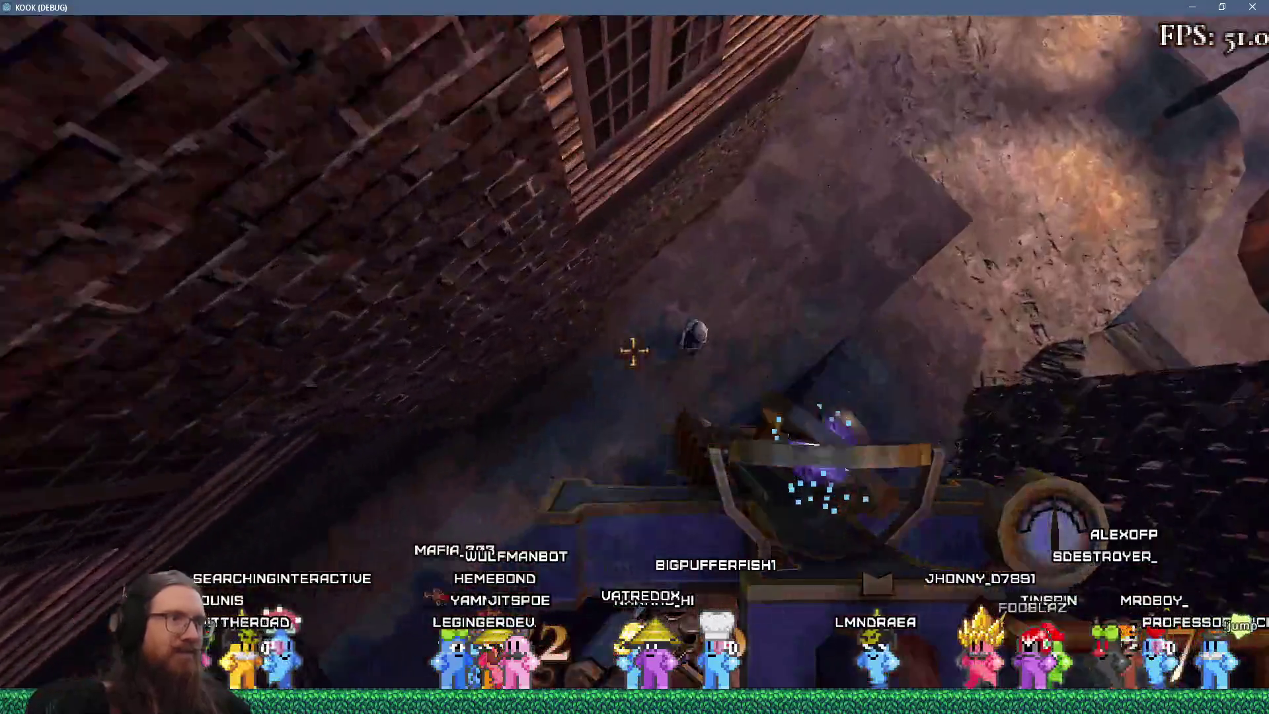
left_click(635, 357)
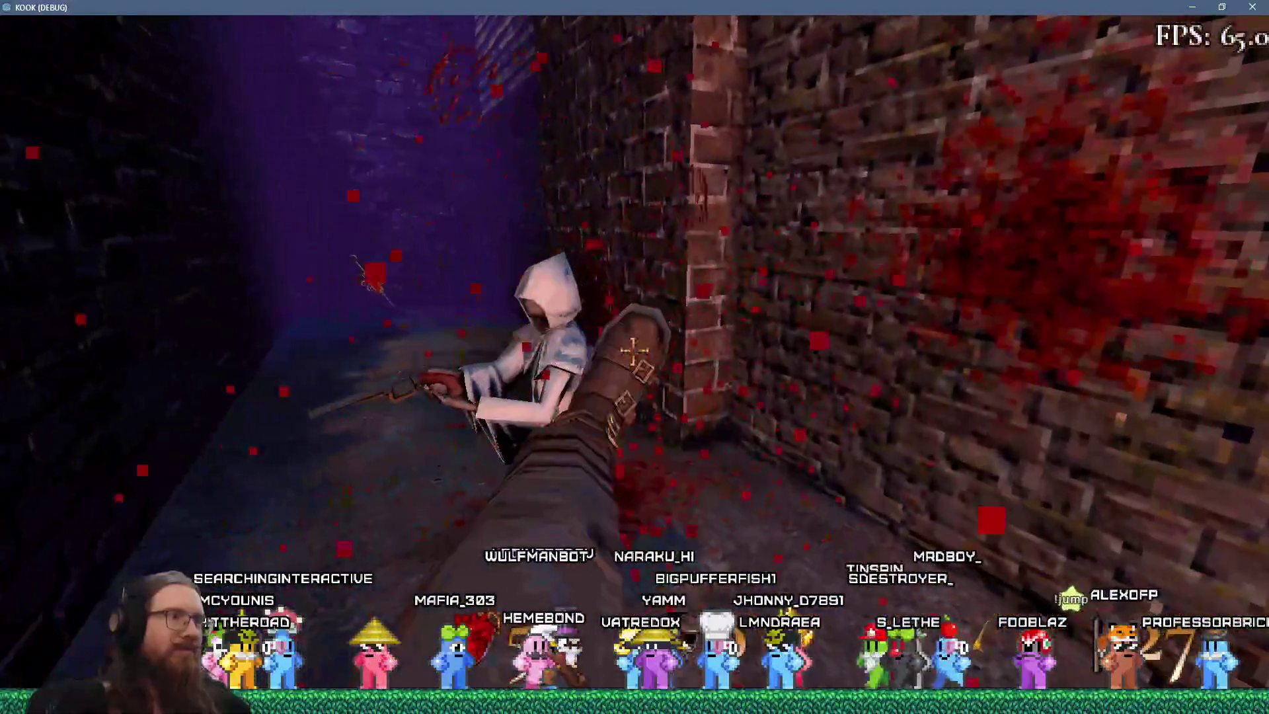